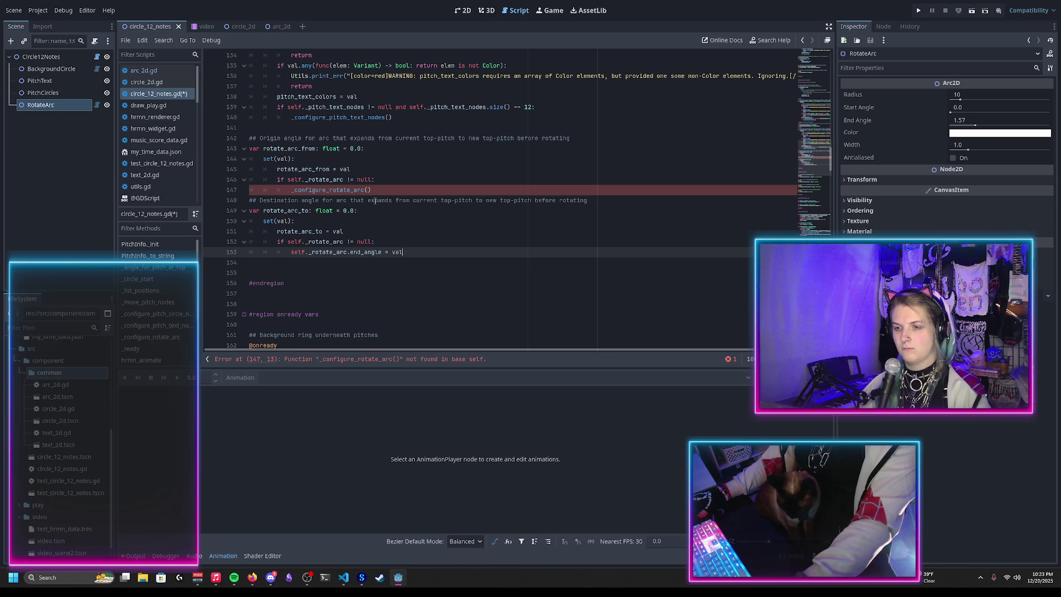
# On line 147, replace _configure_rotate_arc() with self._rotate_arc.start_angle = val and save.
pyautogui.click(390, 191)
pyautogui.press('Return')
pyautogui.press('BackSpace')
pyautogui.press('BackSpace')
pyautogui.press('BackSpace')
pyautogui.click(385, 190)
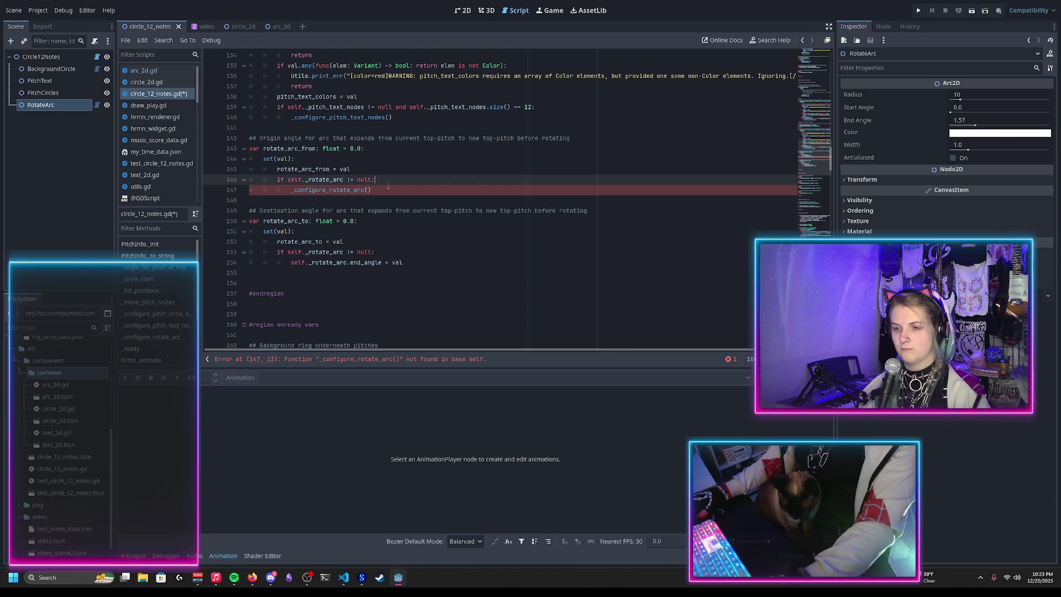
pyautogui.keyDown('shift'); pyautogui.click(292, 190); pyautogui.keyUp('shift')
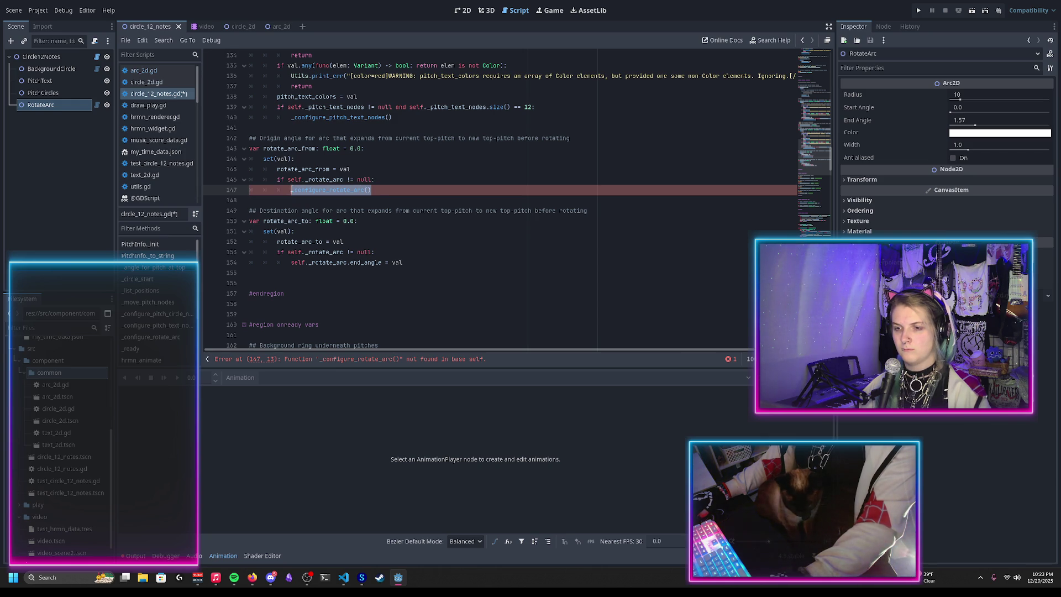
pyautogui.write('self._rotate_arc')
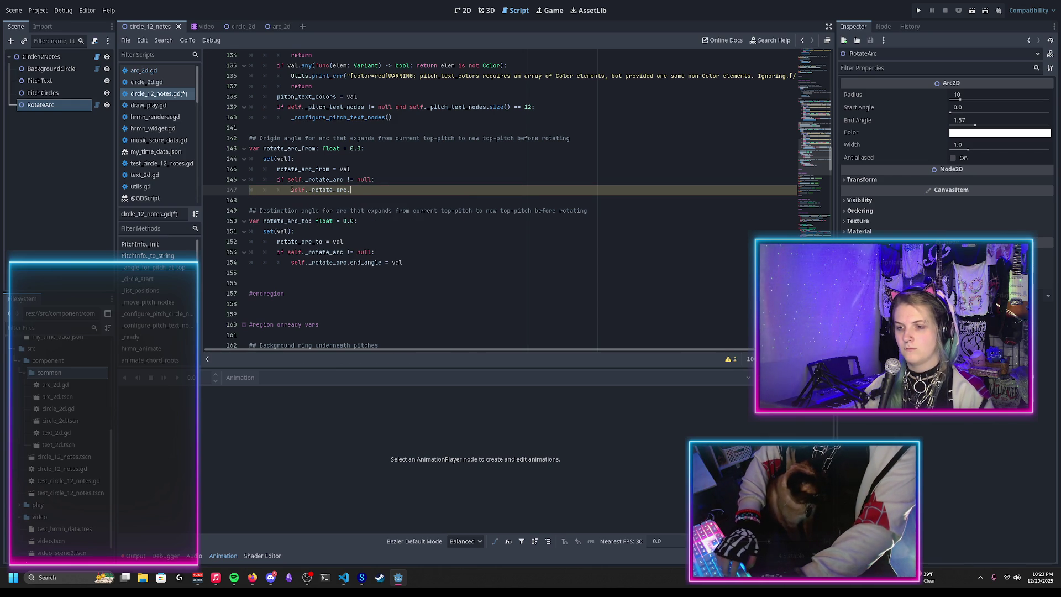
pyautogui.write('.end')
pyautogui.press('BackSpace')
pyautogui.press('BackSpace')
pyautogui.press('BackSpace')
pyautogui.write('st')
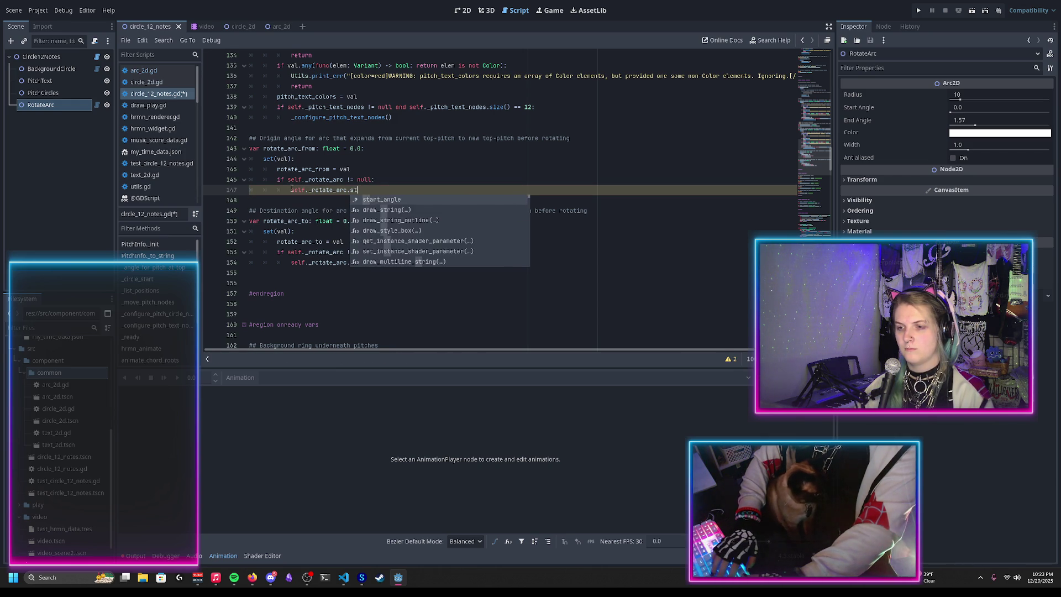
pyautogui.write('art_angle = val')
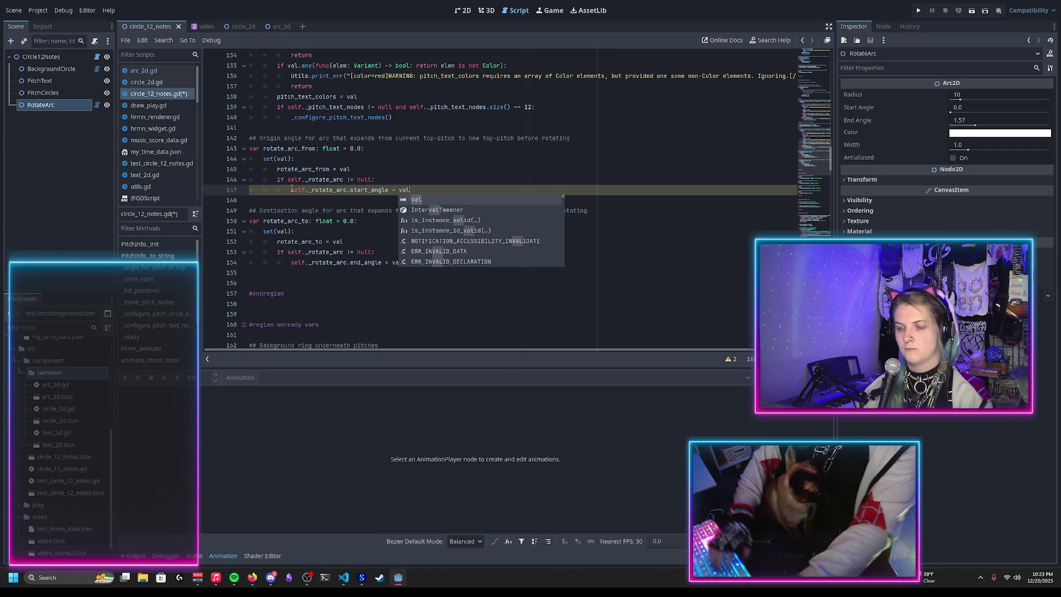
pyautogui.hotkey('ctrl', 's')
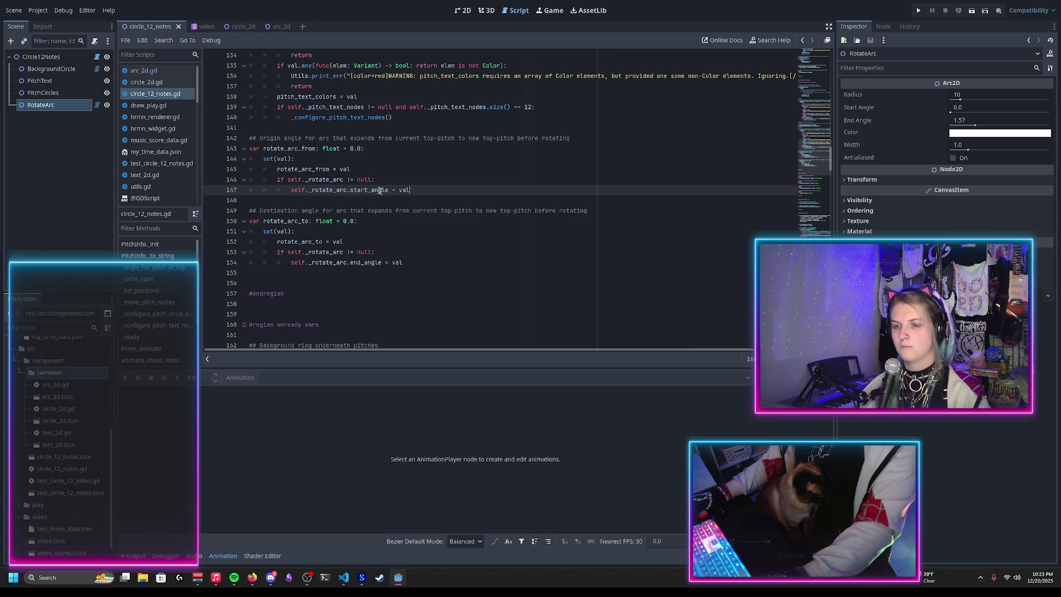
pyautogui.scroll(3, 378, 186)
# Add a set(val) setter under rotate_arc_color that assigns rotate_arc_color = val.
pyautogui.scroll(2, 378, 186)
pyautogui.scroll(-3, 291, 254)
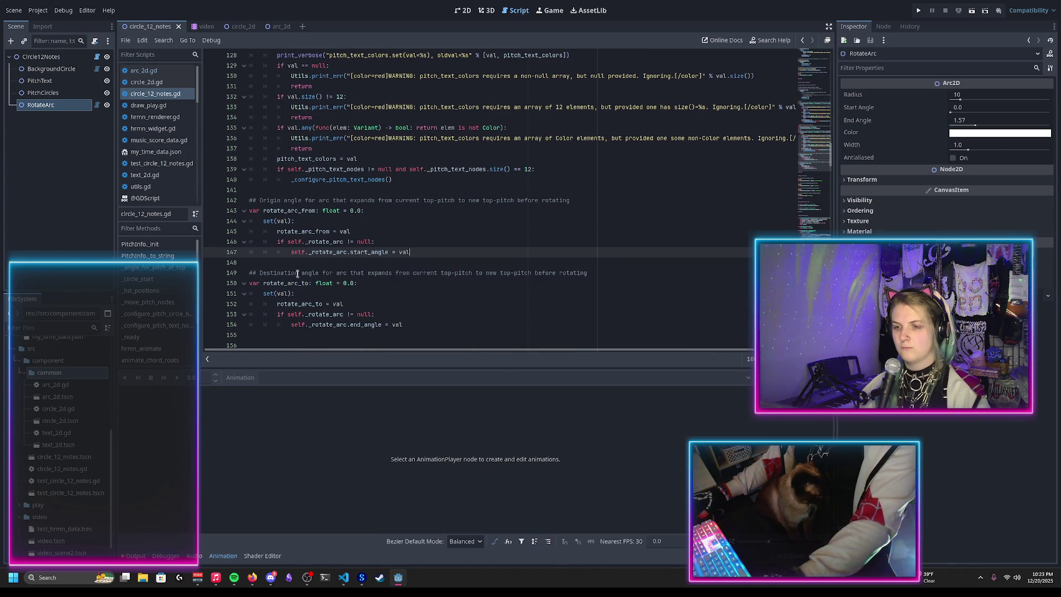
pyautogui.moveTo(291, 254); pyautogui.dragTo(411, 253)
pyautogui.hotkey('ctrl', 'c')
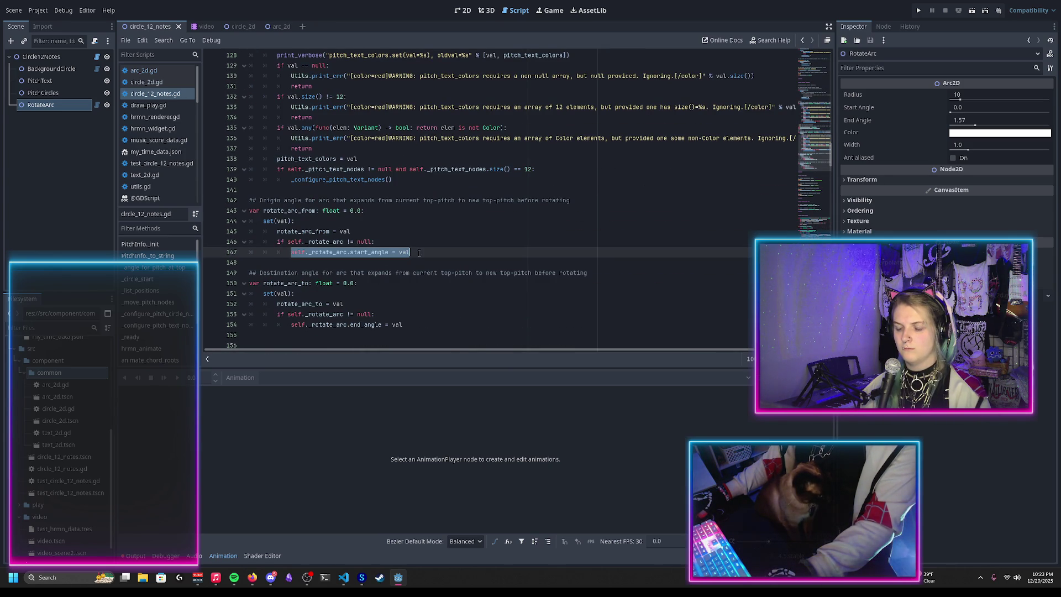
pyautogui.scroll(12, 440, 260)
pyautogui.scroll(3, 408, 253)
pyautogui.scroll(6, 407, 253)
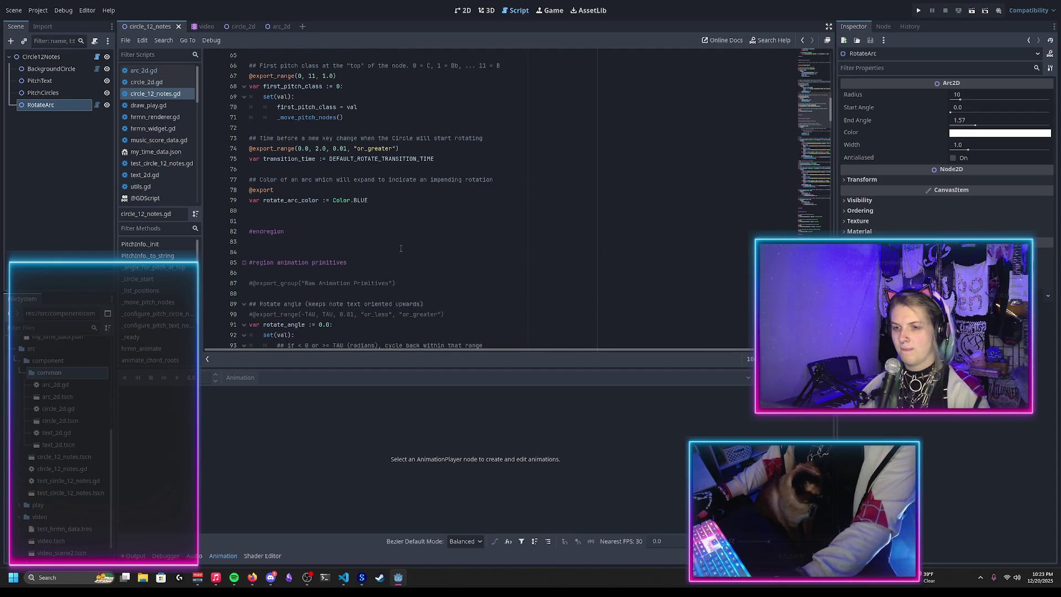
pyautogui.click(378, 204)
pyautogui.write(':')
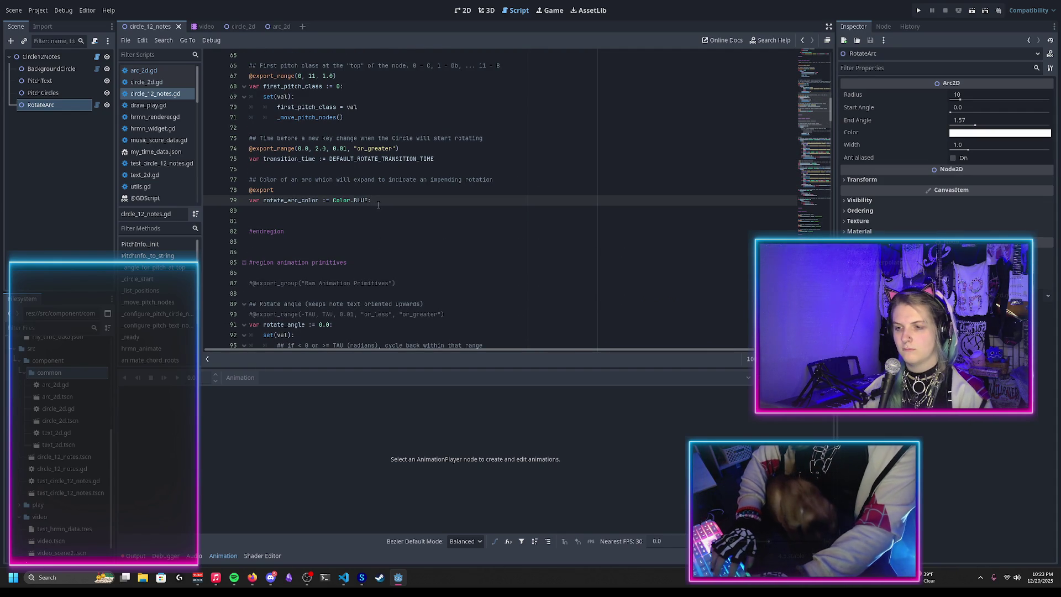
pyautogui.press('Return')
pyautogui.write('set(val')
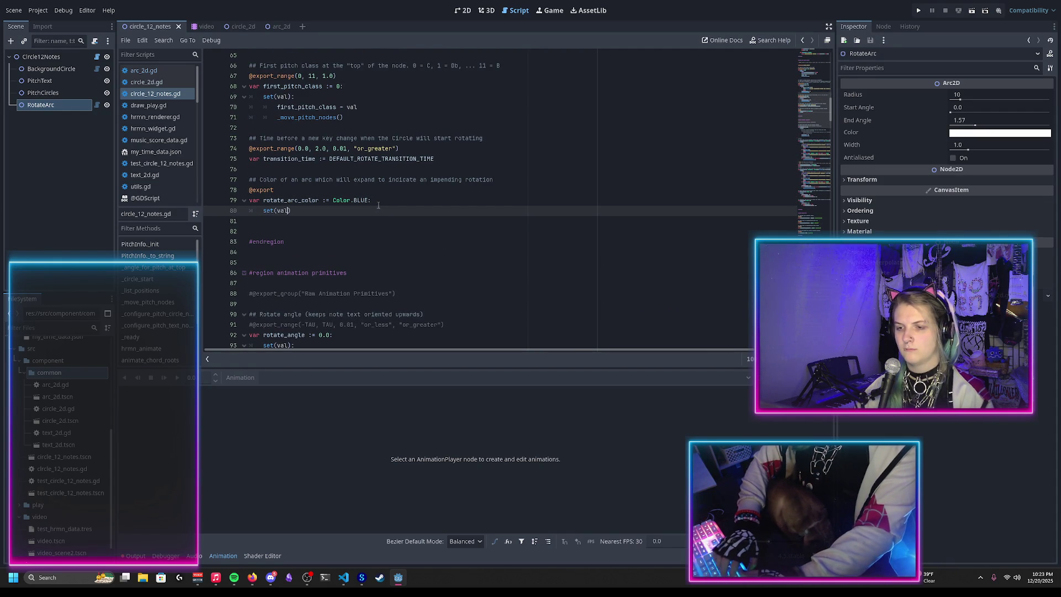
pyautogui.hotkey('ctrl', 'v')
pyautogui.hotkey('ctrl', 'z')
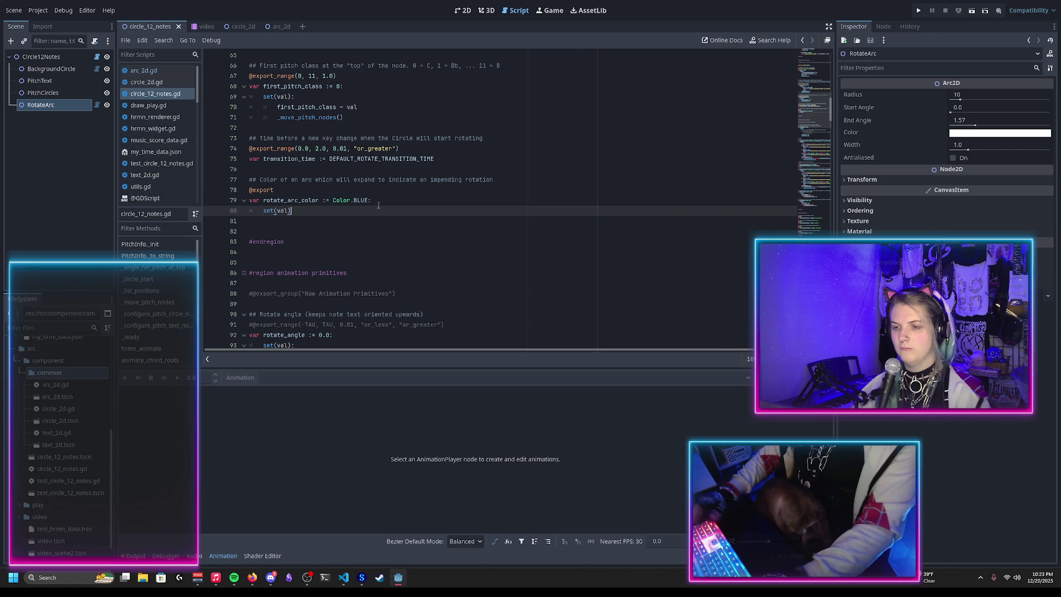
pyautogui.write(':')
pyautogui.press('Return')
pyautogui.write('rot')
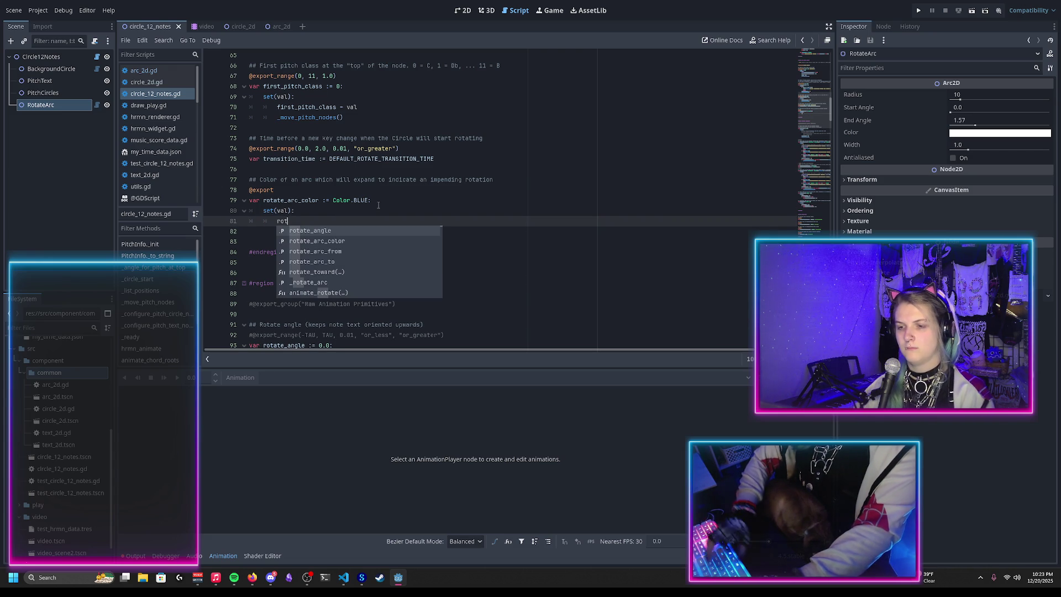
pyautogui.press('Down')
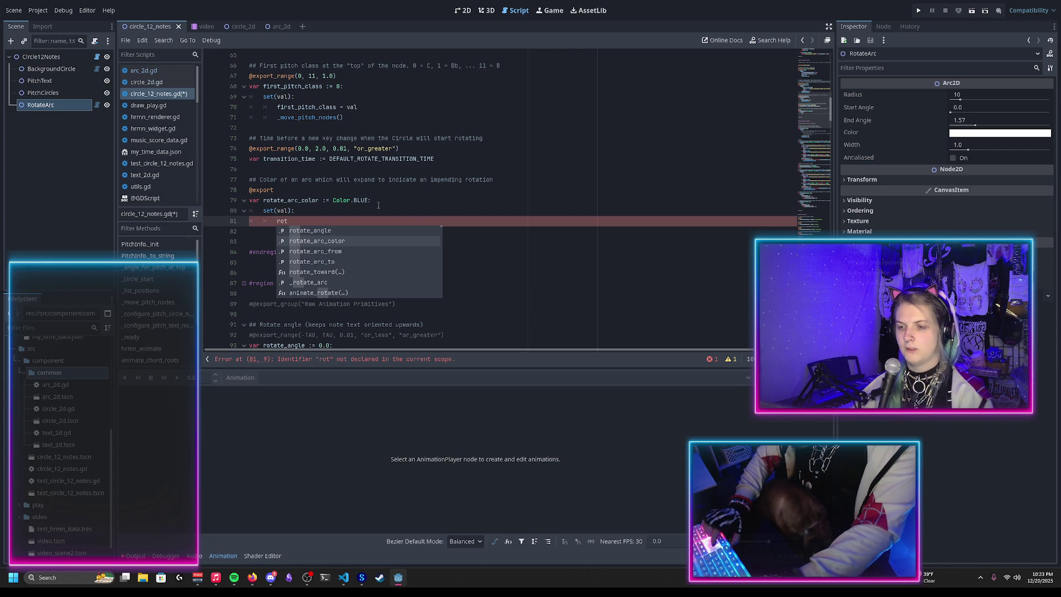
pyautogui.press('Return')
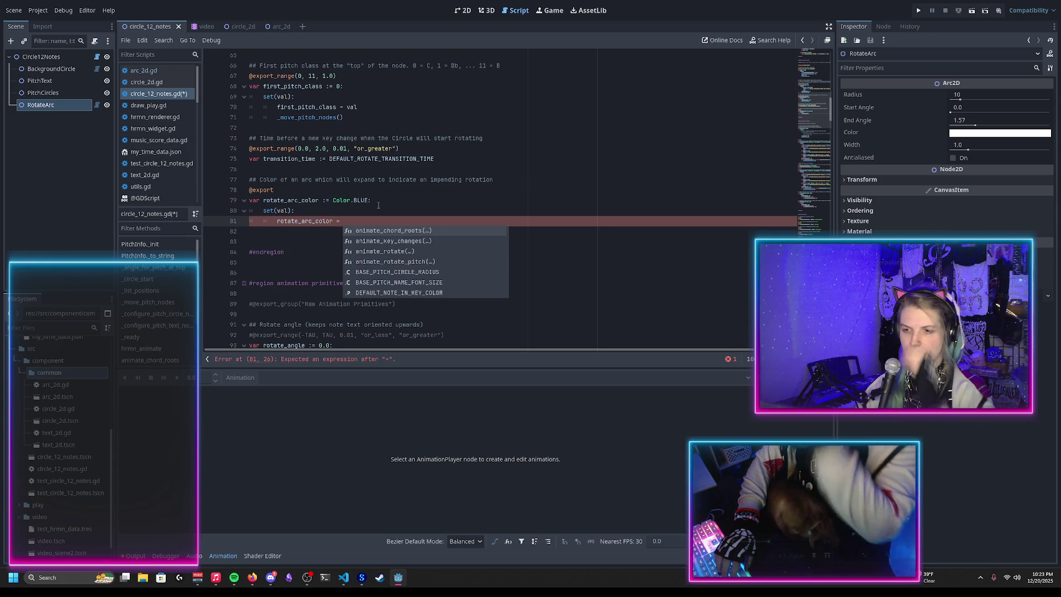
pyautogui.write('val')
# Add an 'if self._rotate_arc != null' check setting self._rotate_arc.color = val, save, and remove the extra blank line.
pyautogui.press('Return')
pyautogui.write('if (')
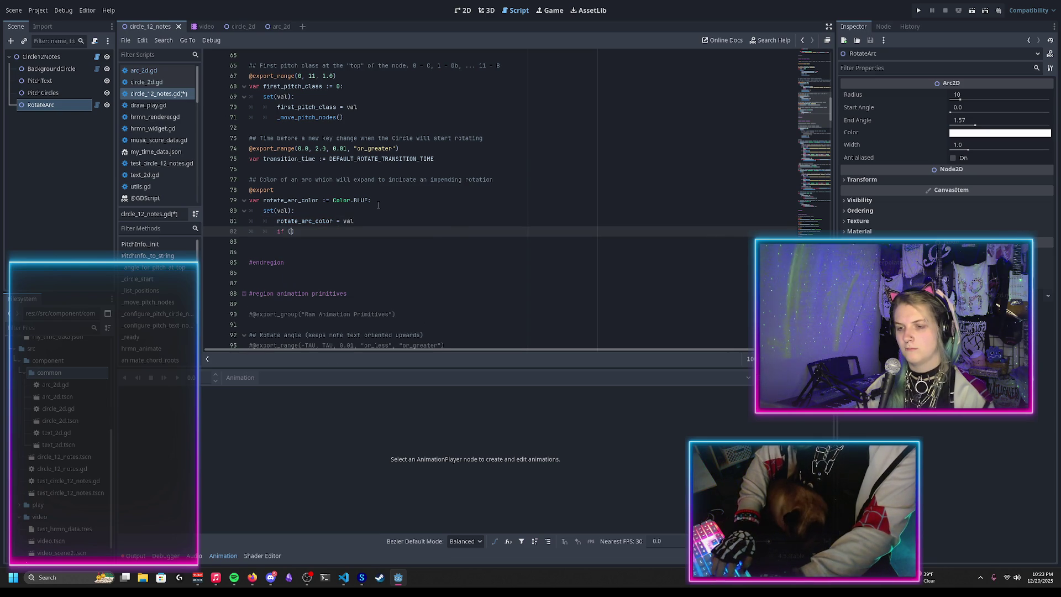
pyautogui.press('BackSpace')
pyautogui.write('self._rotate_arc != null:')
pyautogui.press('Return')
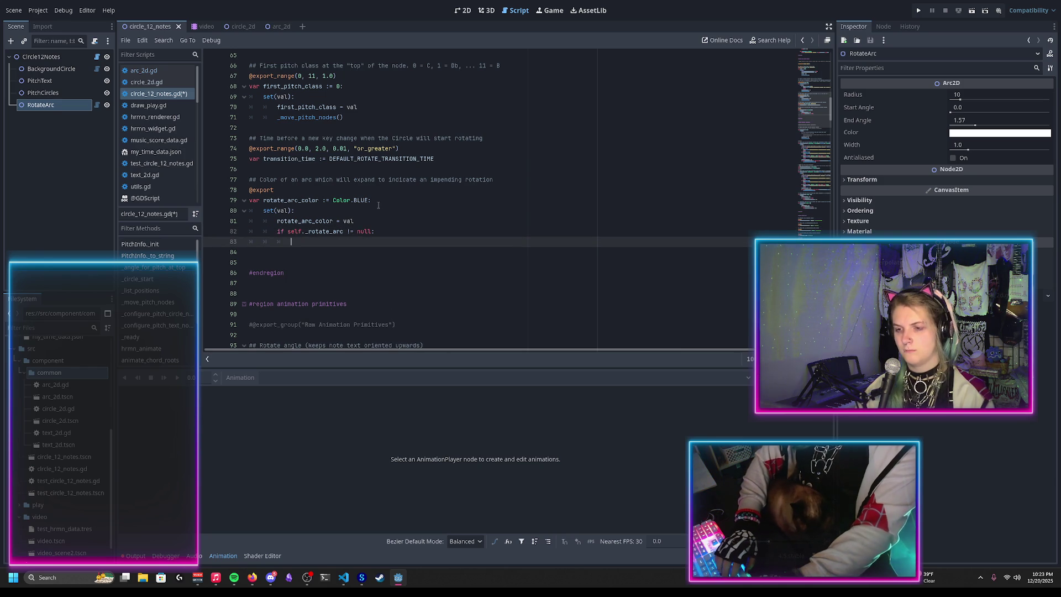
pyautogui.write('self._ro')
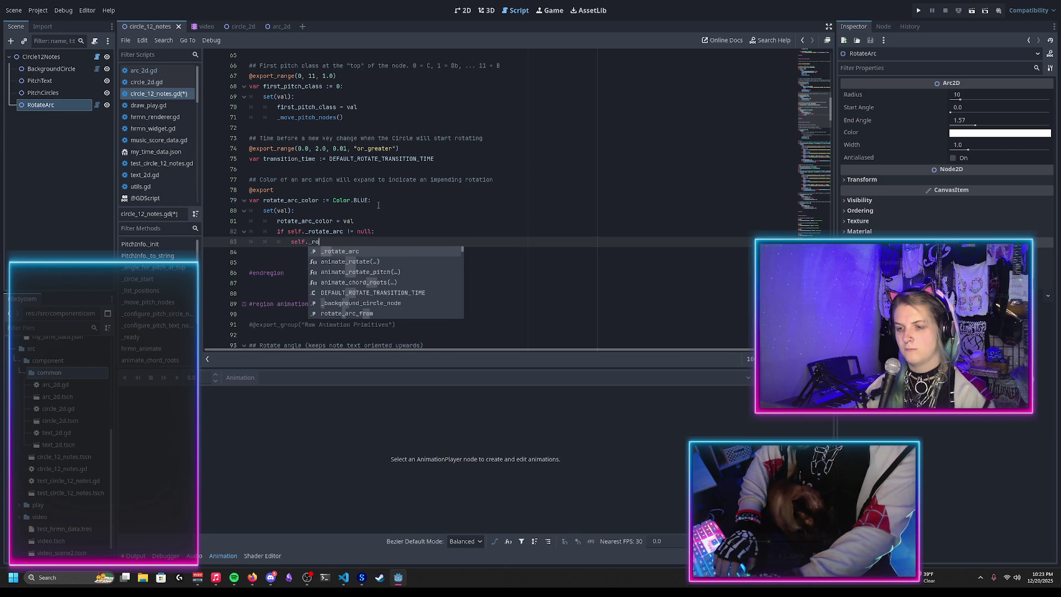
pyautogui.write('tate_arc.color')
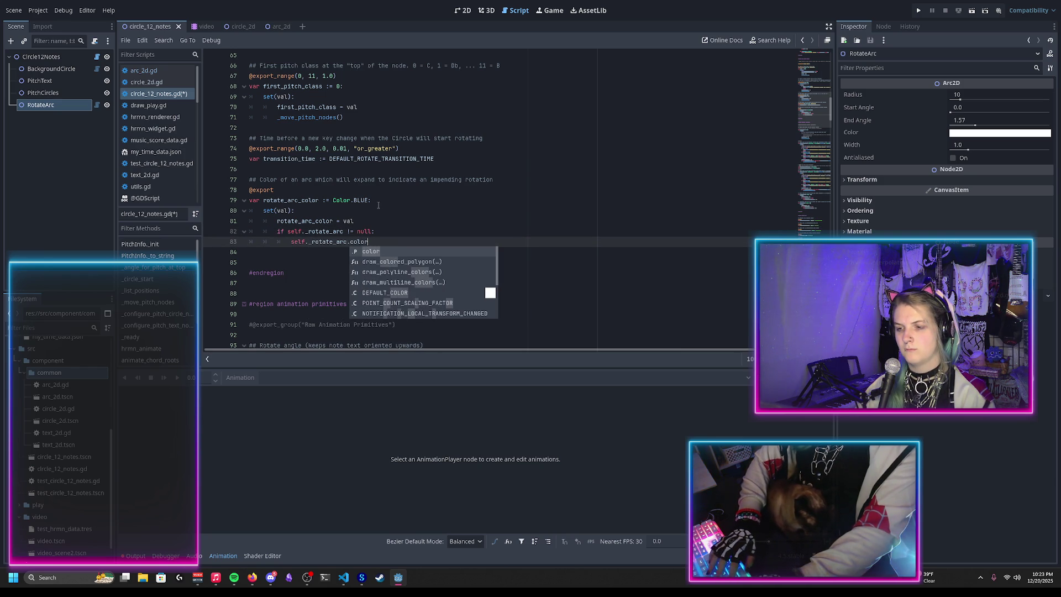
pyautogui.write(' = val')
pyautogui.press('Escape')
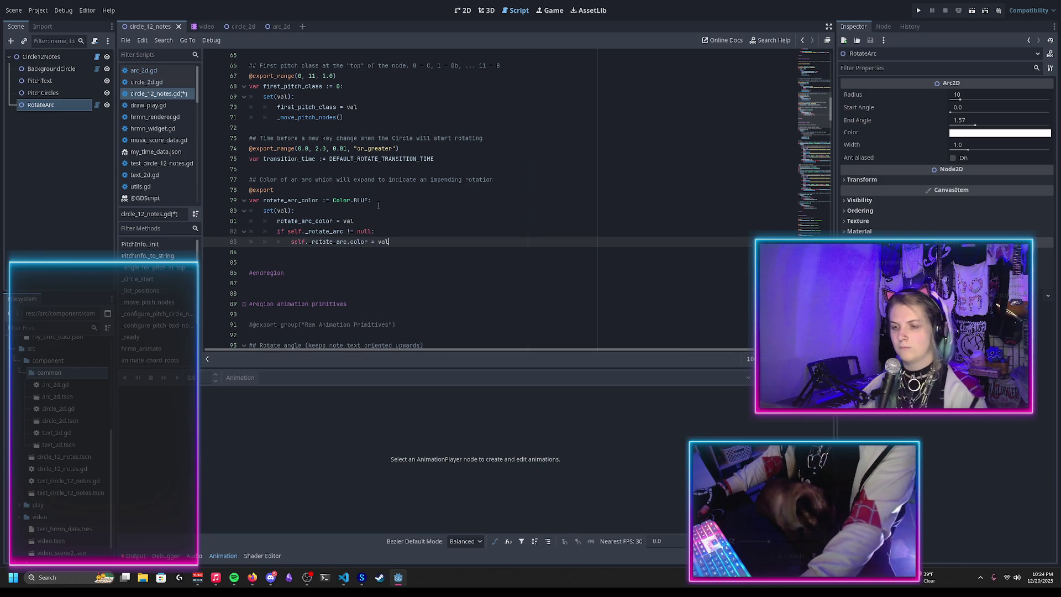
pyautogui.hotkey('ctrl', 's')
pyautogui.click(276, 254)
pyautogui.press('BackSpace')
pyautogui.press('Escape')
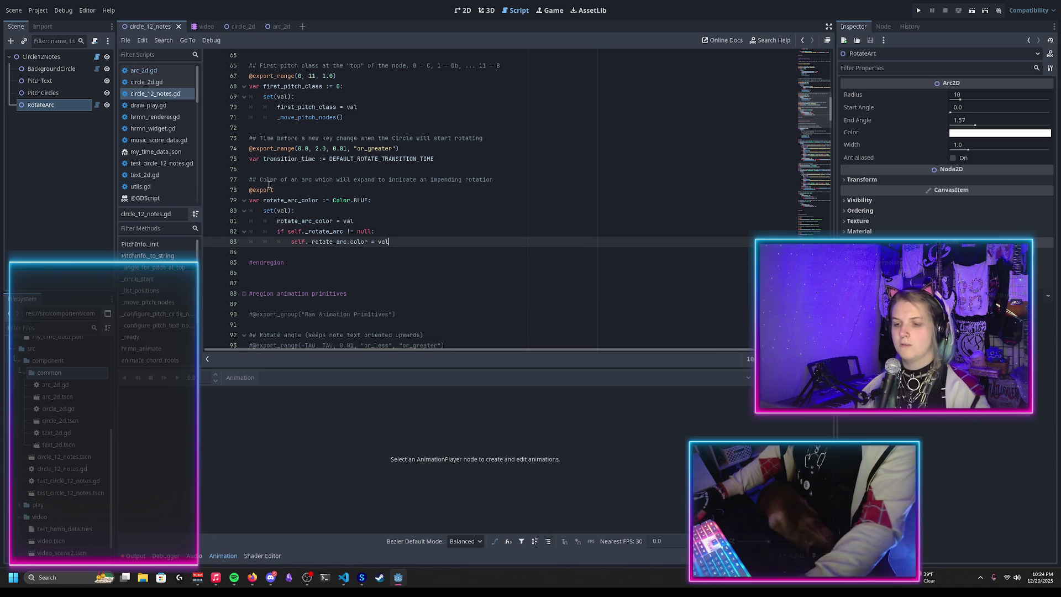
# Write the TODO about loading initial state that triggers animations weirdly, ending 'put them in reset tracks?', and save.
pyautogui.scroll(-3, 337, 238)
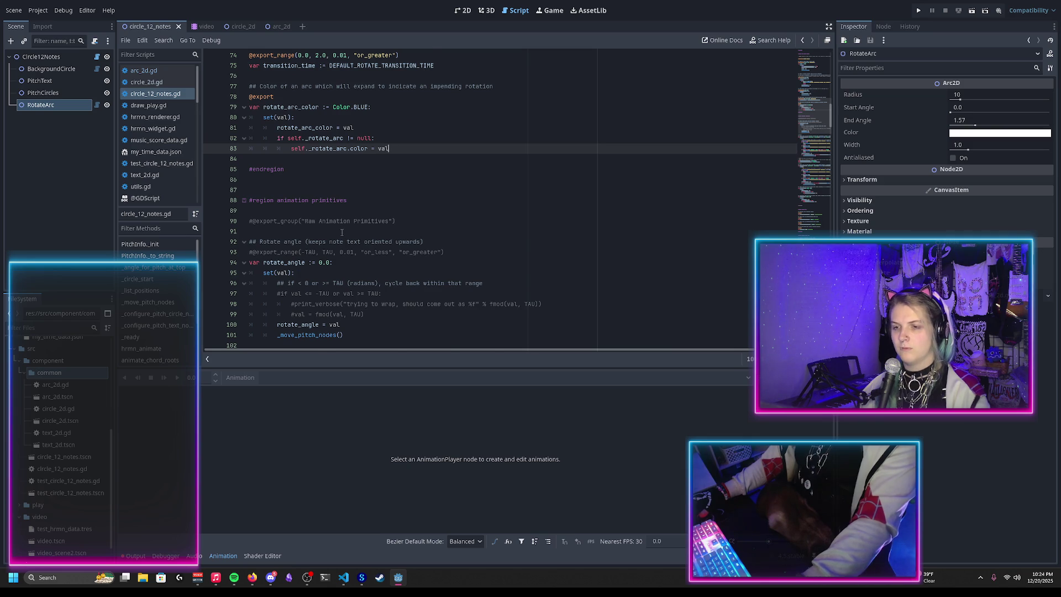
pyautogui.scroll(-2, 342, 233)
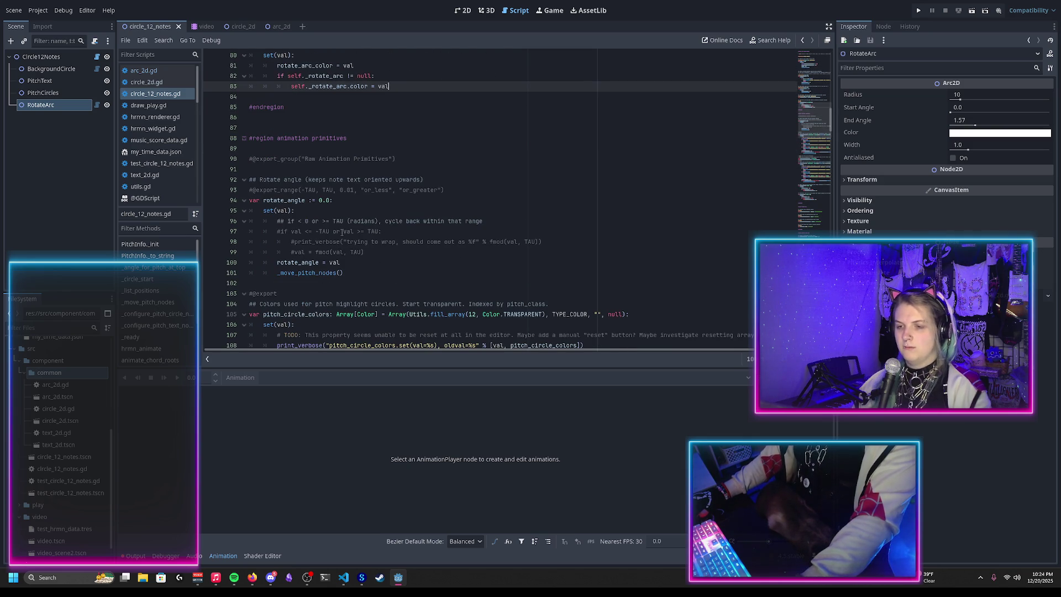
pyautogui.scroll(-3, 342, 225)
pyautogui.scroll(-18, 336, 212)
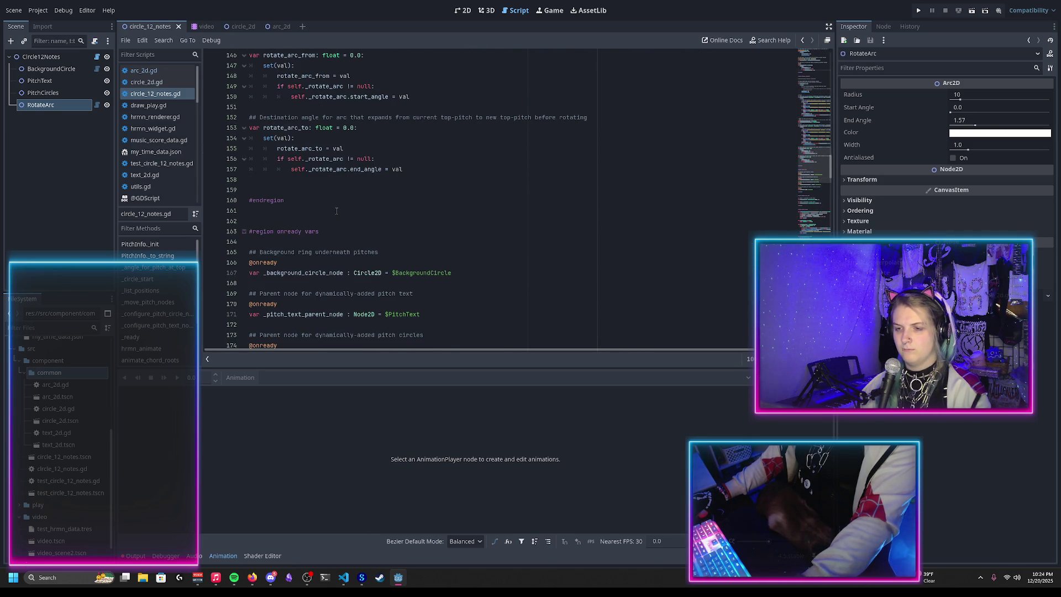
pyautogui.scroll(20, 331, 213)
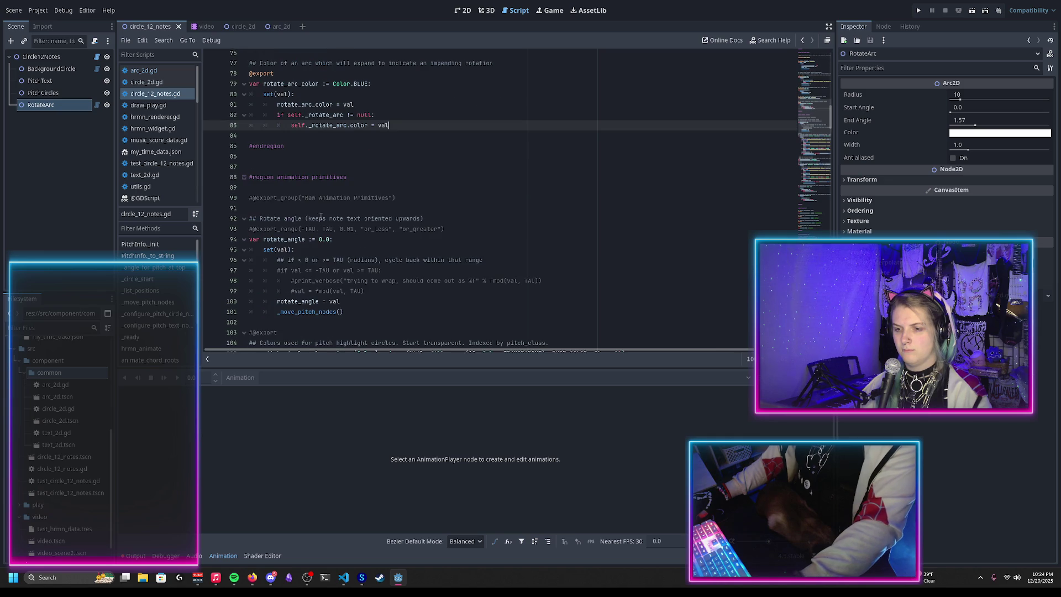
pyautogui.click(265, 189)
pyautogui.press('Return')
pyautogui.write('# TODO: re-enable these as exports to mess with. but put more of them back')
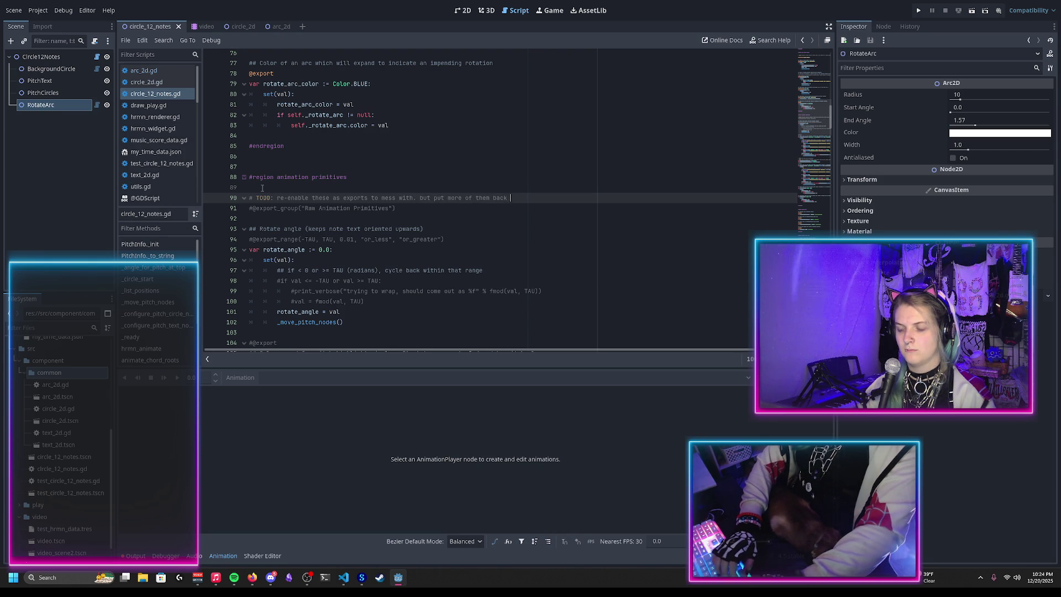
pyautogui.write('in t')
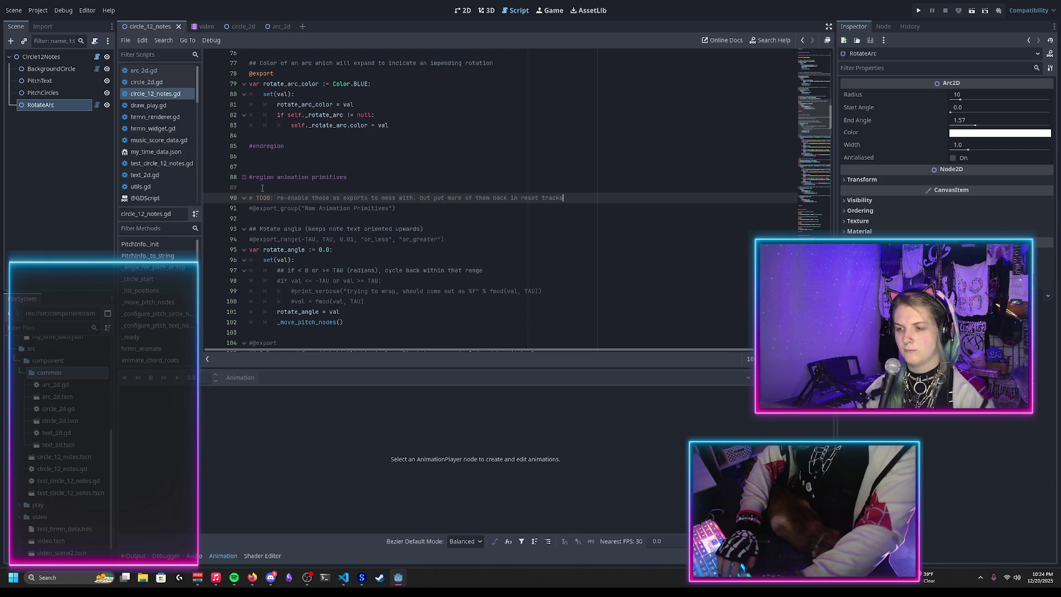
pyautogui.press('BackSpace')
pyautogui.press('BackSpace')
pyautogui.press('BackSpace')
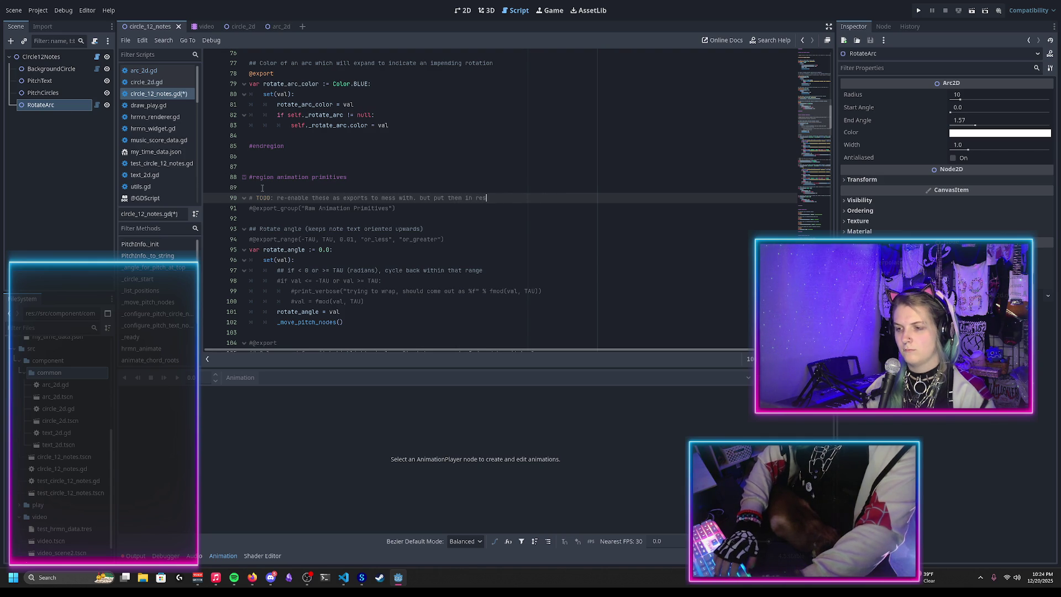
pyautogui.write("et tracks so that they don't get")
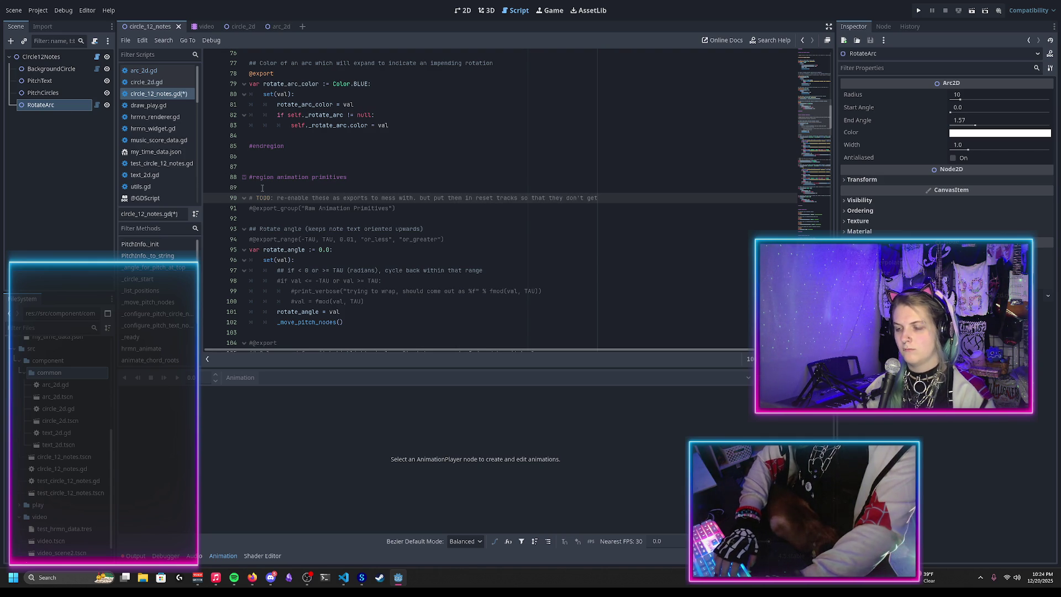
pyautogui.press('BackSpace')
pyautogui.press('BackSpace')
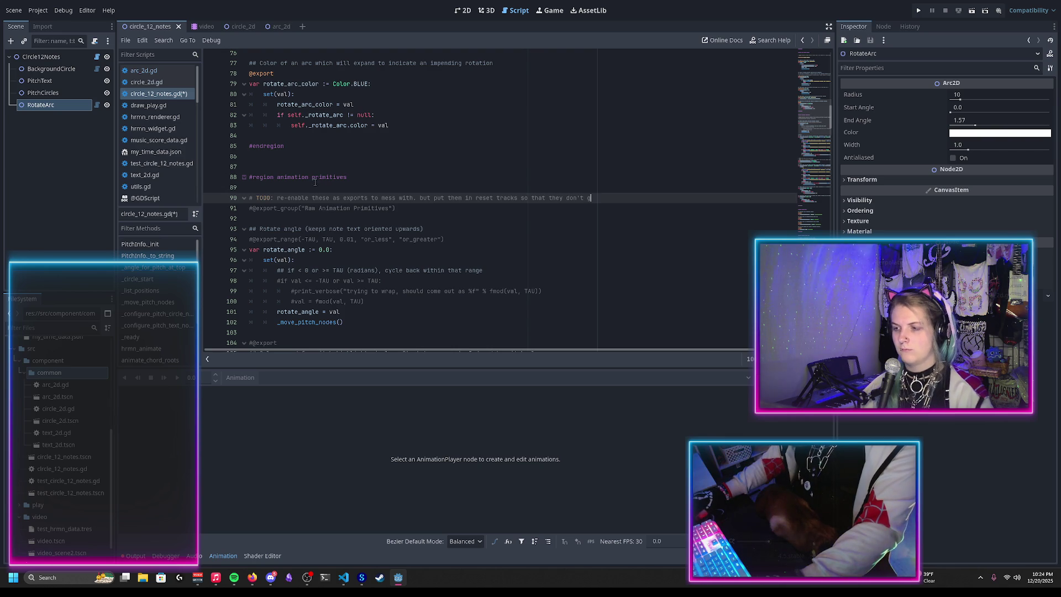
pyautogui.press('BackSpace')
pyautogui.press('BackSpace')
pyautogui.press('BackSpace')
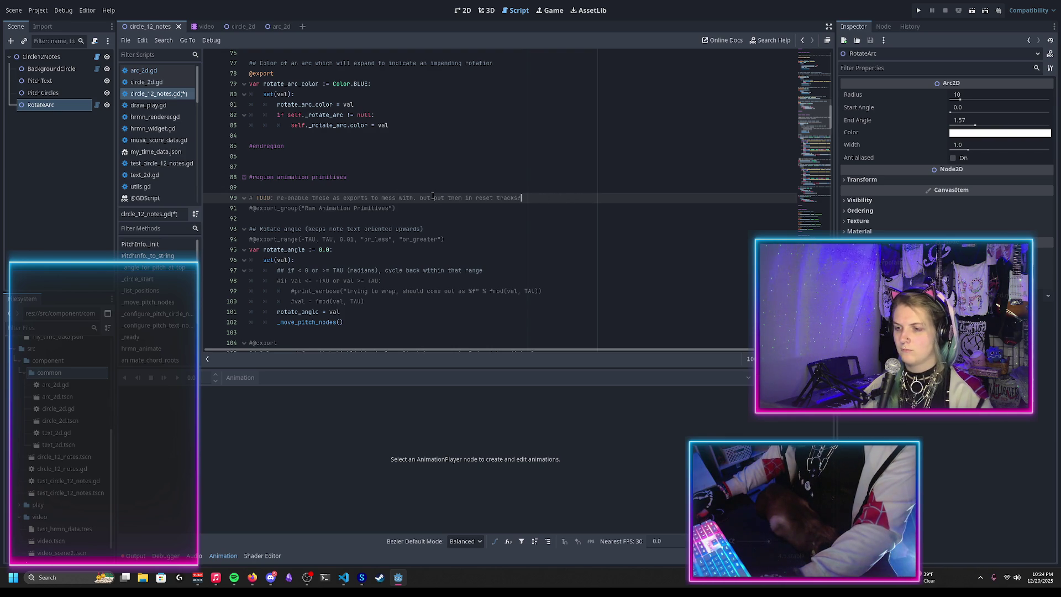
pyautogui.write('handle the issue where loading ')
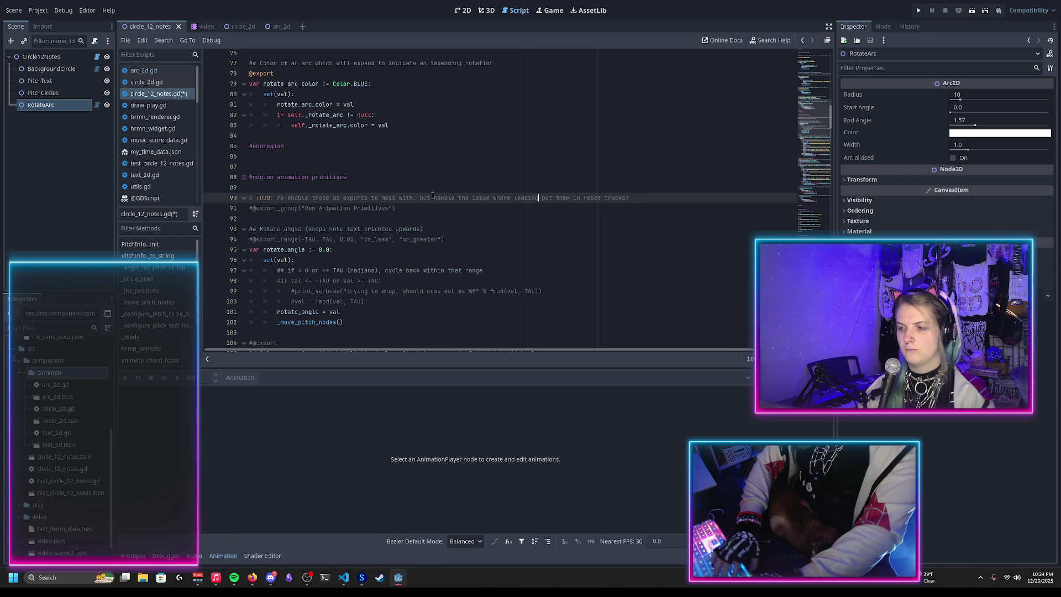
pyautogui.write('tate w ')
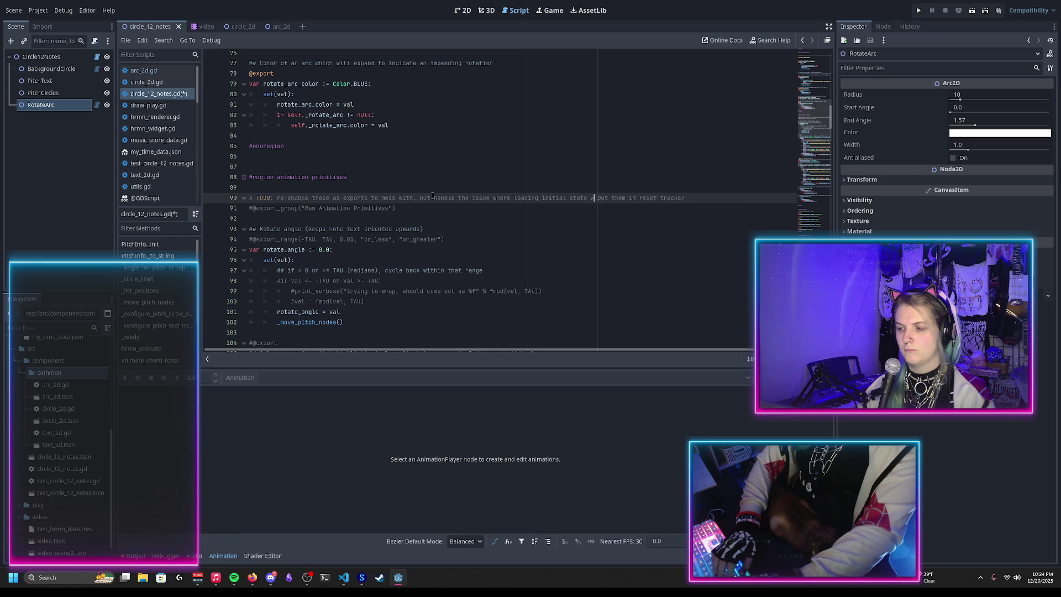
pyautogui.write('trigger ani')
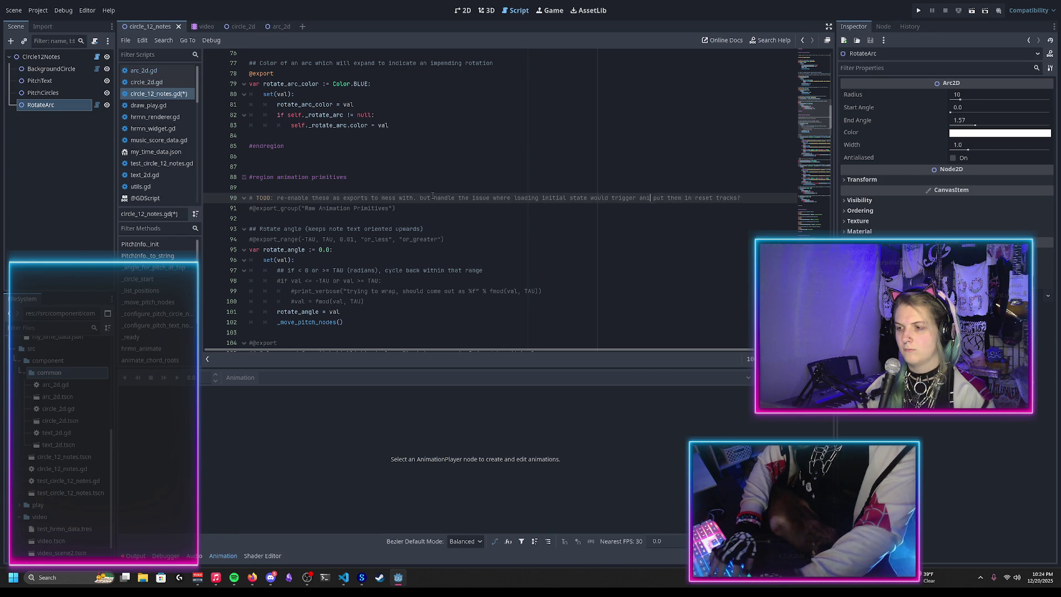
pyautogui.write(' weirdly?')
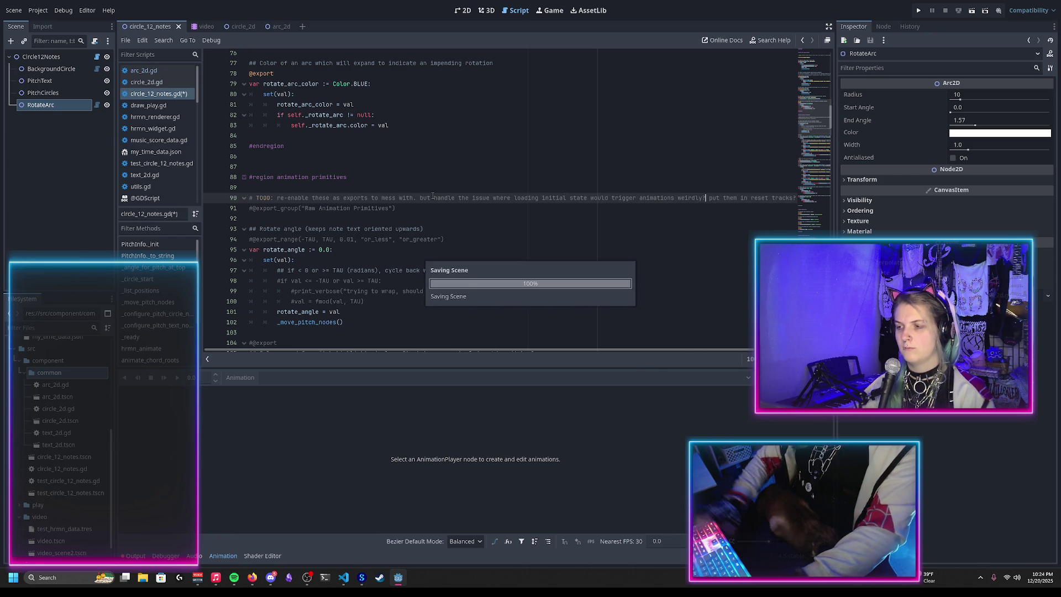
pyautogui.hotkey('ctrl', 's')
pyautogui.scroll(-3, 445, 245)
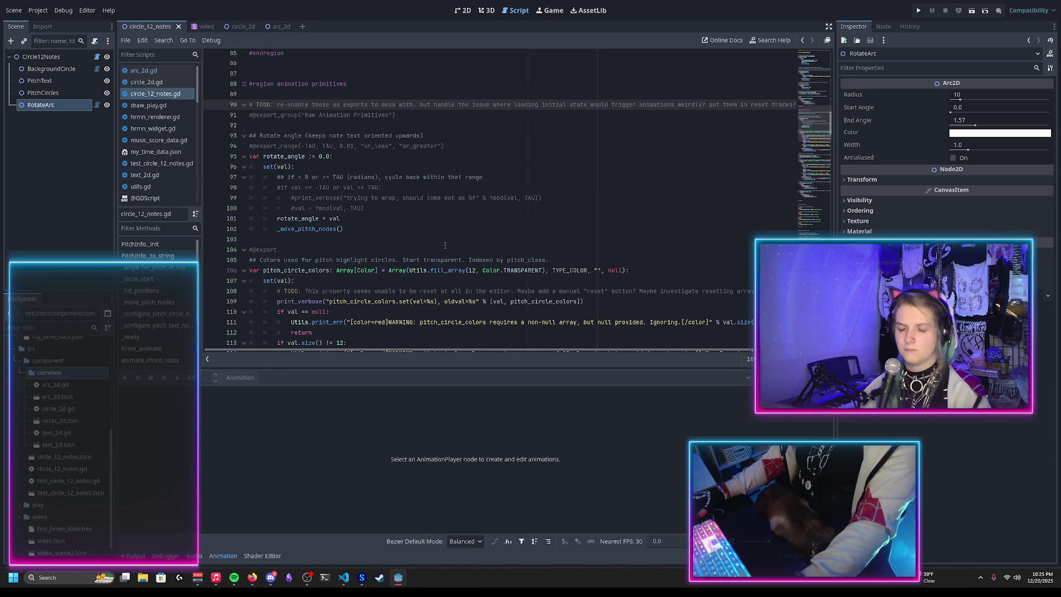
pyautogui.click(445, 136)
pyautogui.hotkey('shift', 'Up')
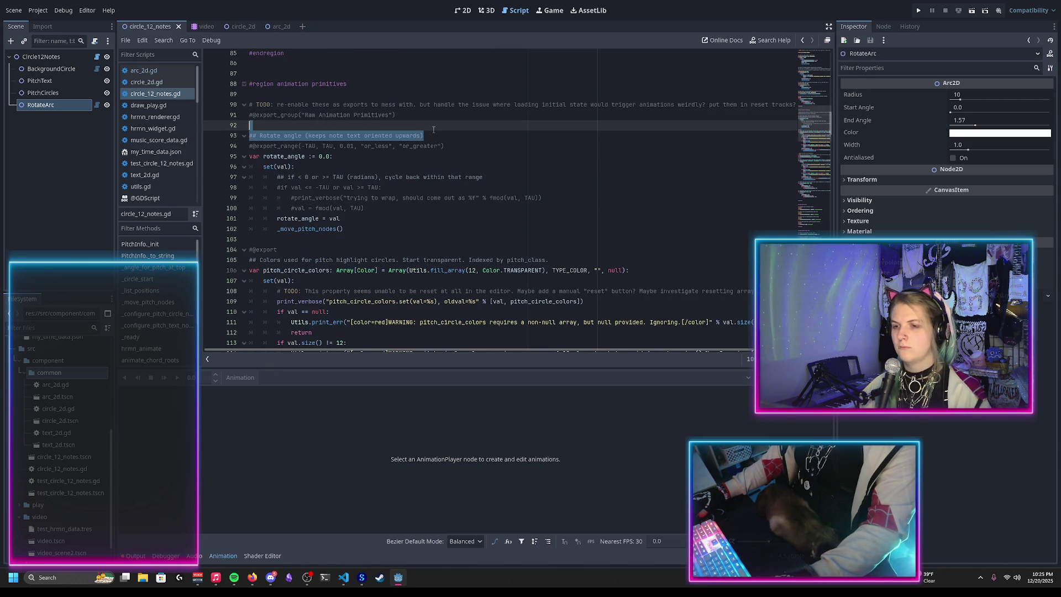
pyautogui.press('BackSpace')
pyautogui.hotkey('ctrl', 'z')
pyautogui.hotkey('alt', 'Down')
# After the configure calls at the end of _ready, start a '# set up rotation arc' comment.
pyautogui.scroll(-12, 409, 232)
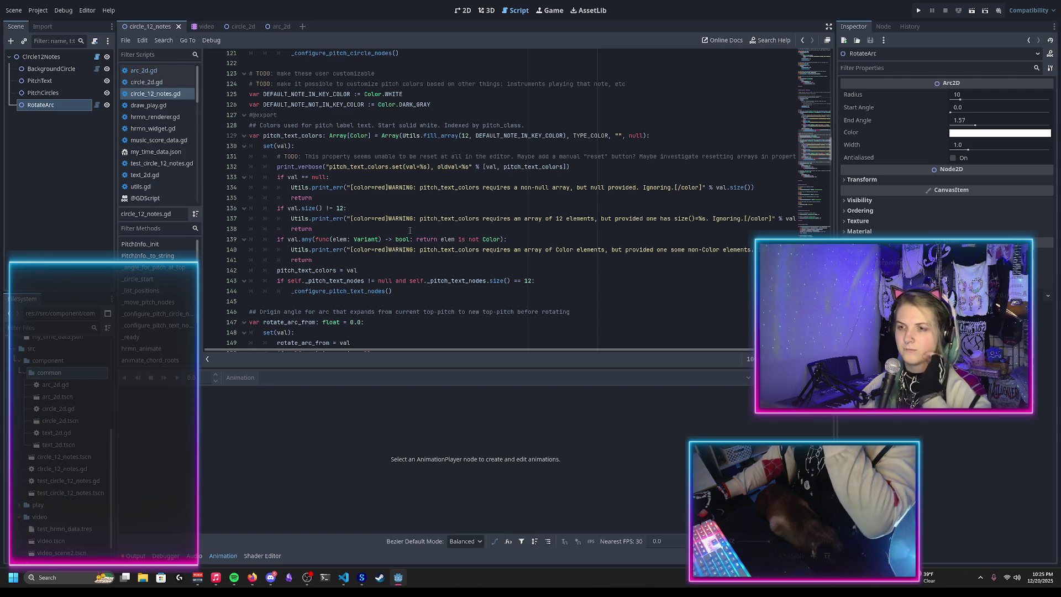
pyautogui.scroll(-4, 409, 230)
pyautogui.scroll(3, 409, 231)
pyautogui.scroll(-5, 410, 232)
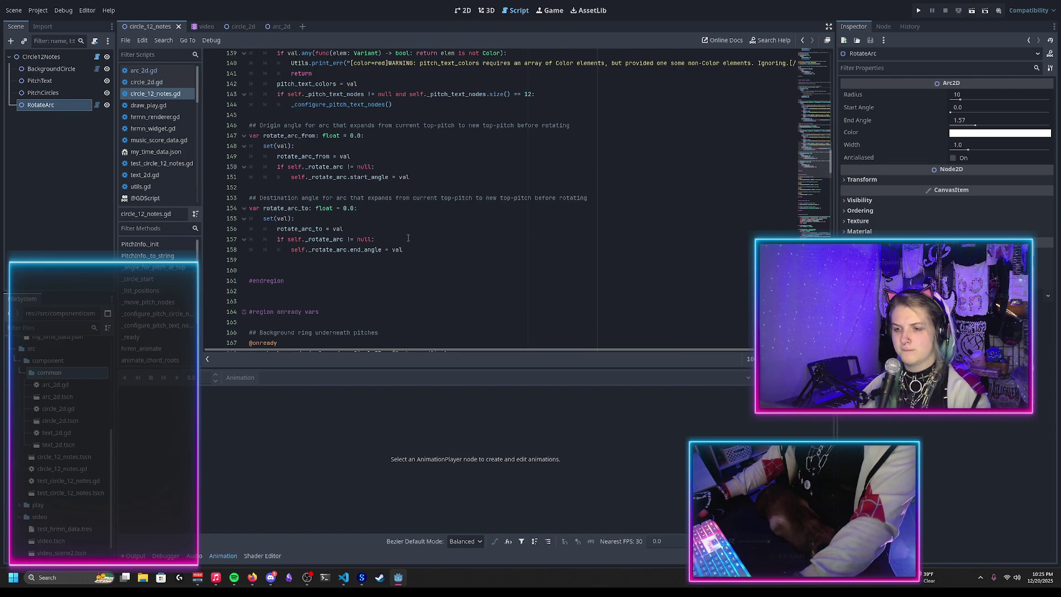
pyautogui.scroll(17, 408, 238)
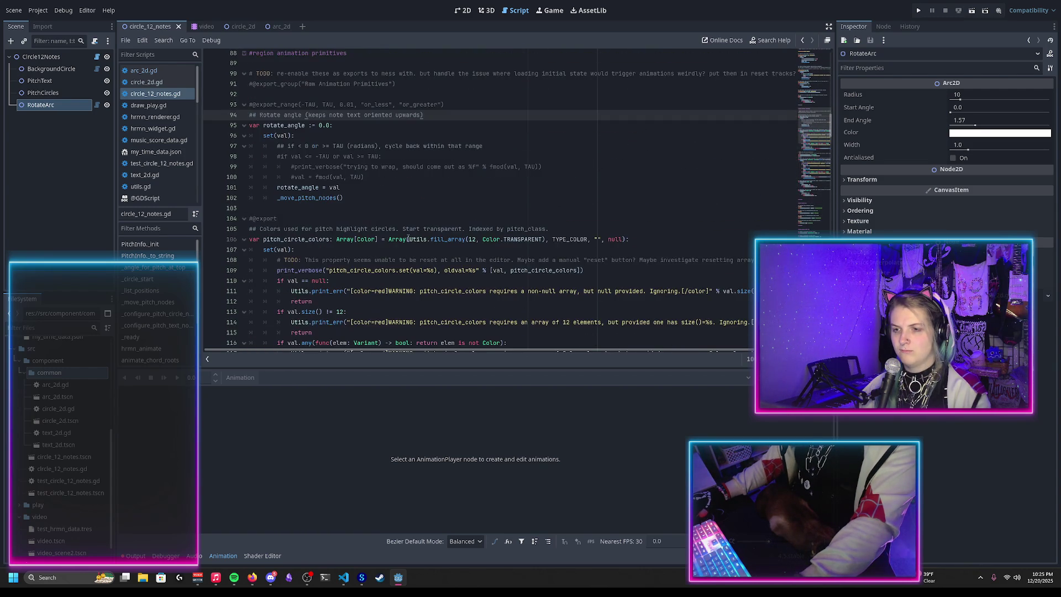
pyautogui.scroll(-20, 408, 238)
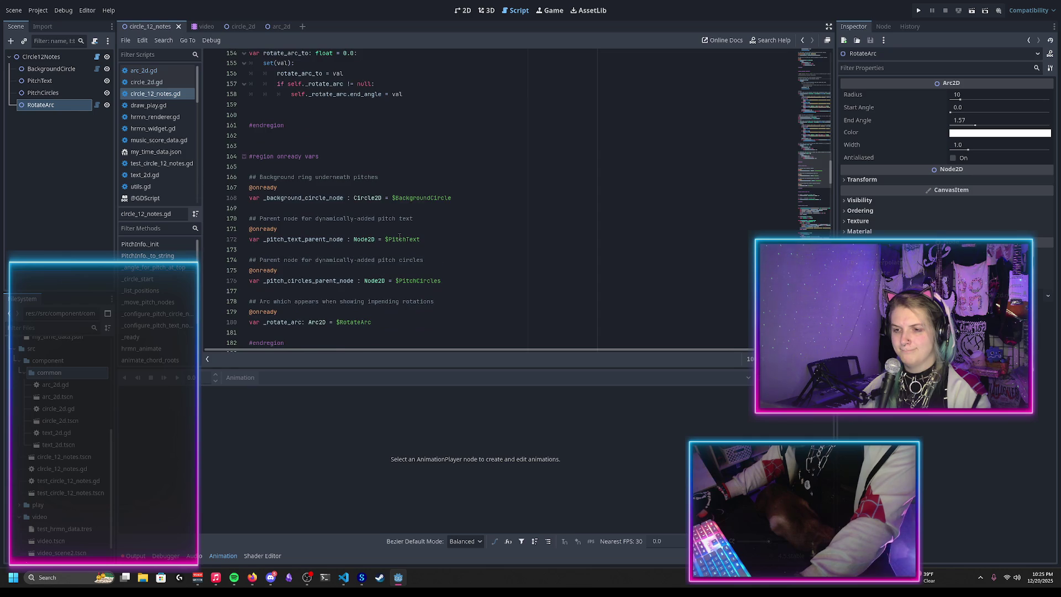
pyautogui.scroll(-16, 397, 236)
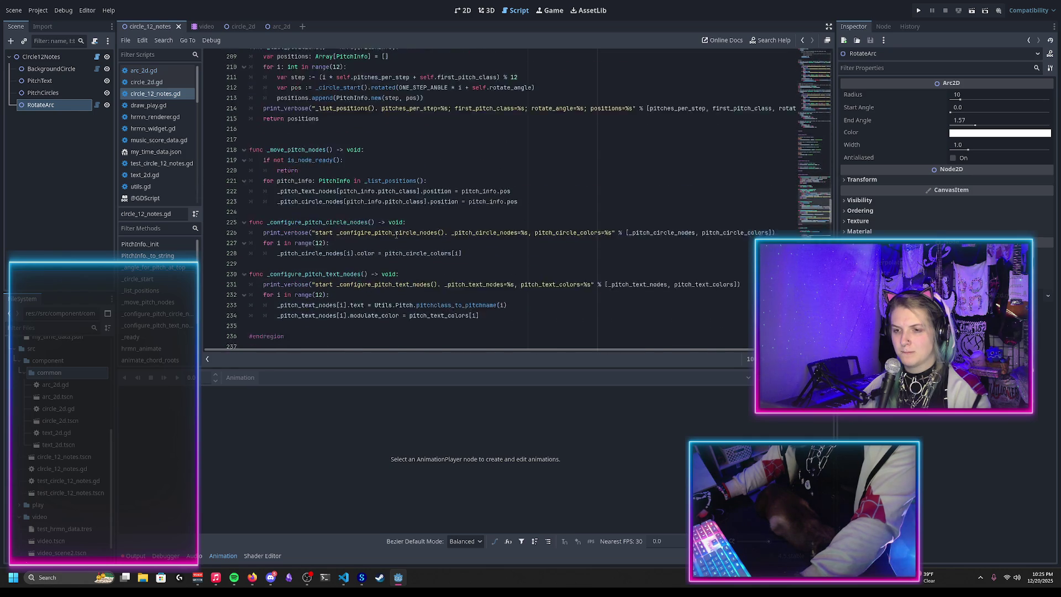
pyautogui.scroll(-7, 394, 233)
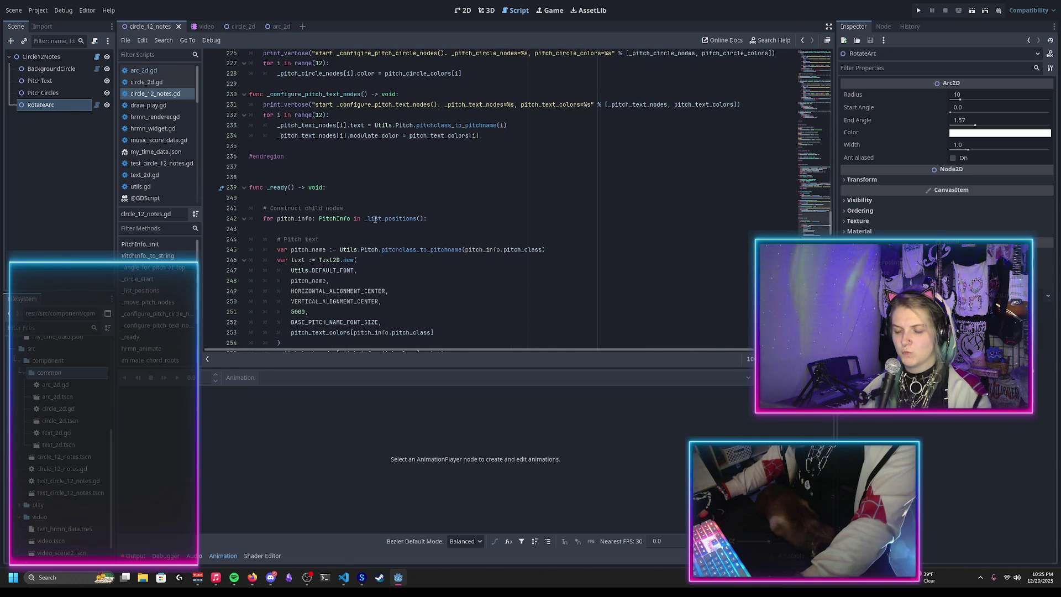
pyautogui.scroll(1, 366, 210)
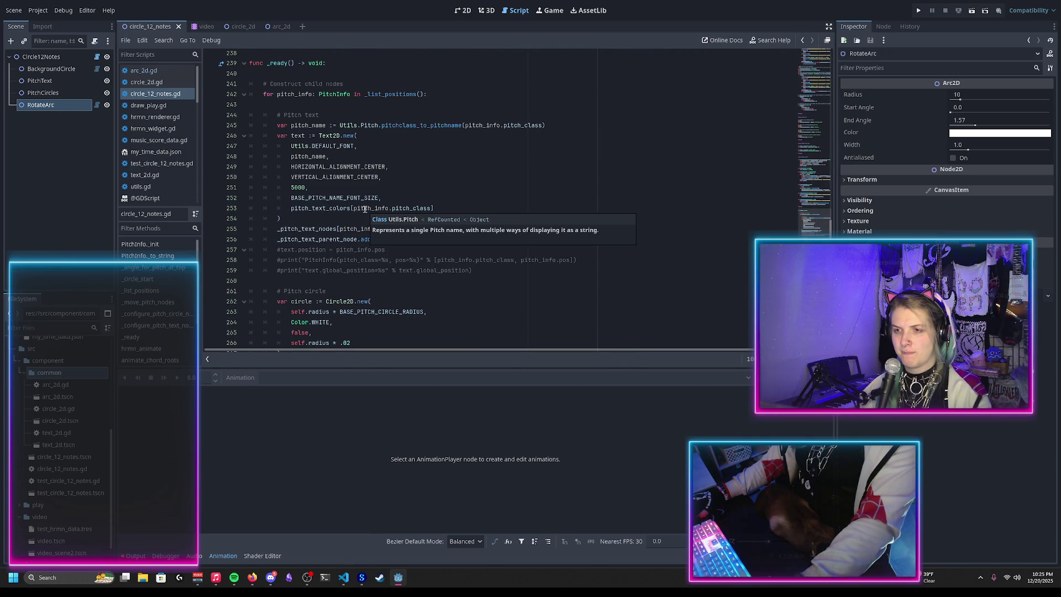
pyautogui.scroll(-5, 298, 153)
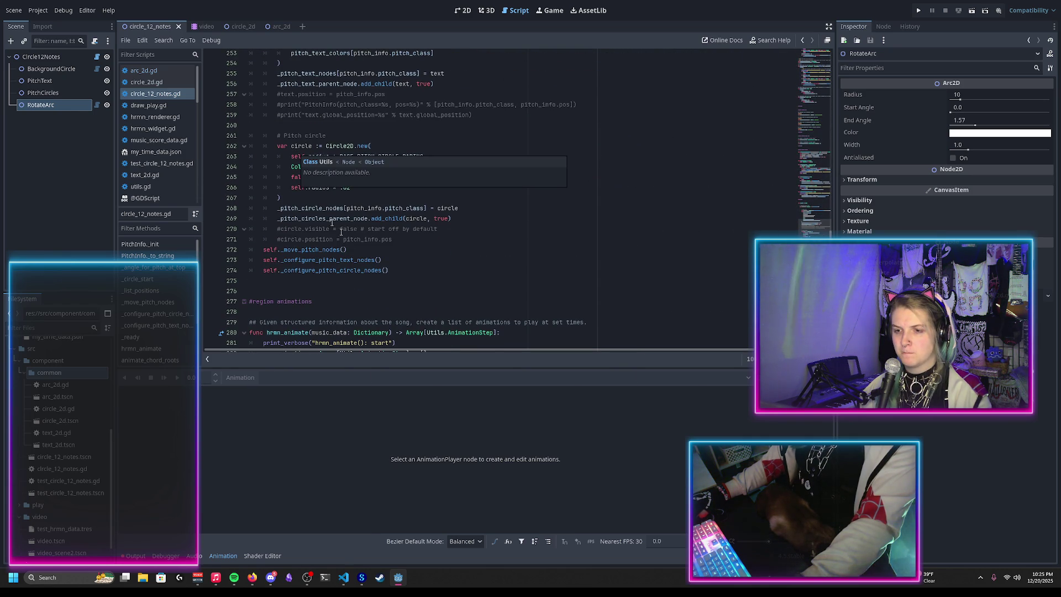
pyautogui.click(399, 267)
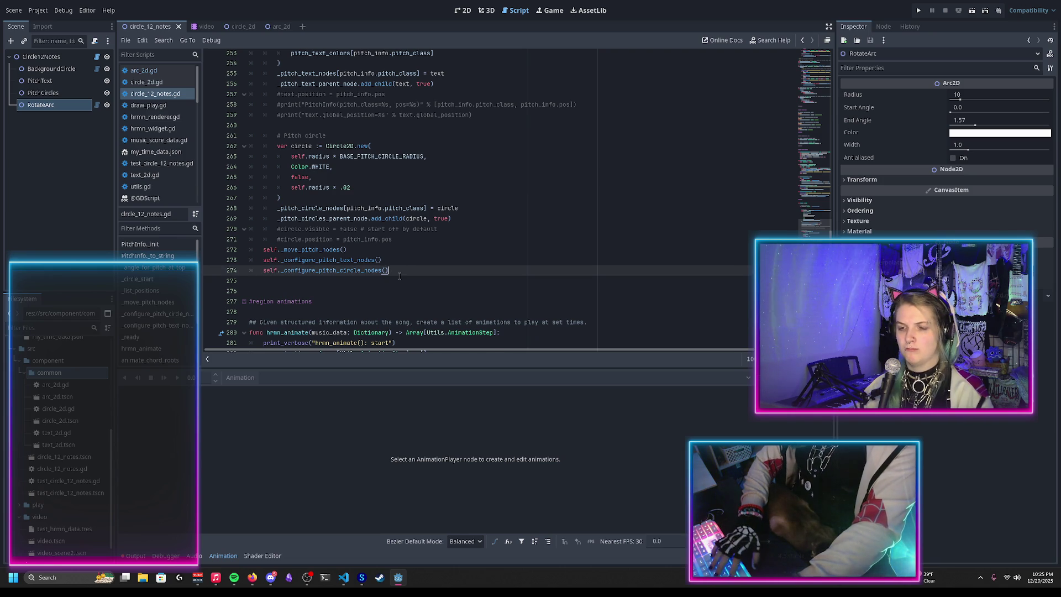
pyautogui.press('Return')
pyautogui.press('Return')
pyautogui.write('# se')
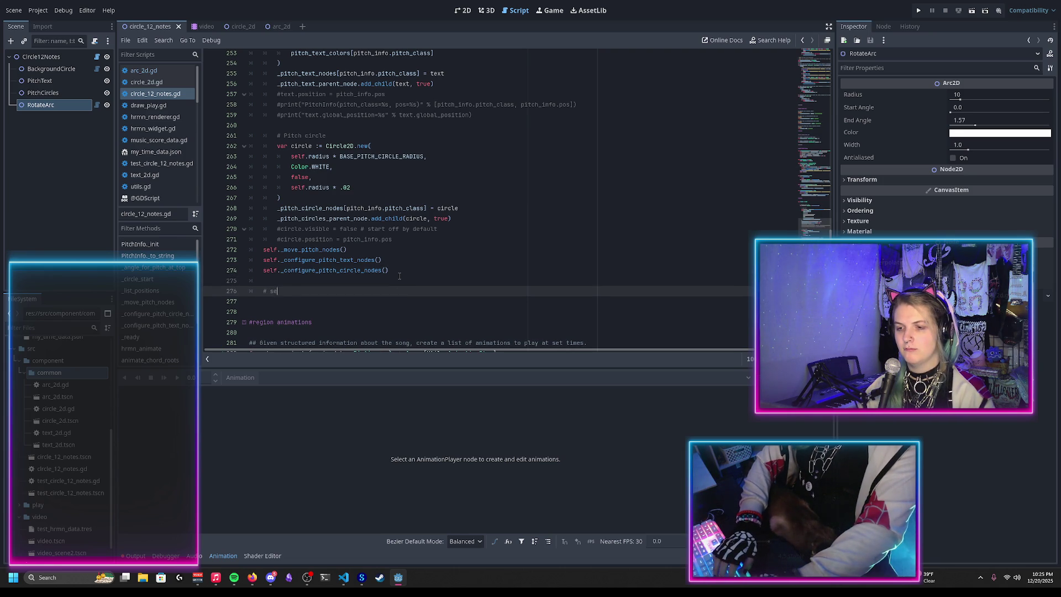
pyautogui.write('t up rotation arc')
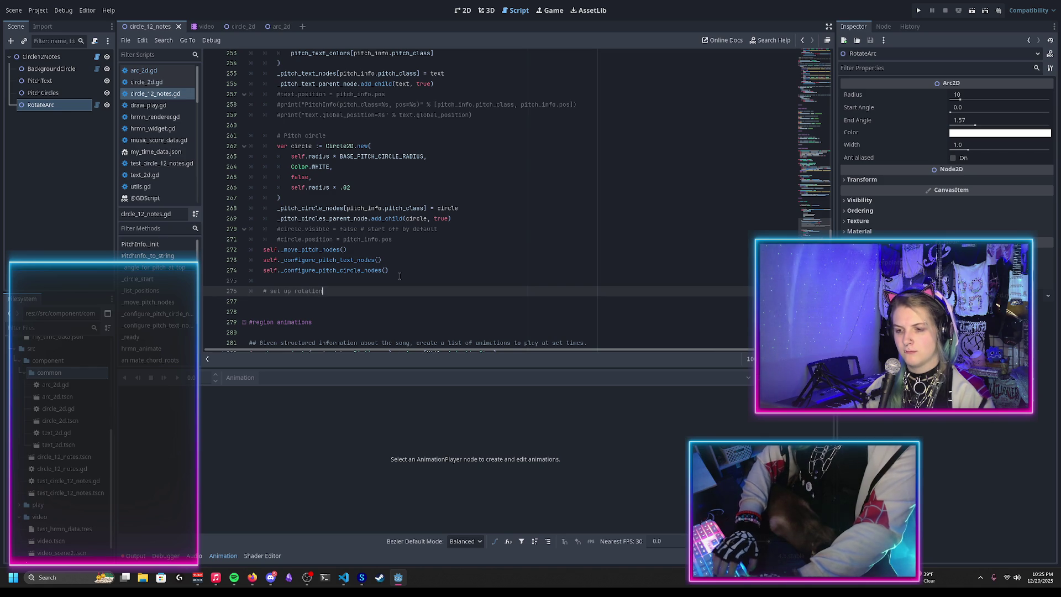
# Add self._rotate_arc.start_angle = self.rotate_arc_from and duplicate the line twice.
pyautogui.press('Return')
pyautogui.write('self._ro')
pyautogui.press('Return')
pyautogui.write('.st')
pyautogui.press('Return')
pyautogui.write('= self.')
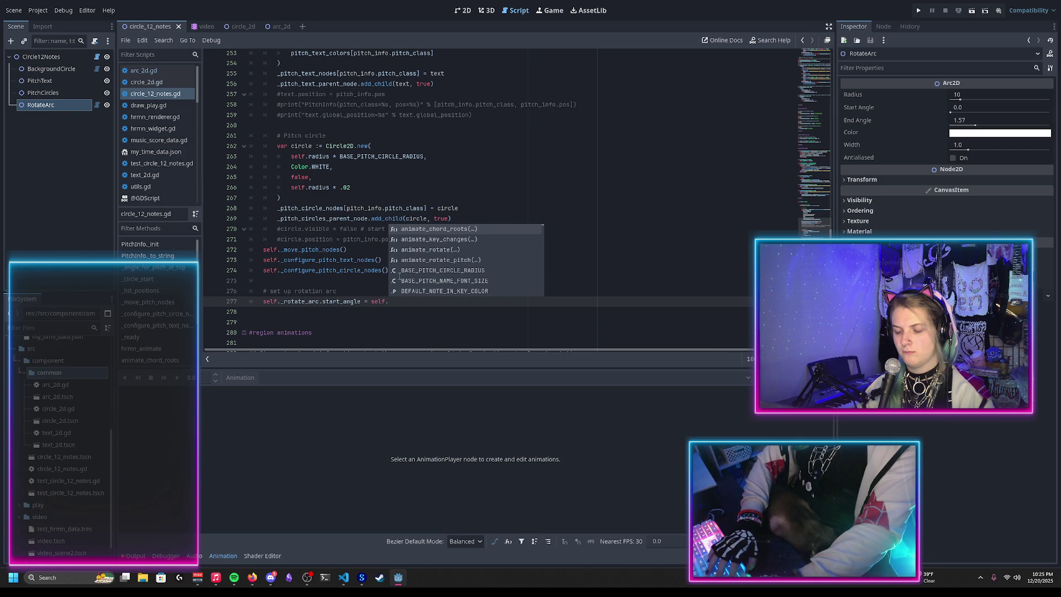
pyautogui.write('rot')
pyautogui.press('Down')
pyautogui.press('Down')
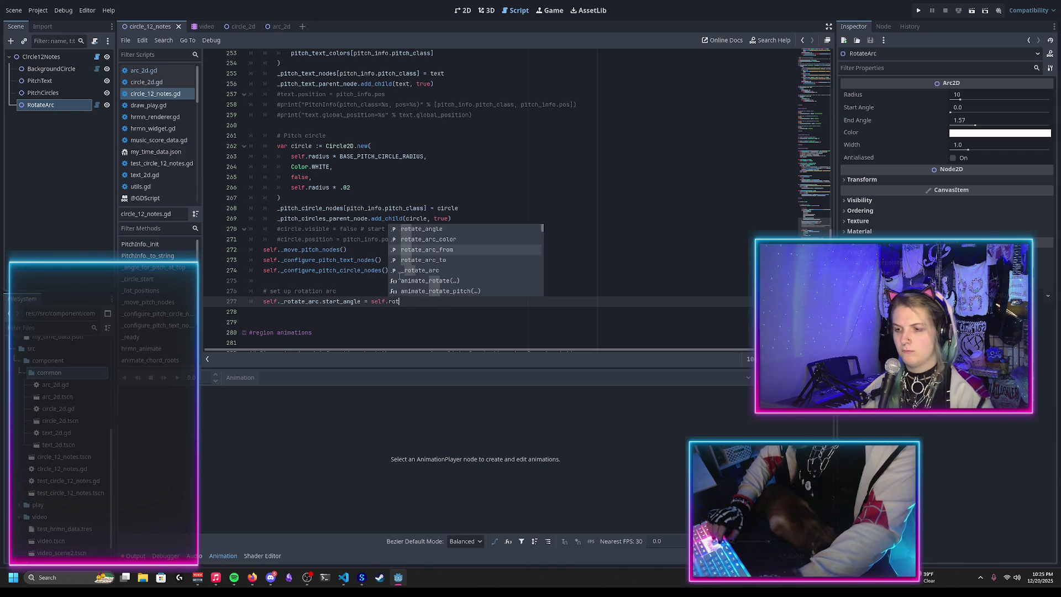
pyautogui.press('Return')
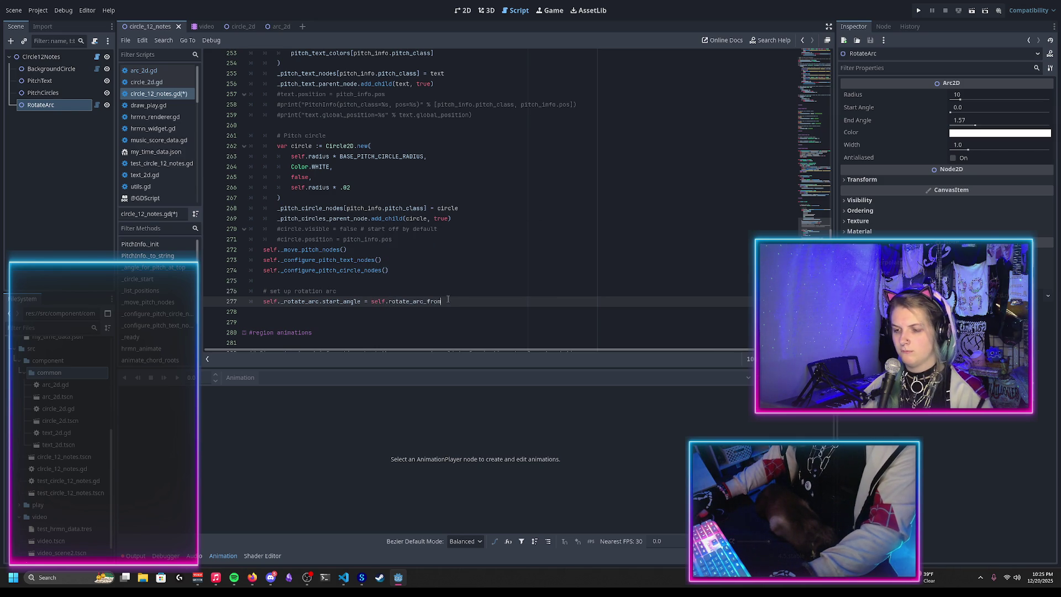
pyautogui.hotkey('shift', 'Home')
pyautogui.hotkey('ctrl', 'alt', 'Down')
pyautogui.hotkey('ctrl', 'alt', 'Down')
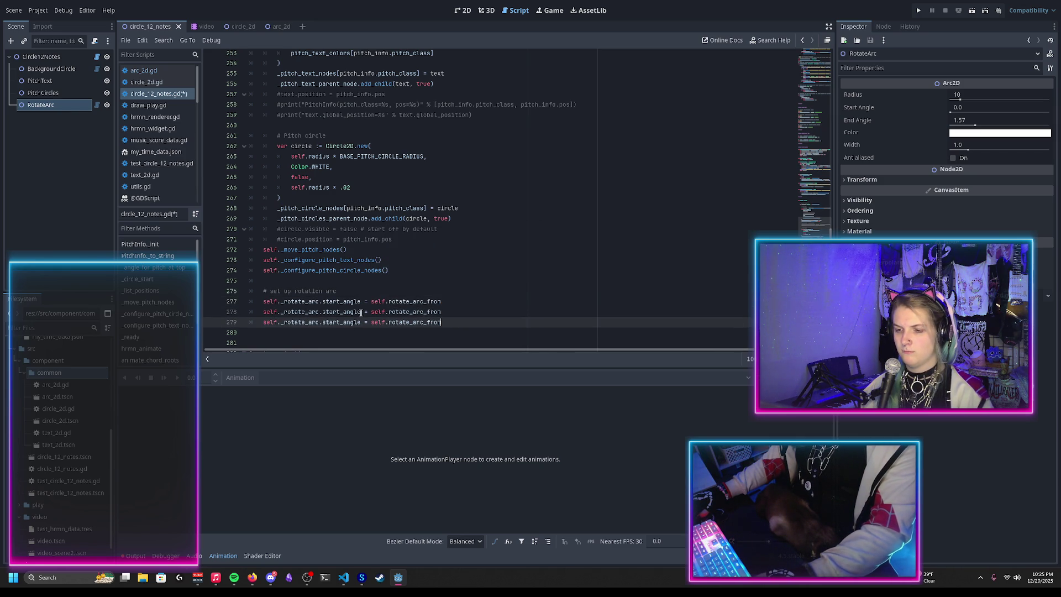
# Turn the copies into end_angle = rotate_arc_to and color = rotate_arc_color, then save.
pyautogui.doubleClick(347, 311)
pyautogui.write('e')
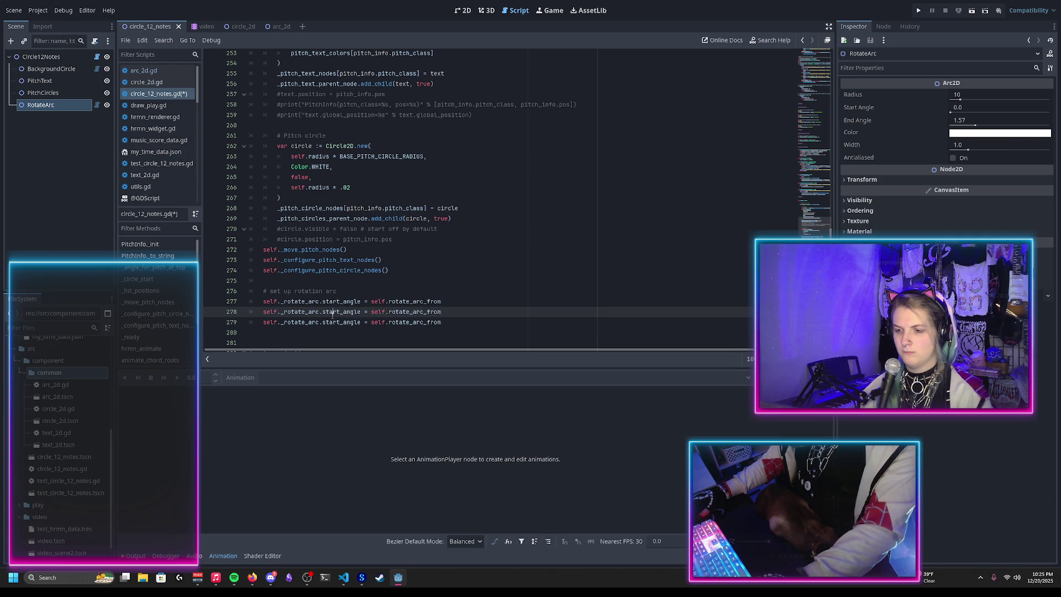
pyautogui.write('nd')
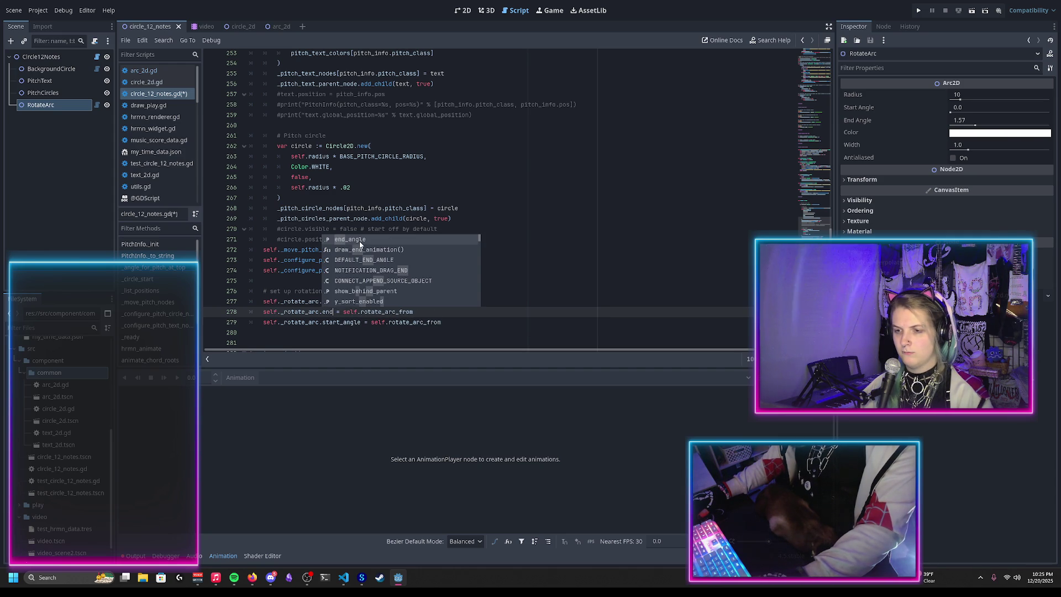
pyautogui.press('Return')
pyautogui.doubleClick(342, 322)
pyautogui.write('col')
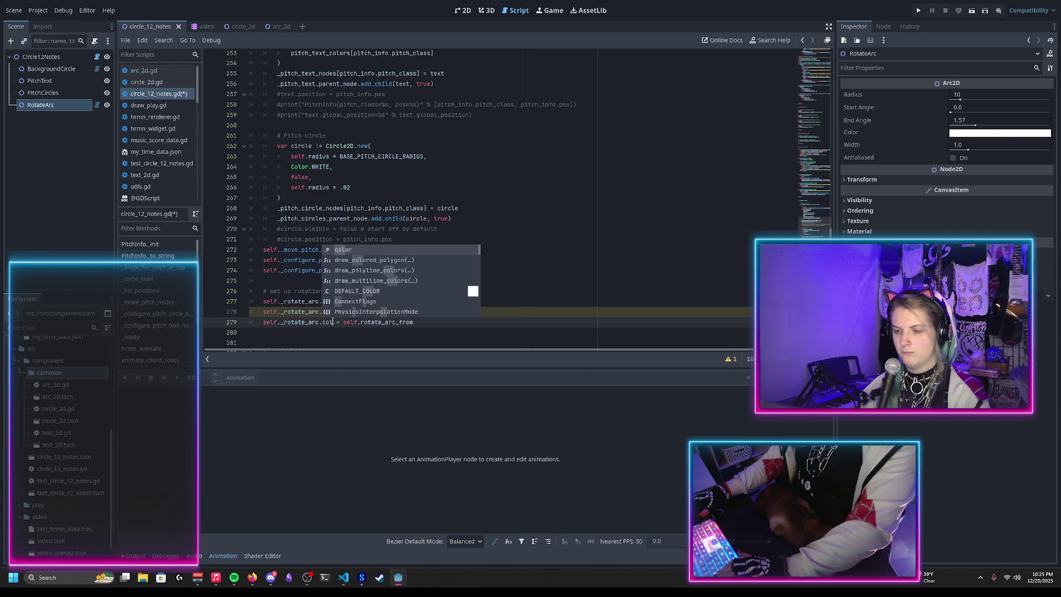
pyautogui.press('Return')
pyautogui.doubleClick(391, 321)
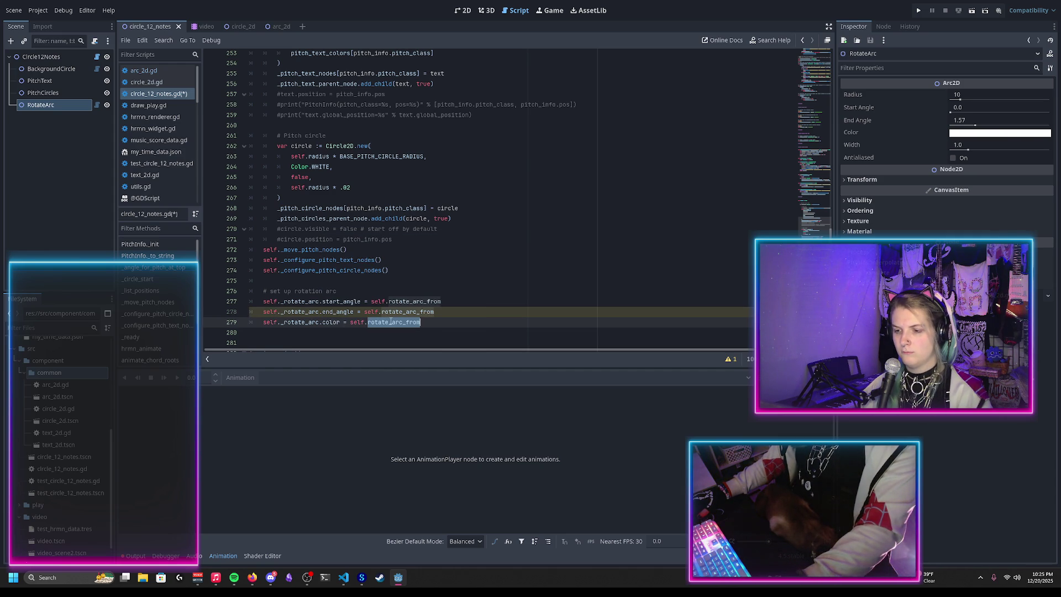
pyautogui.write('rot')
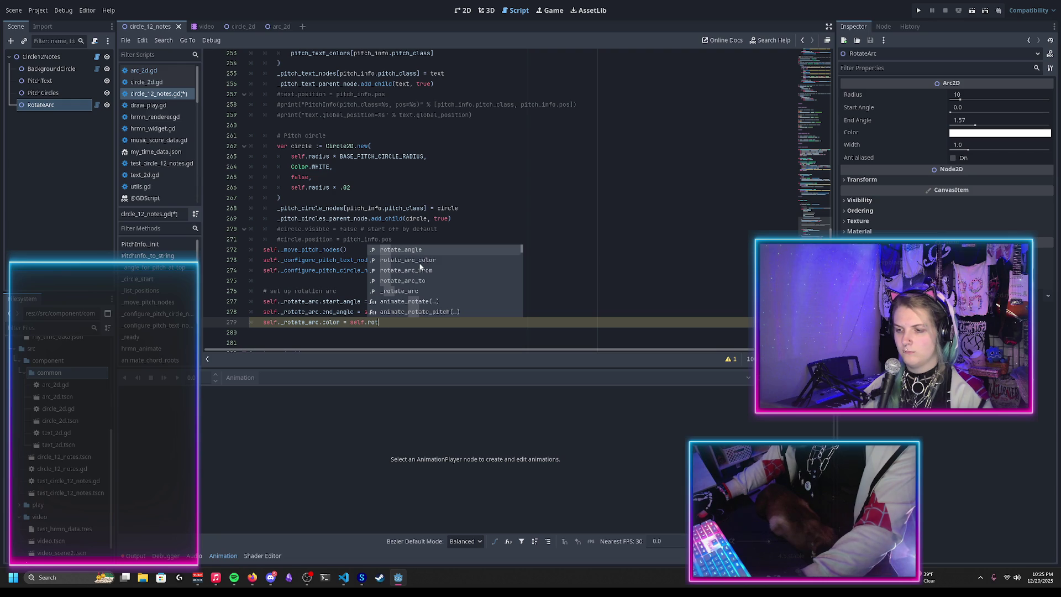
pyautogui.press('Down')
pyautogui.press('Return')
pyautogui.click(389, 312)
pyautogui.press('BackSpace')
pyautogui.press('BackSpace')
pyautogui.press('BackSpace')
pyautogui.write('to')
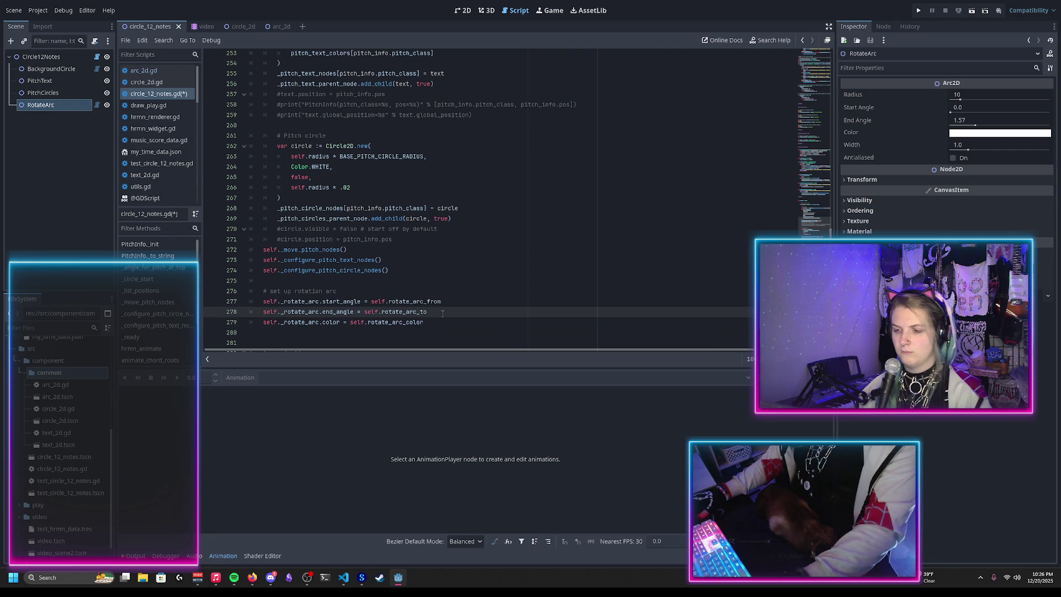
pyautogui.hotkey('ctrl', 's')
pyautogui.scroll(-5, 357, 269)
pyautogui.scroll(-3, 357, 269)
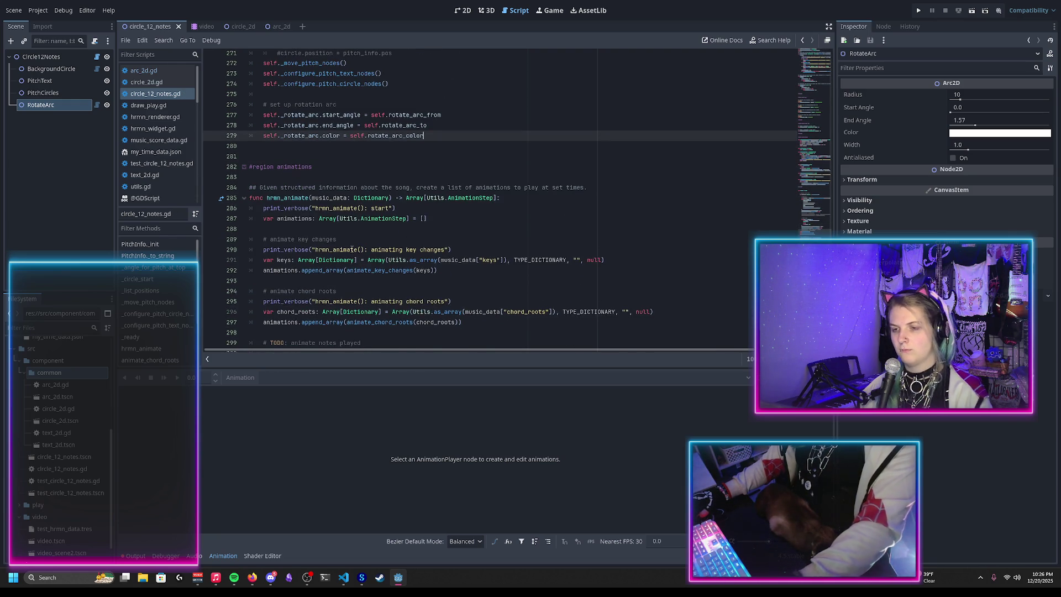
pyautogui.scroll(4, 401, 235)
pyautogui.scroll(2, 401, 234)
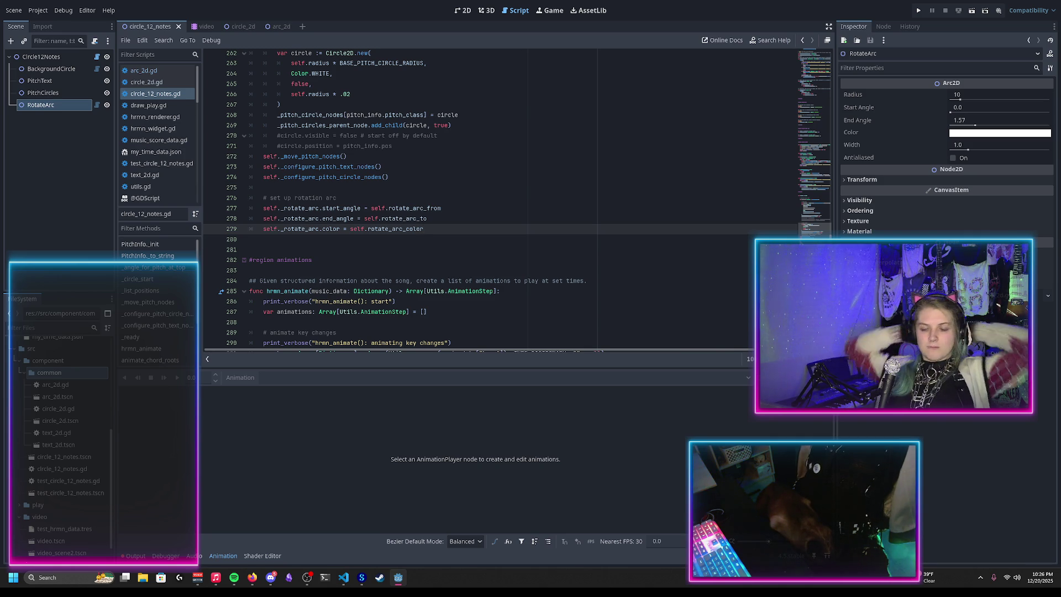
pyautogui.scroll(-3, 497, 199)
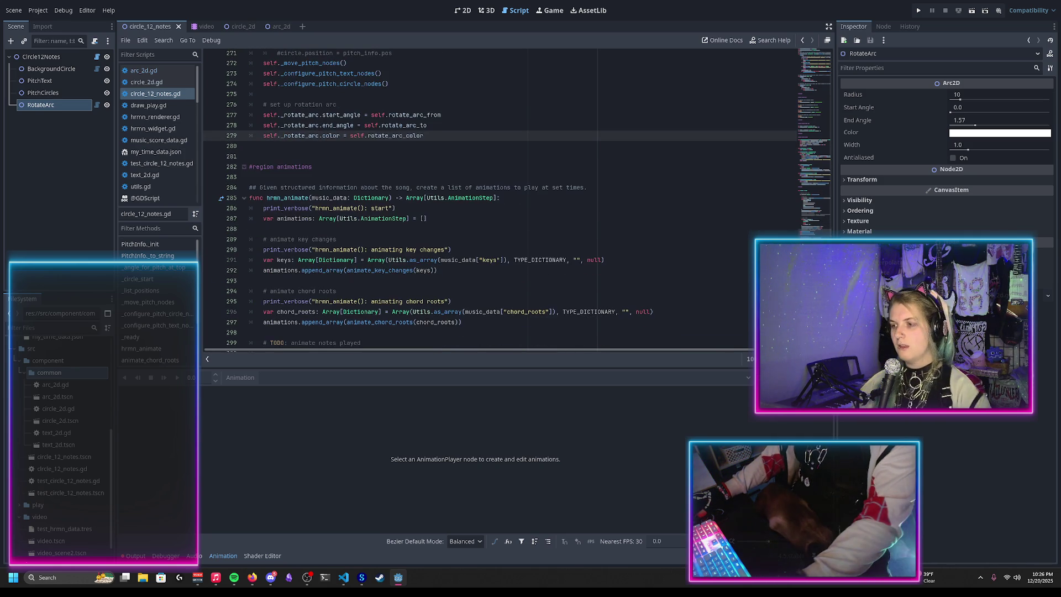
pyautogui.scroll(-20, 506, 256)
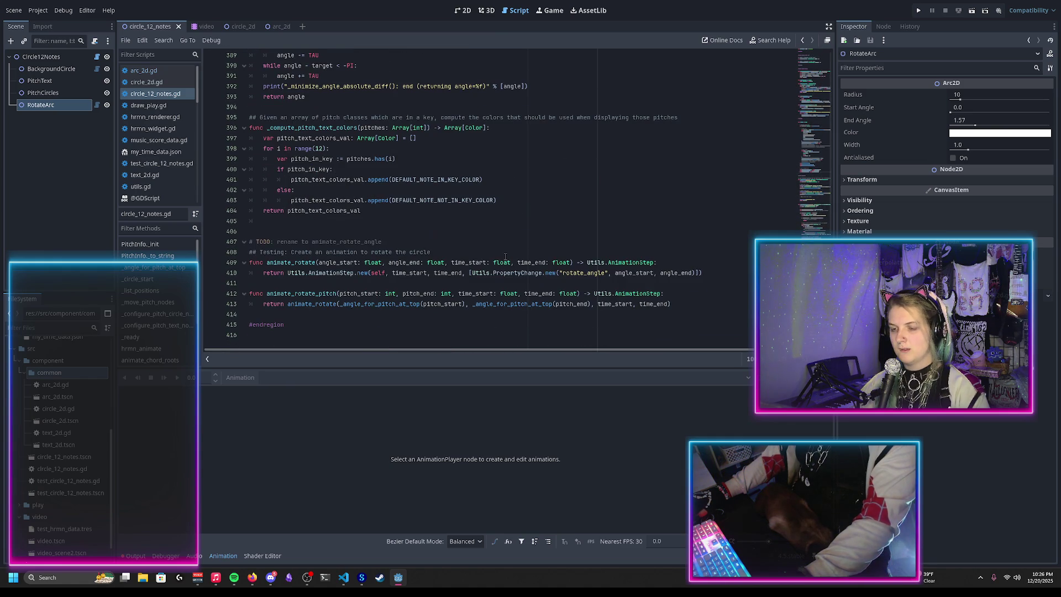
pyautogui.scroll(10, 463, 228)
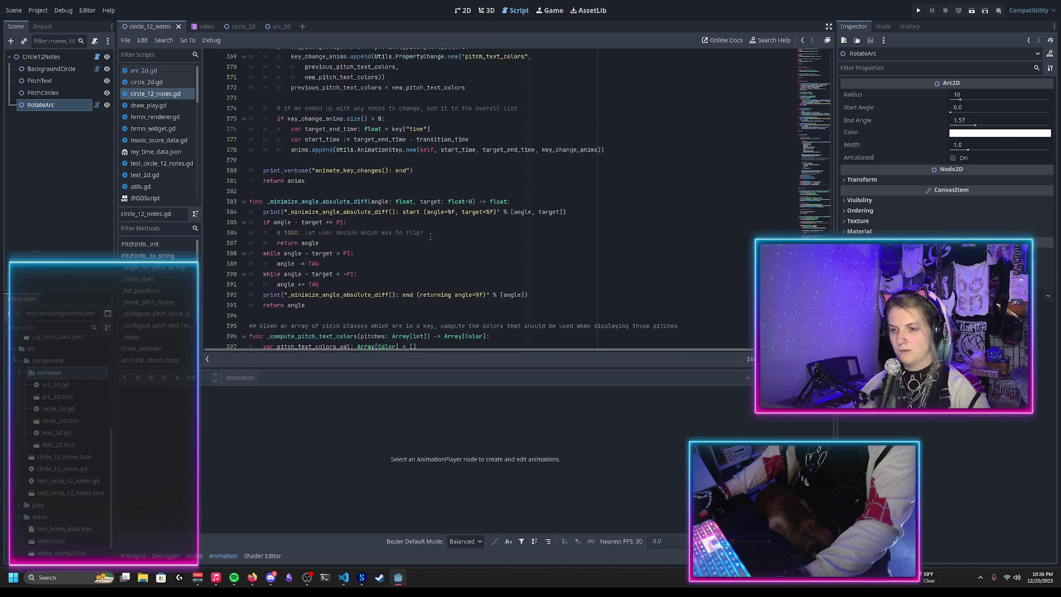
pyautogui.scroll(11, 430, 234)
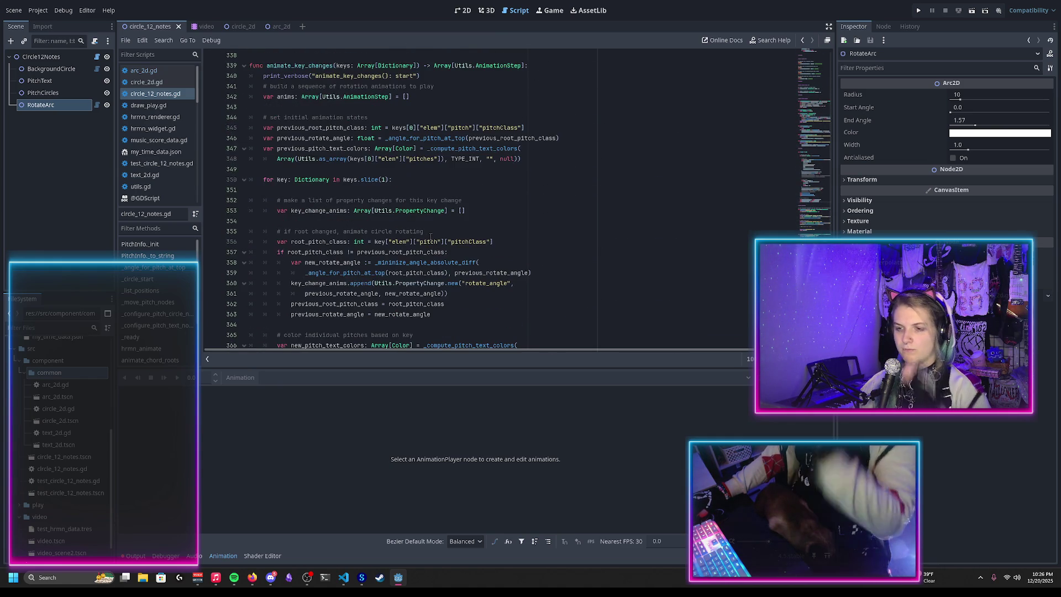
pyautogui.scroll(-2, 431, 237)
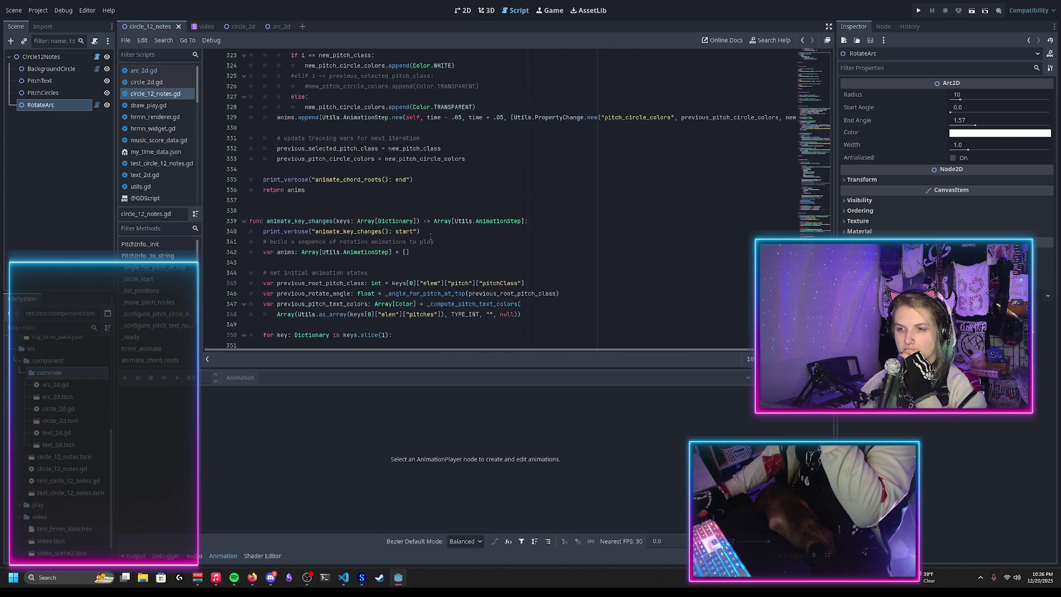
pyautogui.scroll(4, 431, 236)
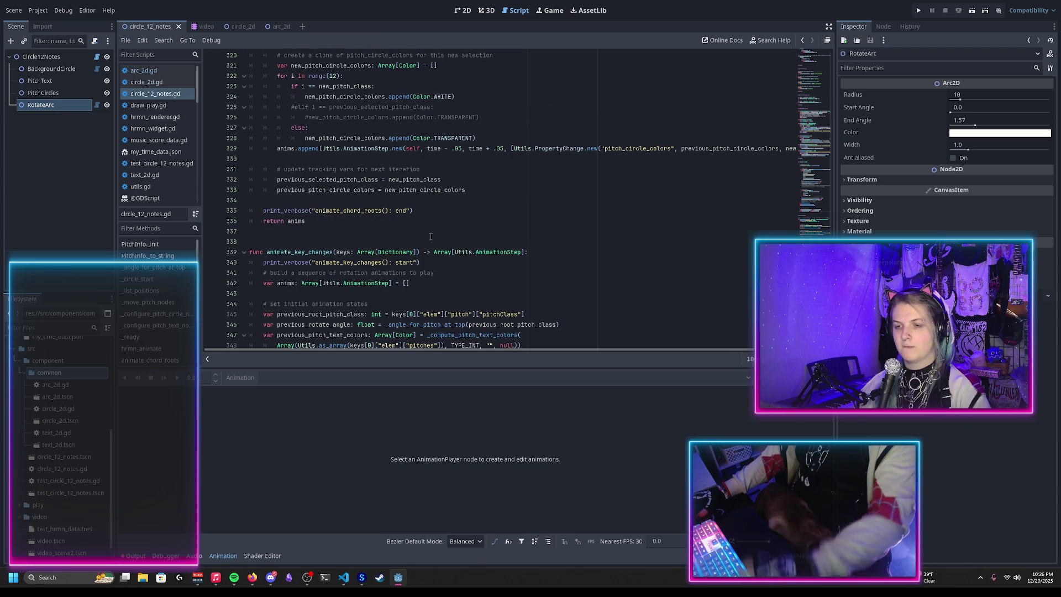
pyautogui.scroll(4, 420, 236)
pyautogui.scroll(3, 420, 236)
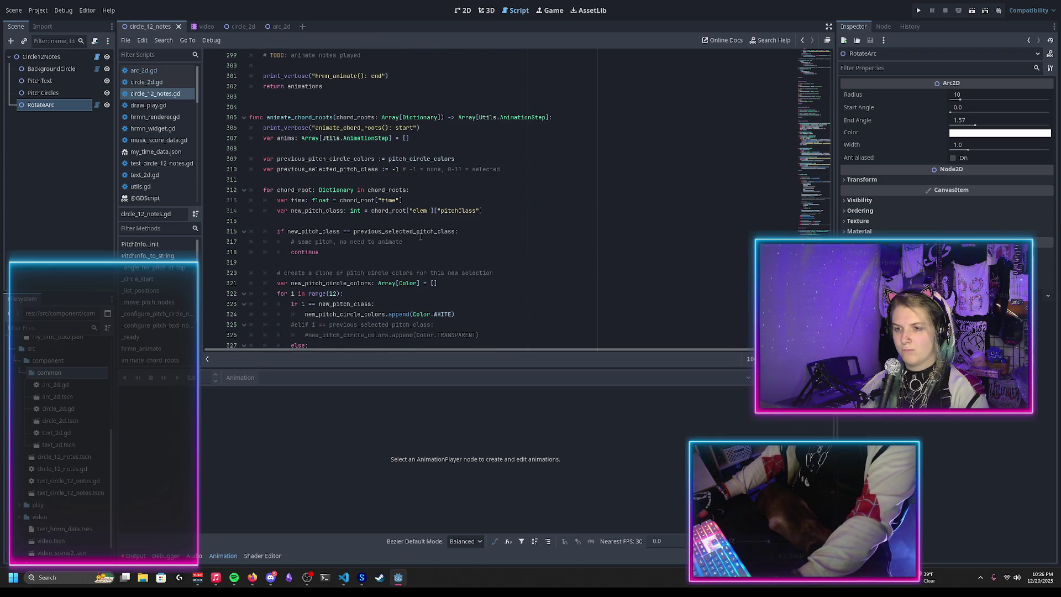
pyautogui.scroll(-7, 420, 236)
pyautogui.doubleClick(308, 252)
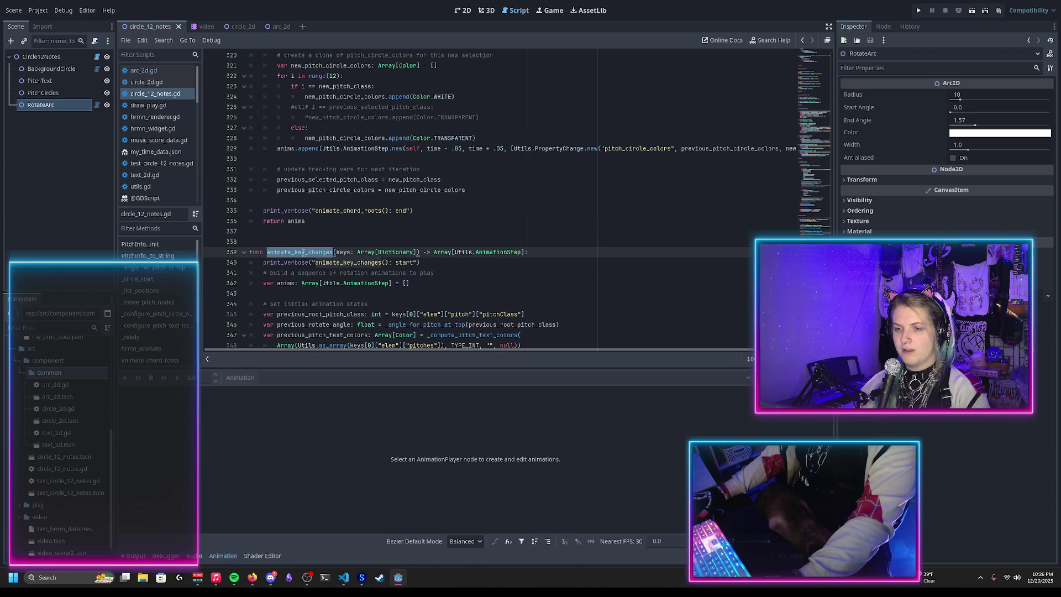
pyautogui.scroll(-4, 305, 250)
pyautogui.doubleClick(316, 200)
pyautogui.scroll(-3, 321, 202)
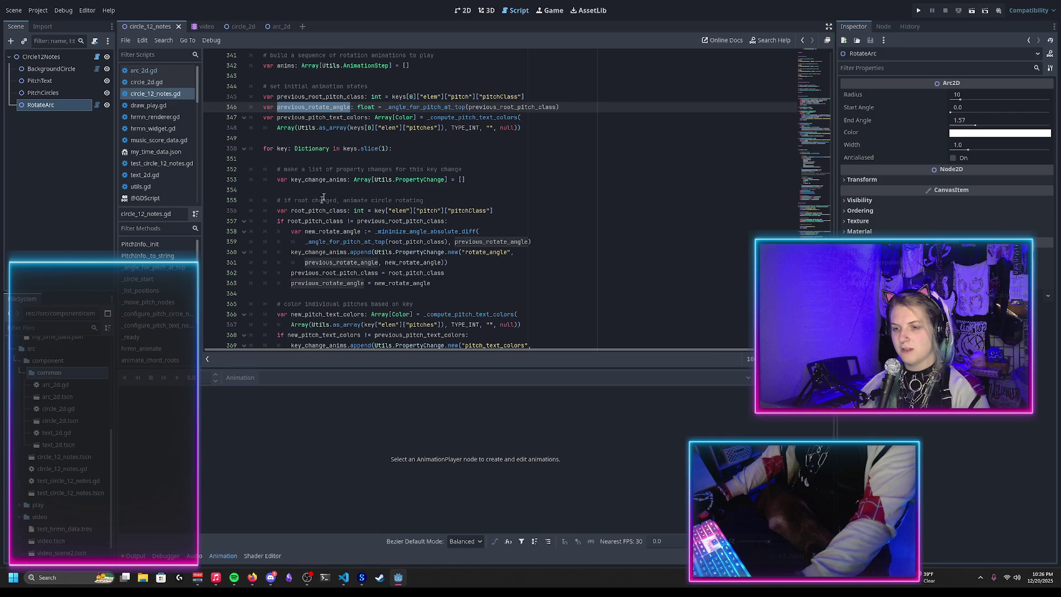
pyautogui.scroll(-2, 349, 200)
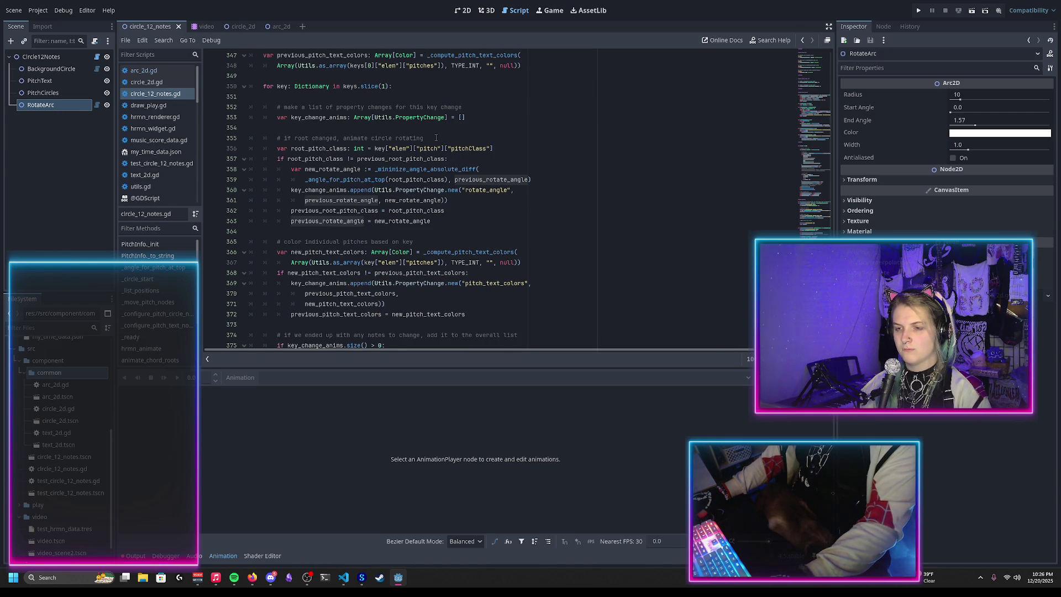
# Relabel the comment to '# detect if root changed', add '# animate circle rotating' above the append, and save.
pyautogui.doubleClick(315, 148)
pyautogui.moveTo(424, 139)
pyautogui.mouseDown()
pyautogui.moveTo(290, 138)
pyautogui.moveTo(343, 139)
pyautogui.mouseUp()
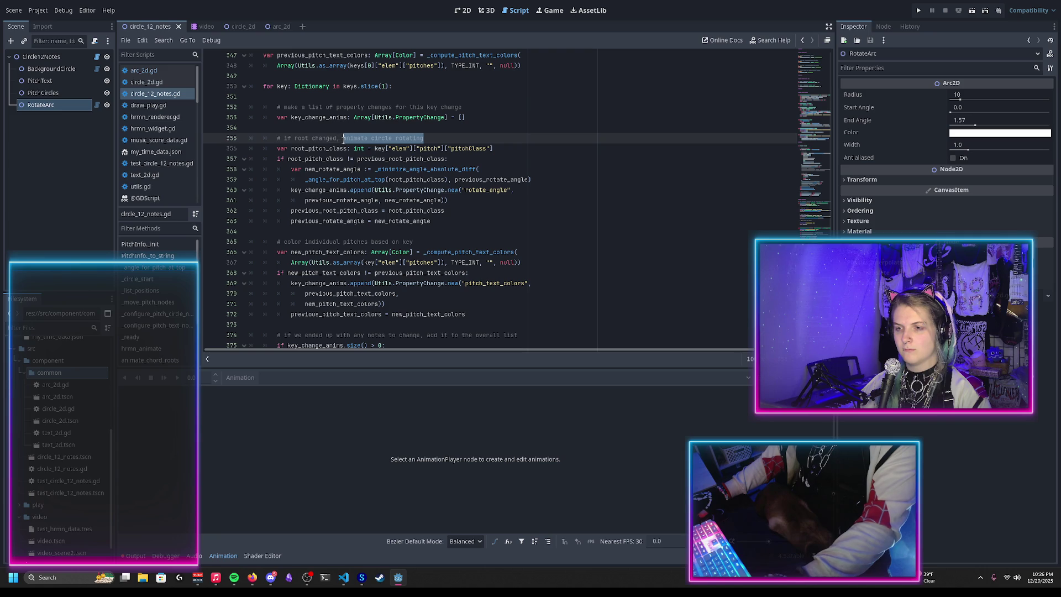
pyautogui.press('BackSpace')
pyautogui.press('BackSpace')
pyautogui.press('BackSpace')
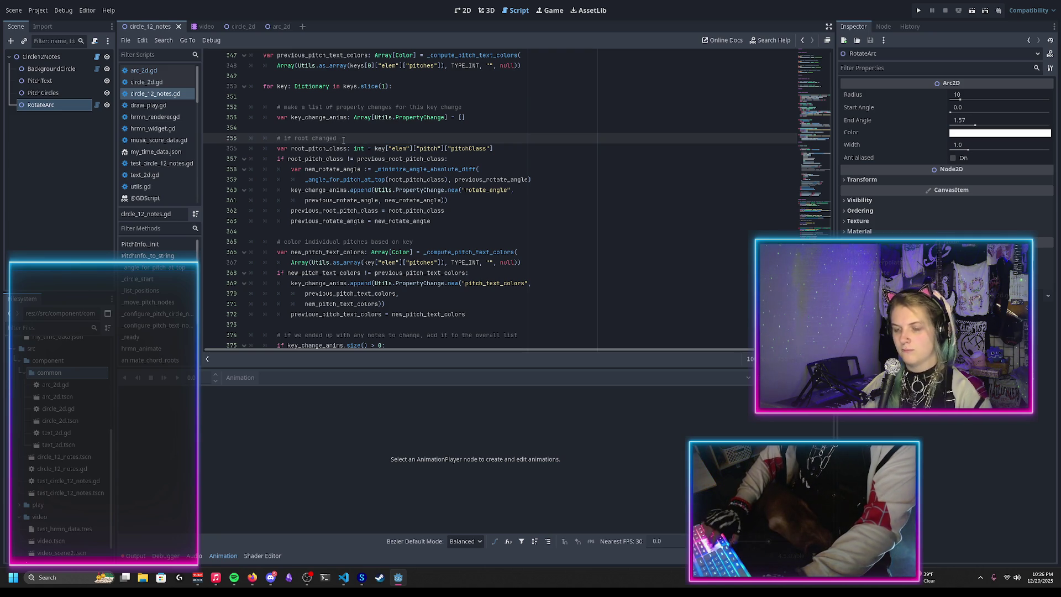
pyautogui.write('detect')
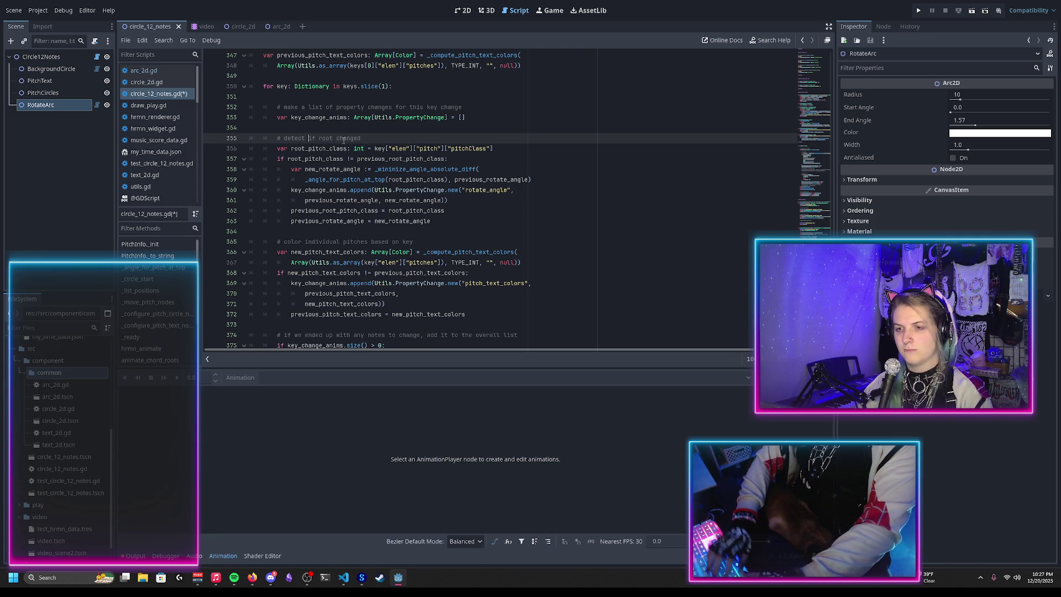
pyautogui.press('Down')
pyautogui.press('End')
pyautogui.press('Delete')
pyautogui.press('Return')
pyautogui.press('End')
pyautogui.press('Return')
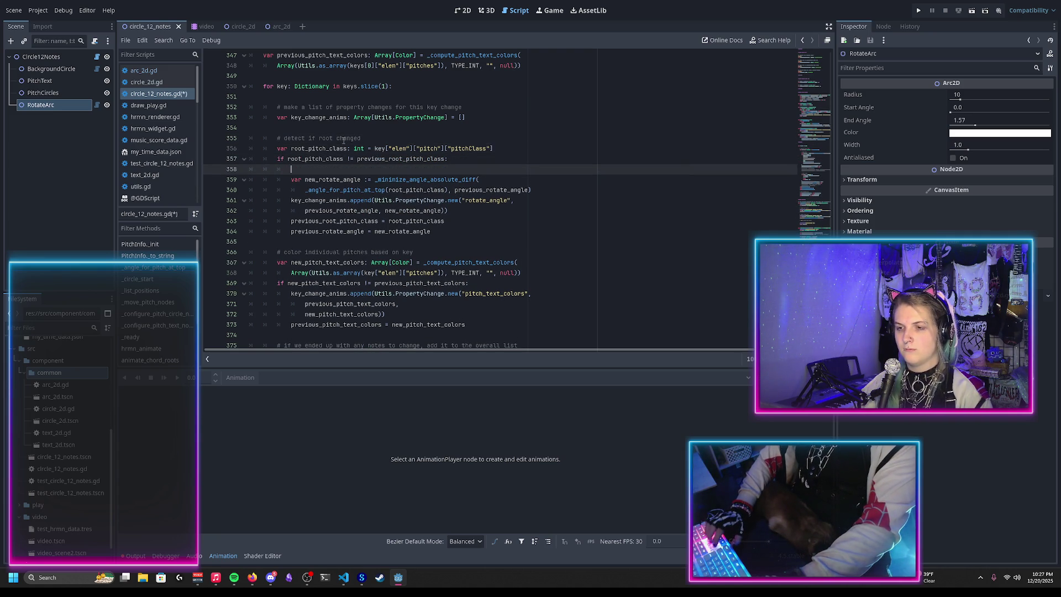
pyautogui.press('BackSpace')
pyautogui.press('BackSpace')
pyautogui.press('Down')
pyautogui.press('Down')
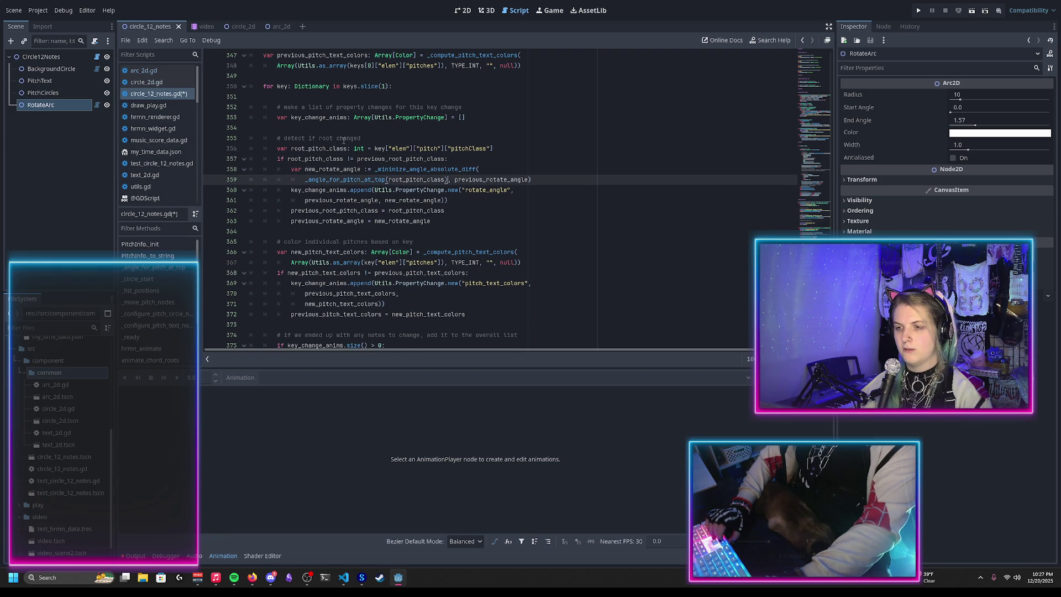
pyautogui.press('Return')
pyautogui.press('Return')
pyautogui.write('# animate circle rotating')
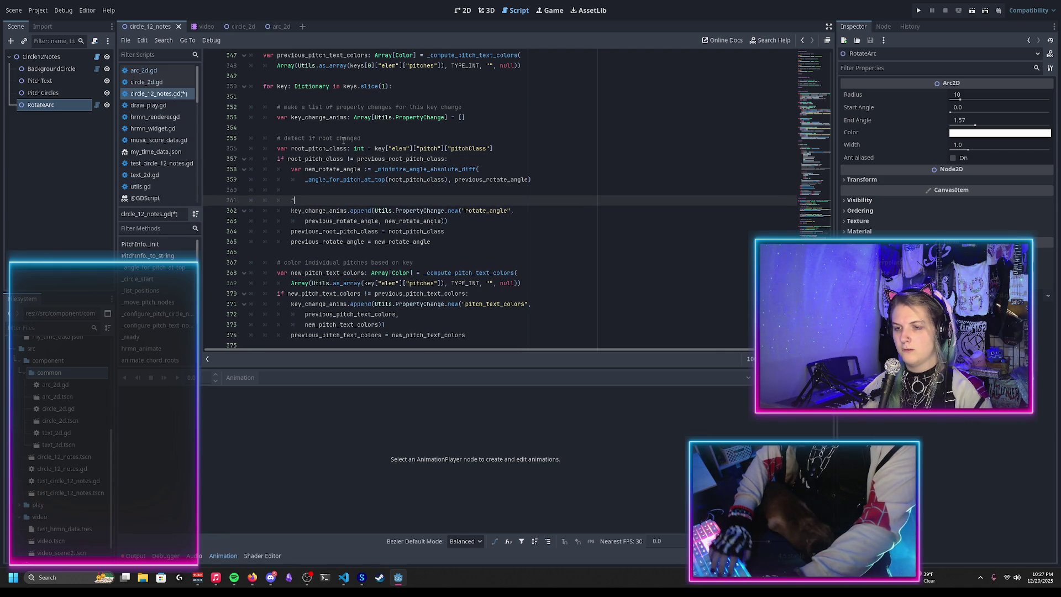
pyautogui.hotkey('ctrl', 's')
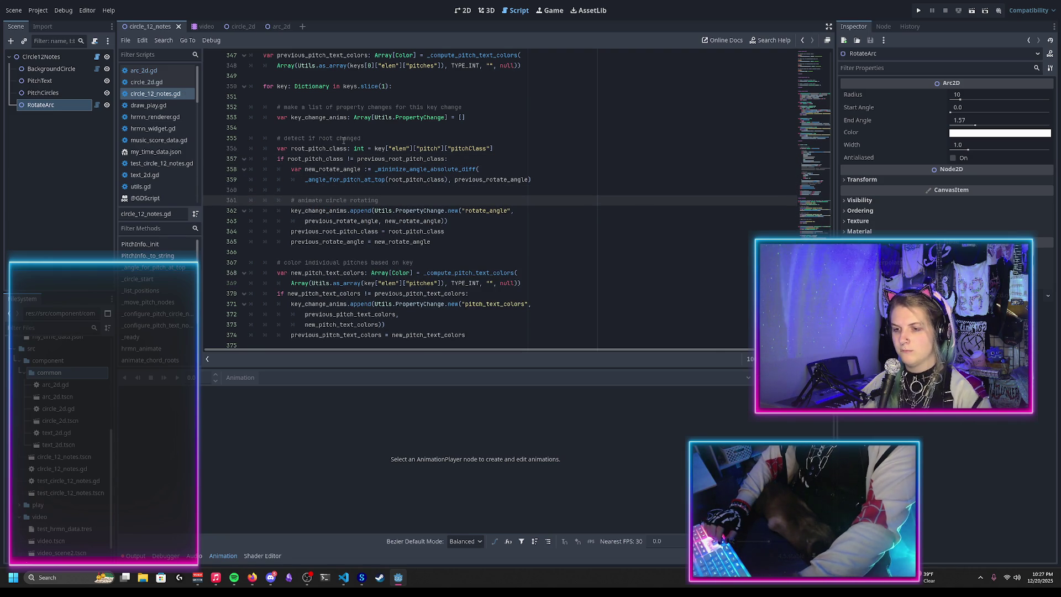
# After line 359, add a note about rotate_arc appearing one transition_time increment earlier.
pyautogui.press('Down')
pyautogui.press('Down')
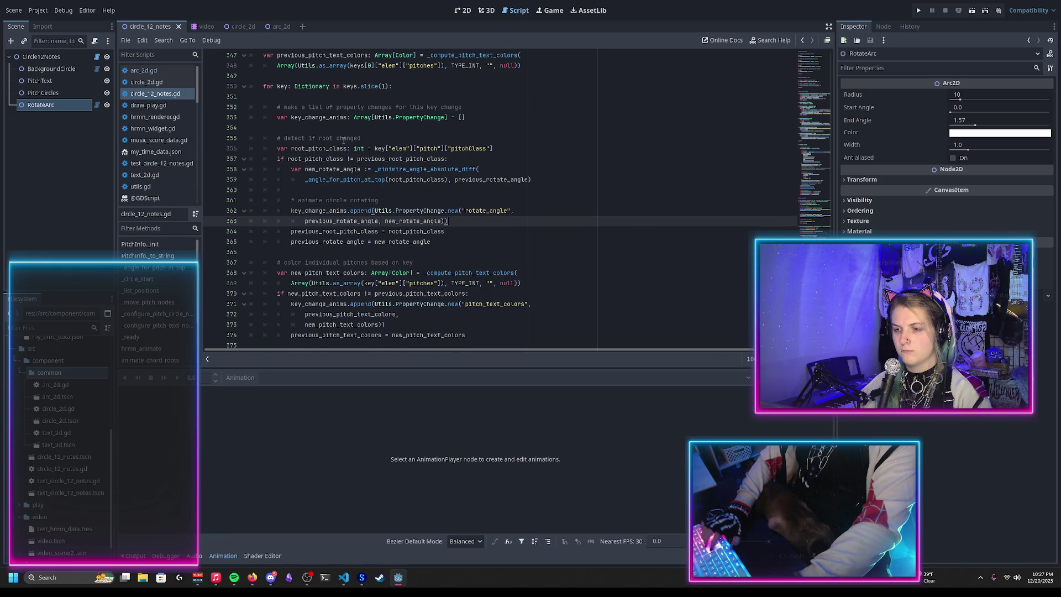
pyautogui.press('Return')
pyautogui.press('Return')
pyautogui.press('BackSpace')
pyautogui.press('BackSpace')
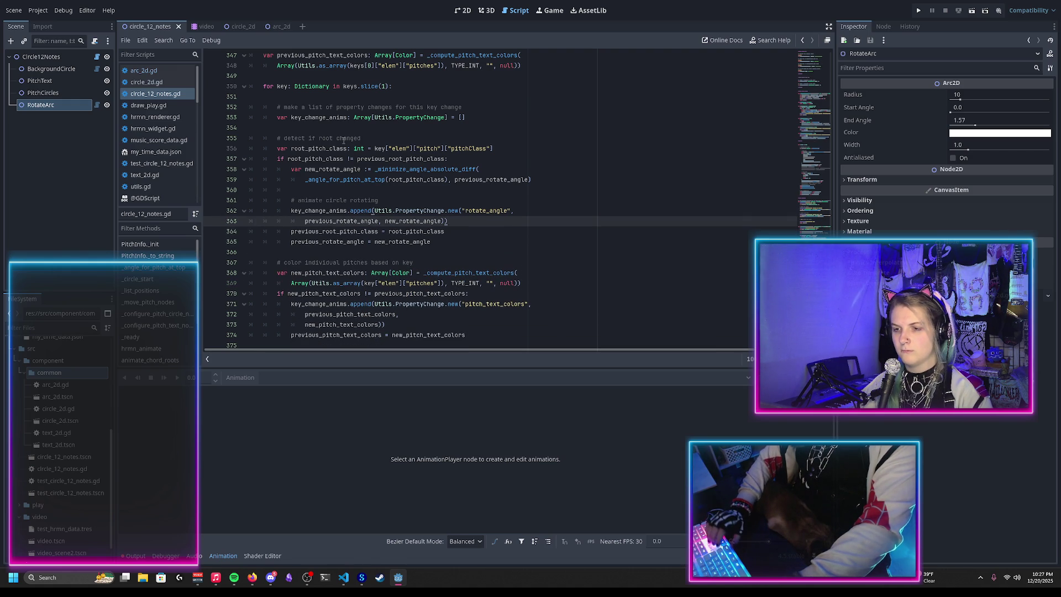
pyautogui.press('Up')
pyautogui.press('Up')
pyautogui.press('Up')
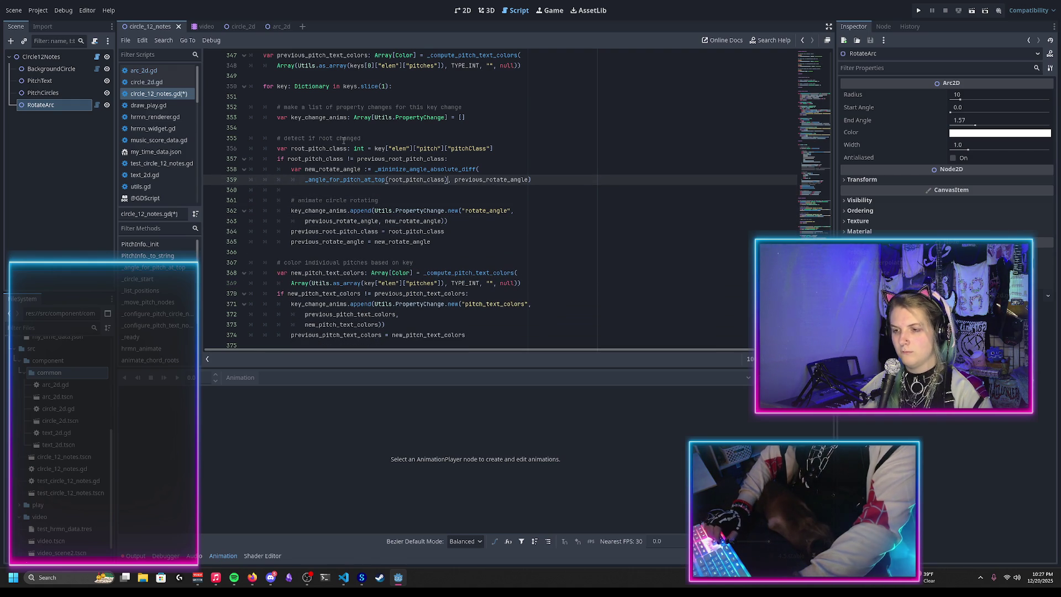
pyautogui.press('Right')
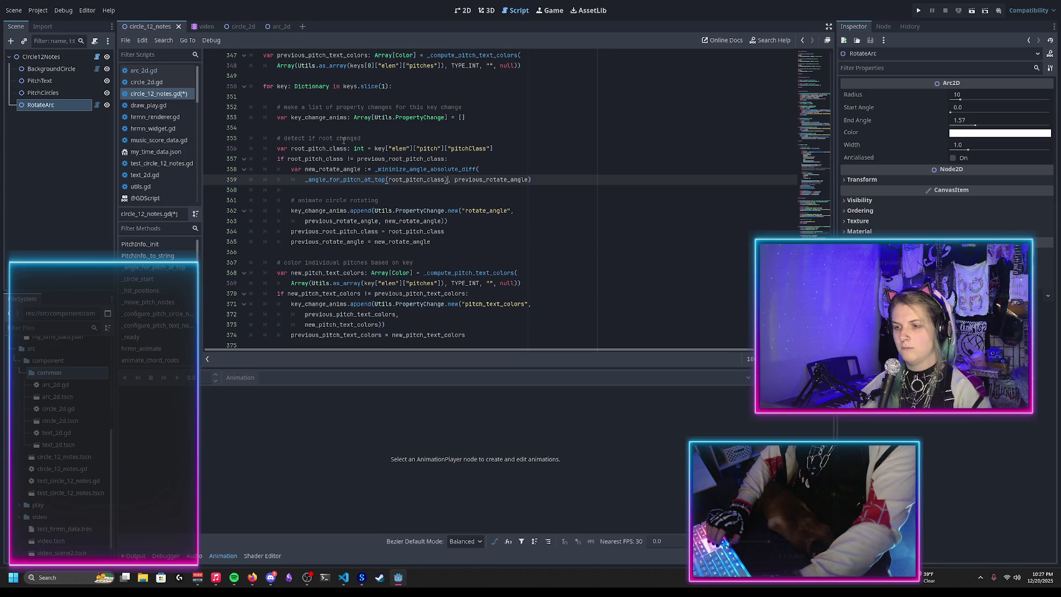
pyautogui.press('Return')
pyautogui.write('# add extra animation of rotat')
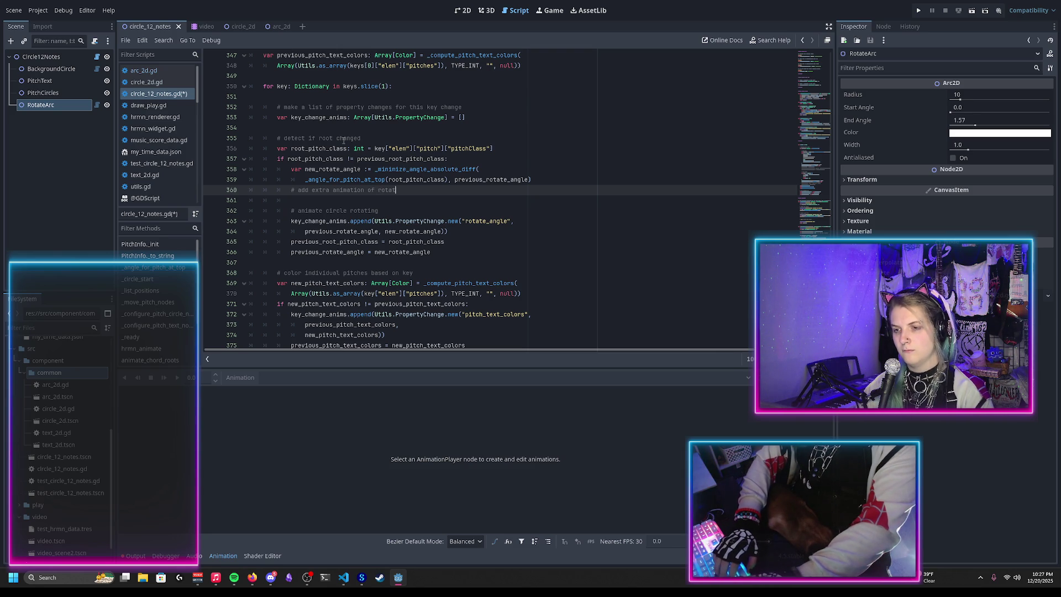
pyautogui.write('e_arc appear')
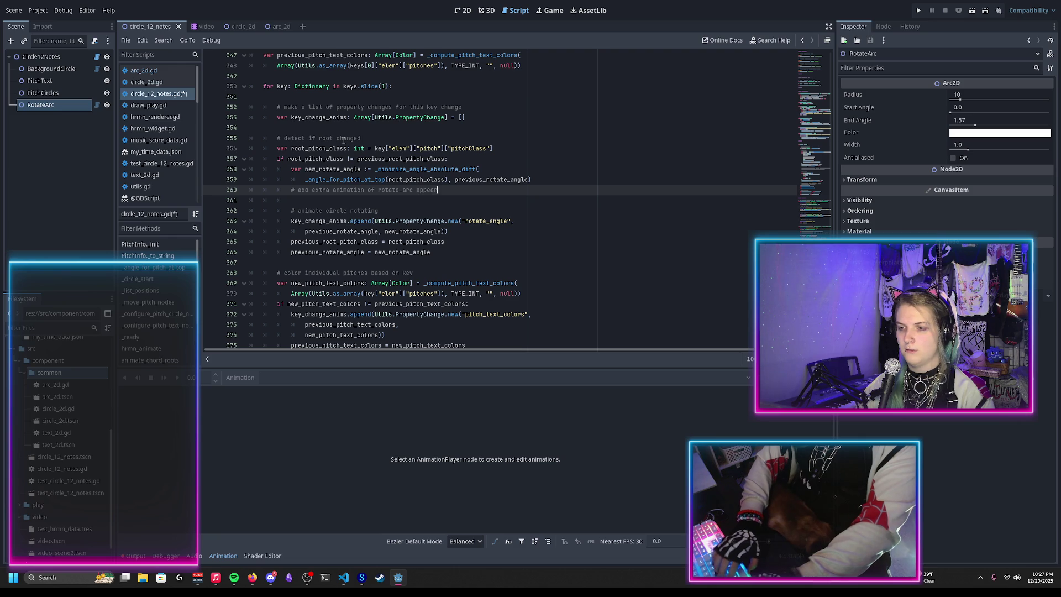
pyautogui.write('ing one trans')
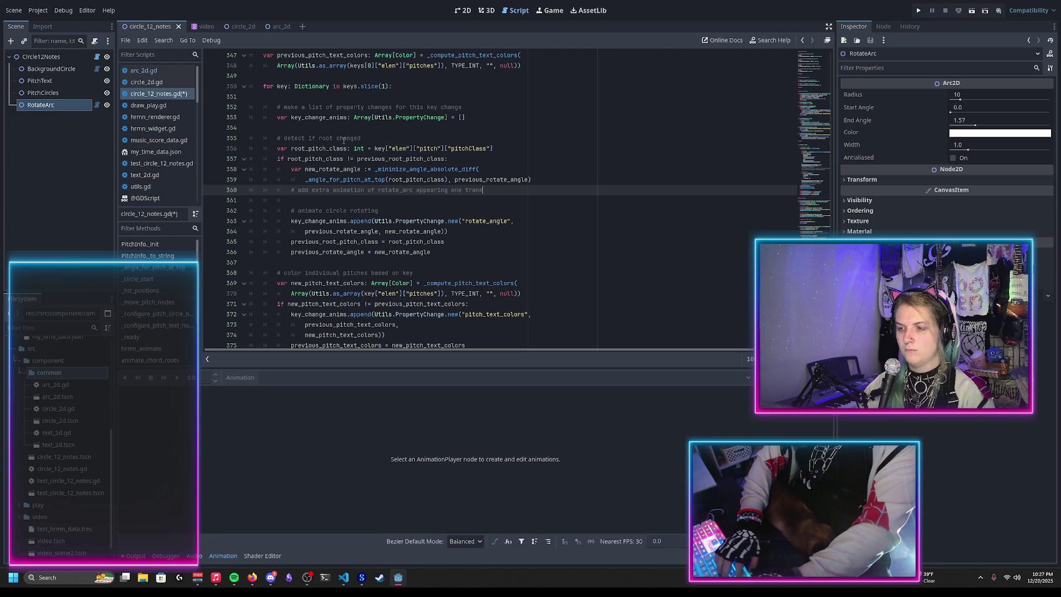
pyautogui.write('ition_time')
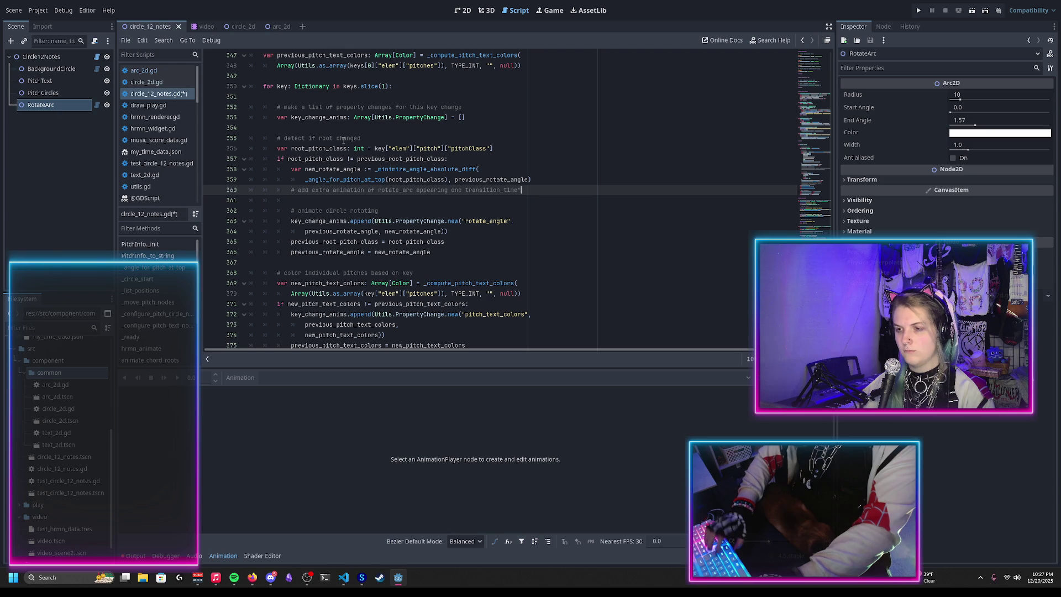
pyautogui.write('" ')
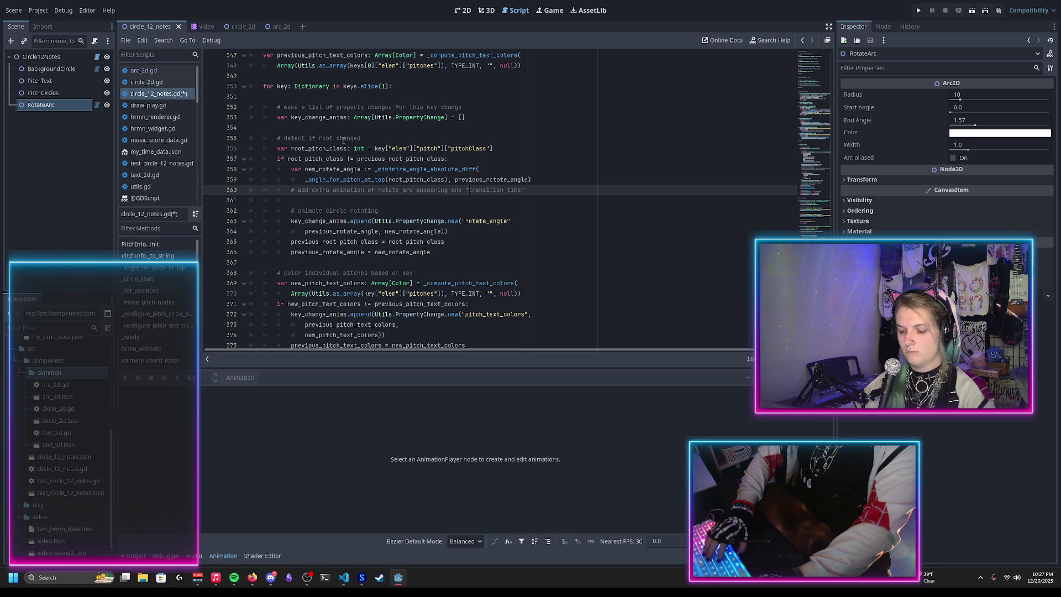
pyautogui.write('increment earlier')
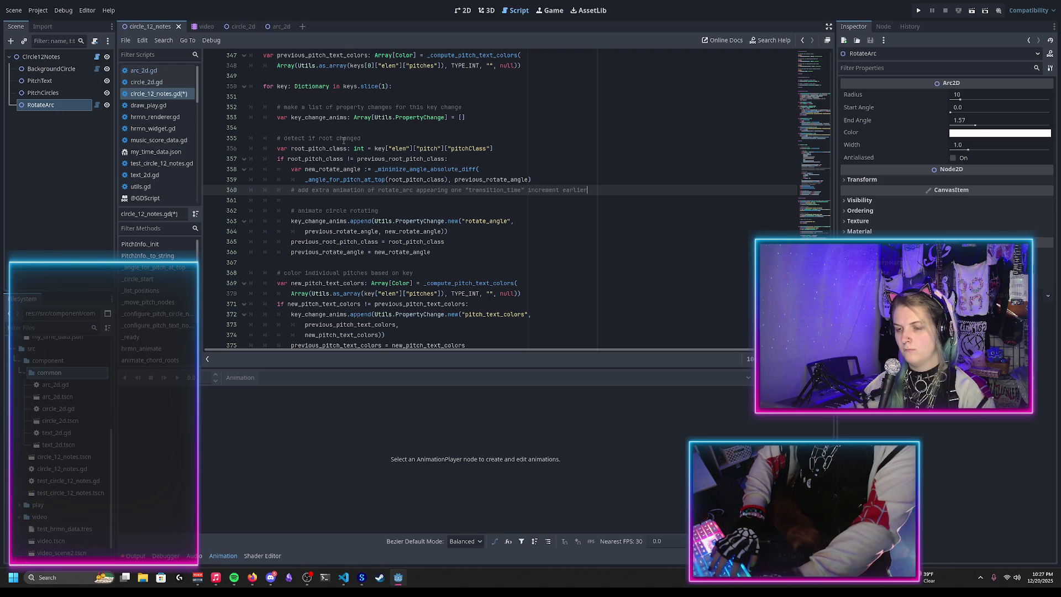
pyautogui.press('Return')
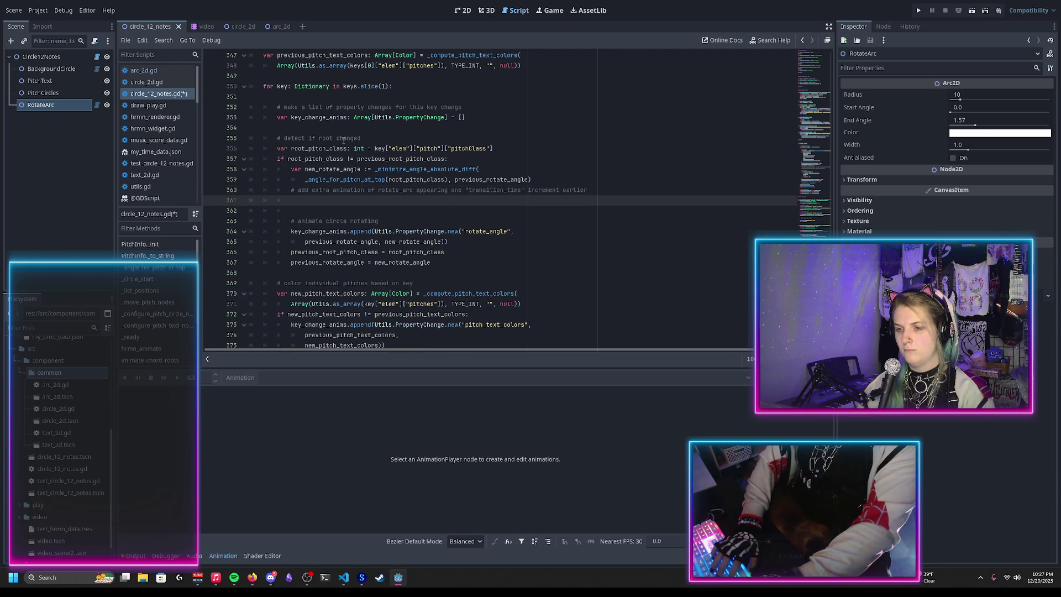
pyautogui.scroll(-5, 343, 140)
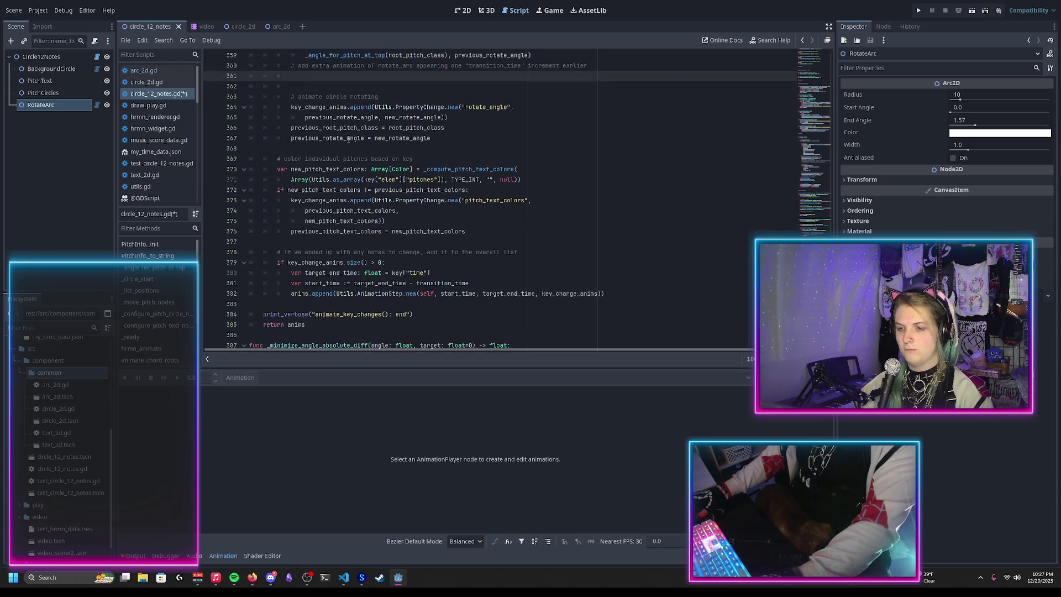
# Type anims.append(Utils.AnimationStep.new(self, on line 361, then select start_time in the existing AnimationStep call.
pyautogui.write('anims.')
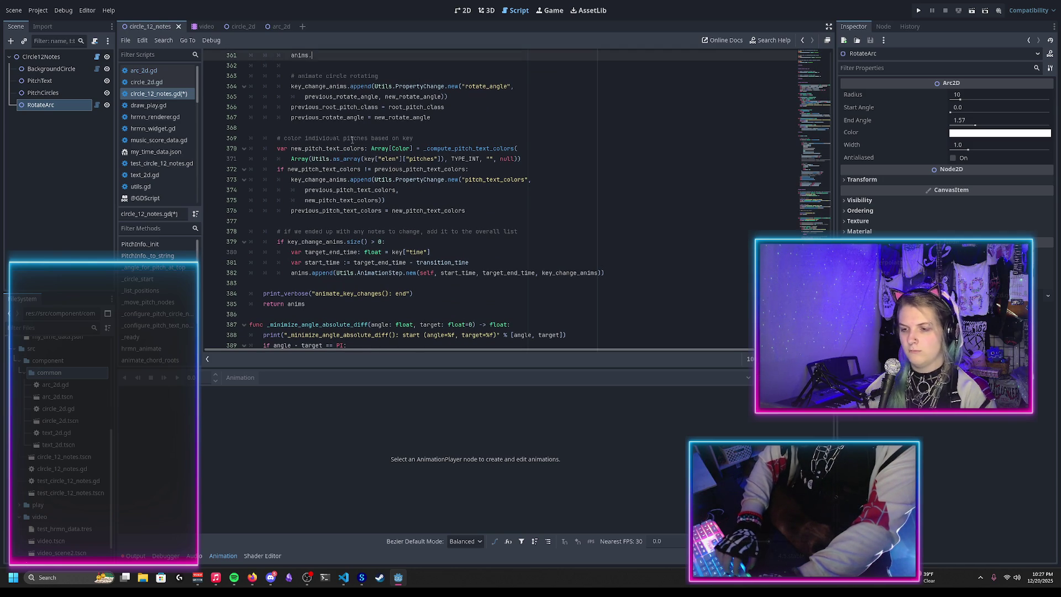
pyautogui.write('append(Utils.anim')
pyautogui.press('Return')
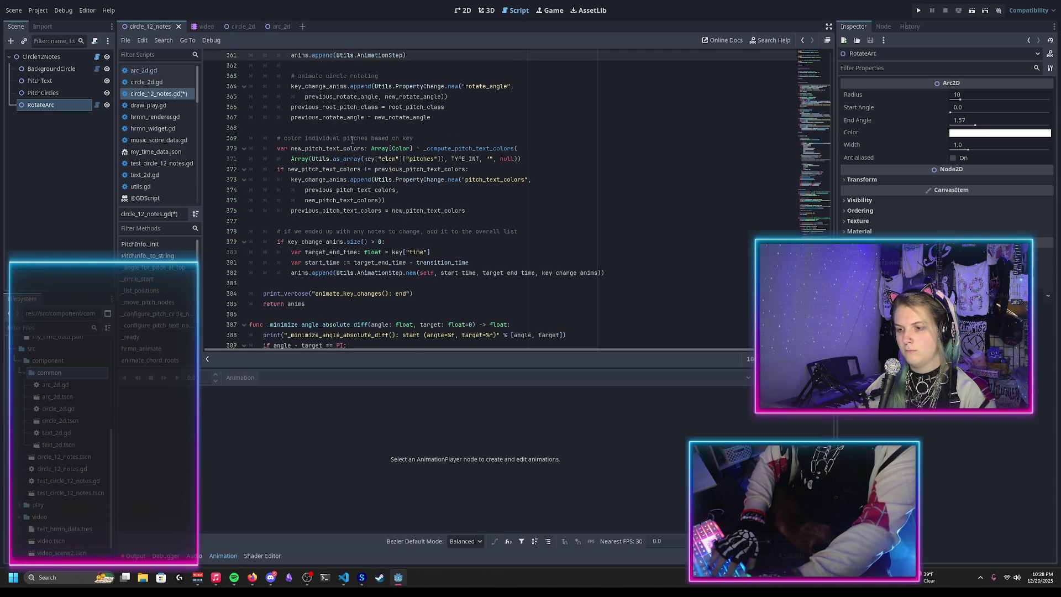
pyautogui.write('.new(self,')
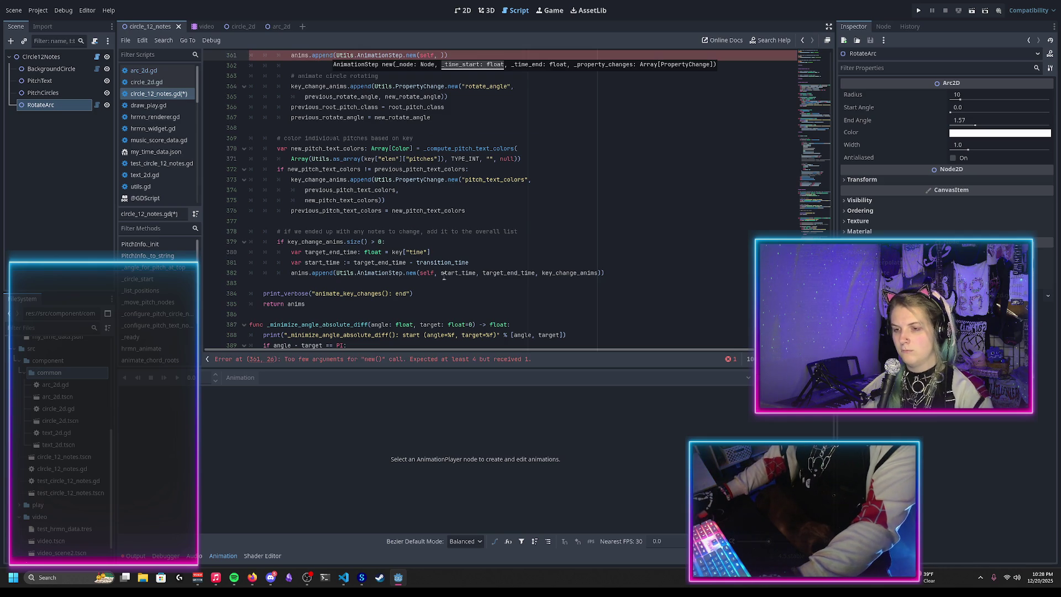
pyautogui.scroll(5, 431, 271)
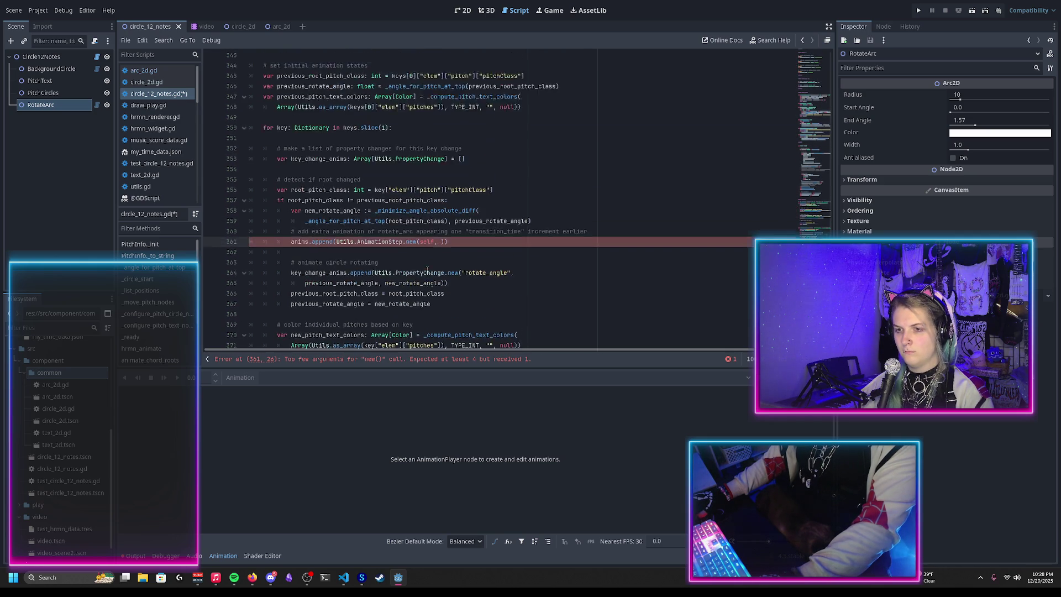
pyautogui.scroll(1, 427, 270)
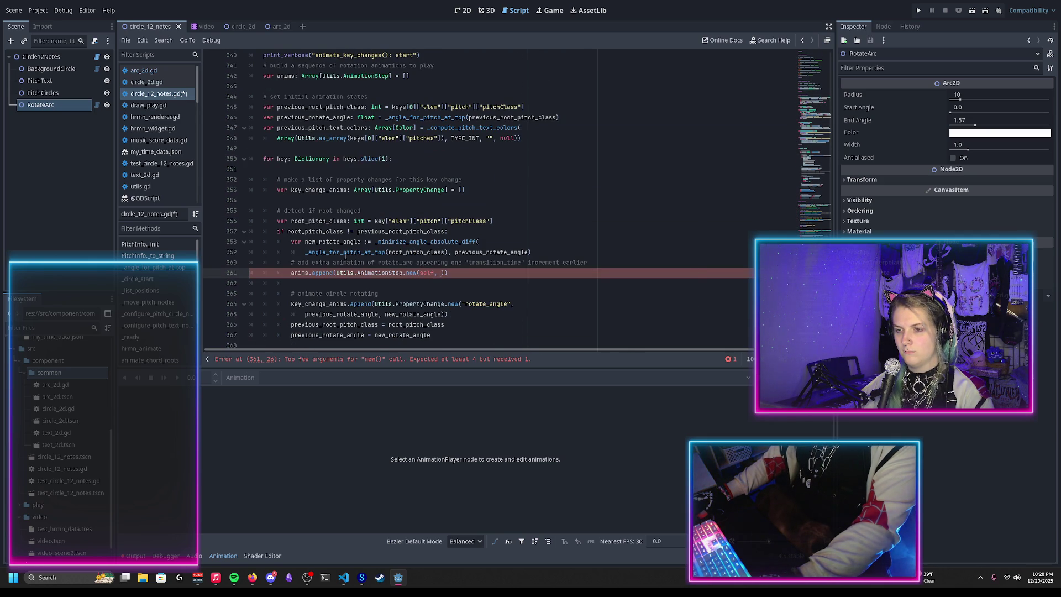
pyautogui.scroll(-8, 346, 255)
pyautogui.doubleClick(456, 241)
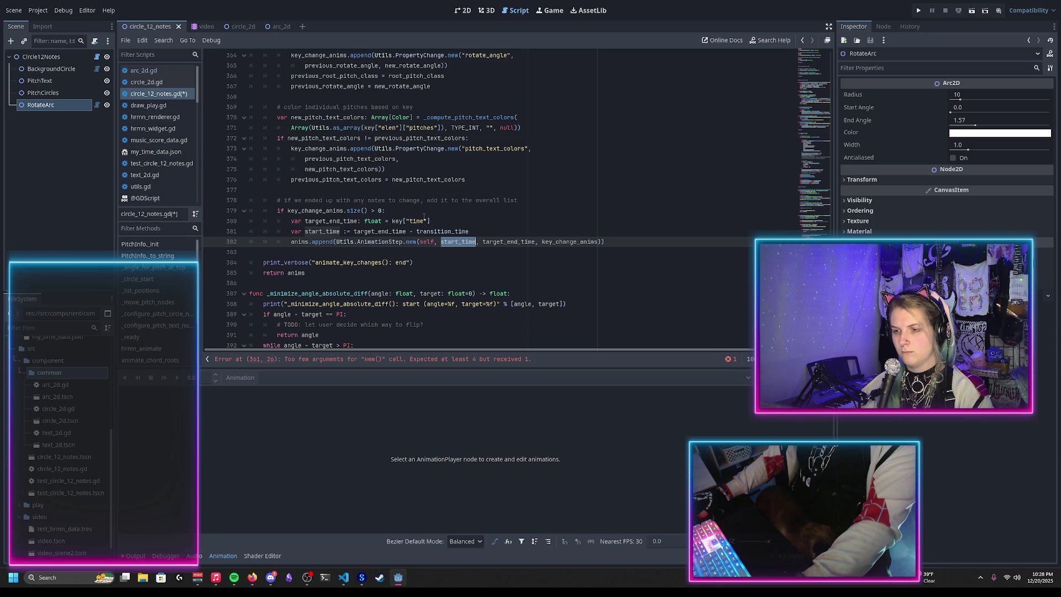
pyautogui.click(477, 231)
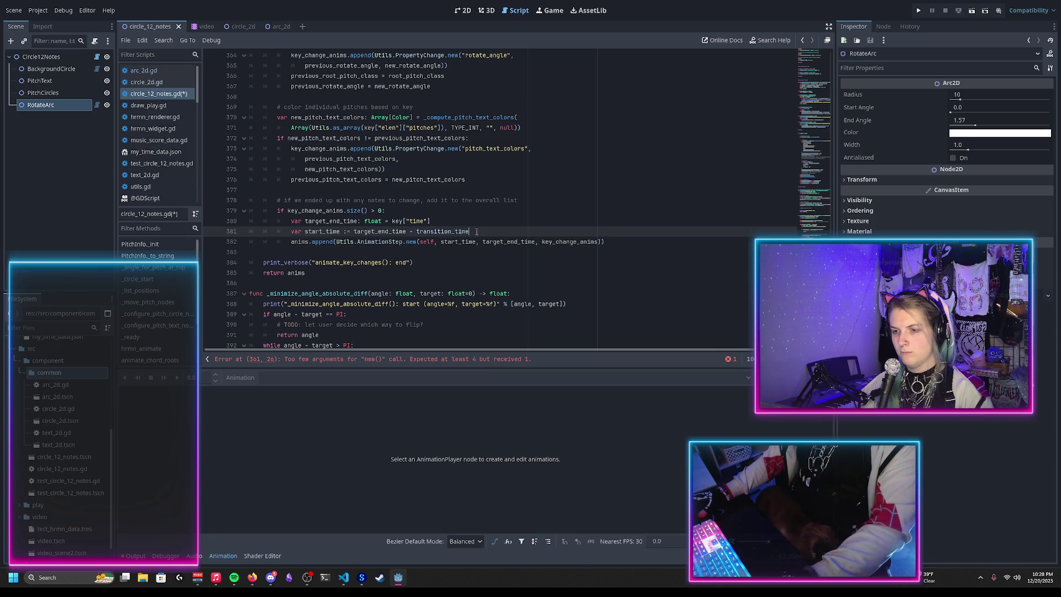
# Move the target_end_time and start_time lines under the key_change_anims declaration, dedented one level.
pyautogui.hotkey('shift', 'Up')
pyautogui.hotkey('shift', 'Up')
pyautogui.hotkey('ctrl', 'x')
pyautogui.scroll(4, 473, 230)
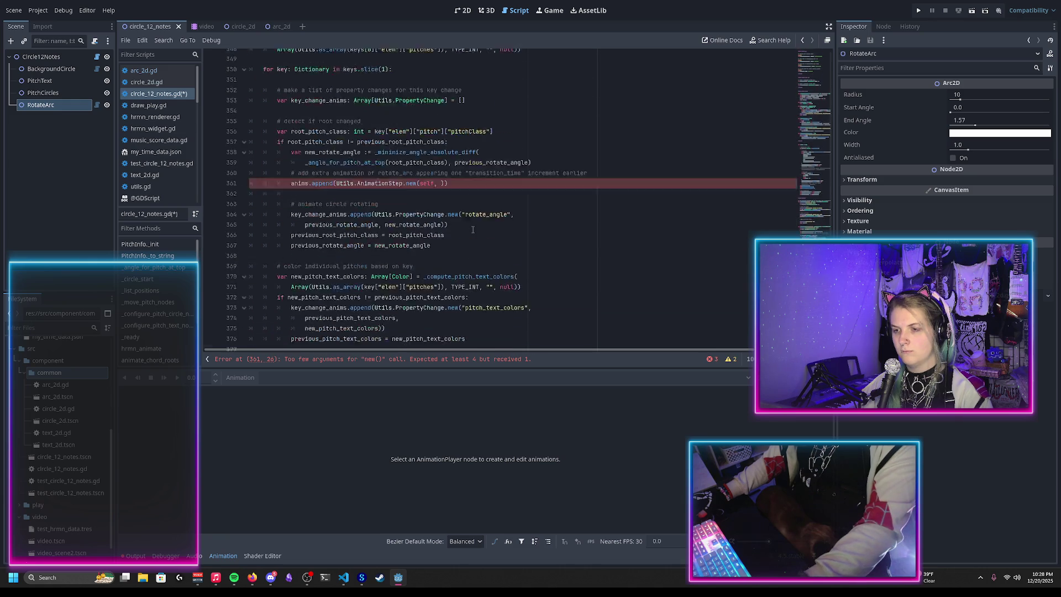
pyautogui.scroll(5, 474, 229)
pyautogui.click(423, 189)
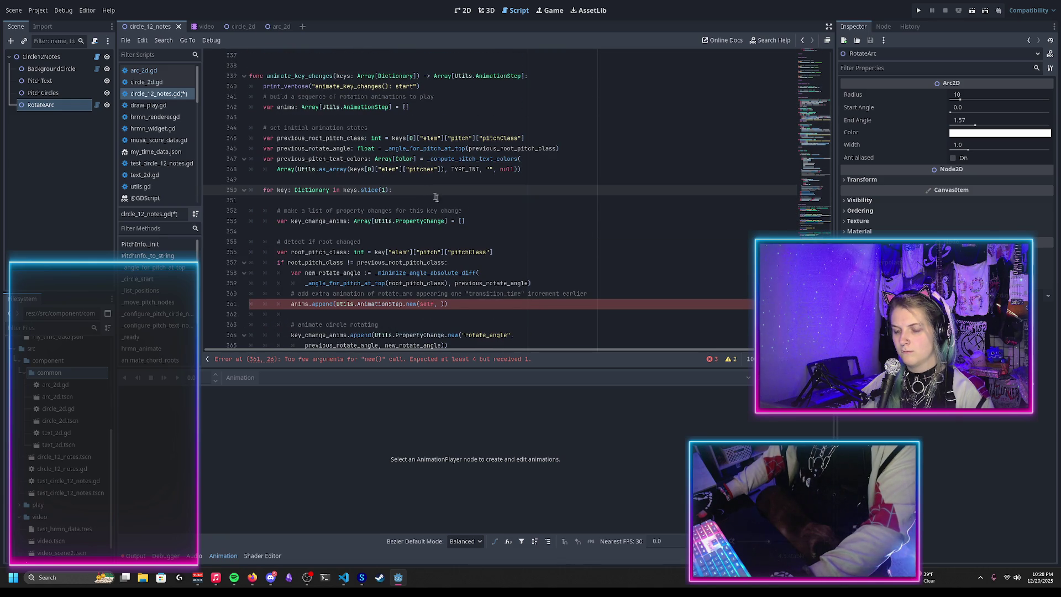
pyautogui.click(484, 219)
pyautogui.press('Return')
pyautogui.hotkey('ctrl', 'v')
pyautogui.hotkey('shift', 'Up')
pyautogui.hotkey('shift', 'Up')
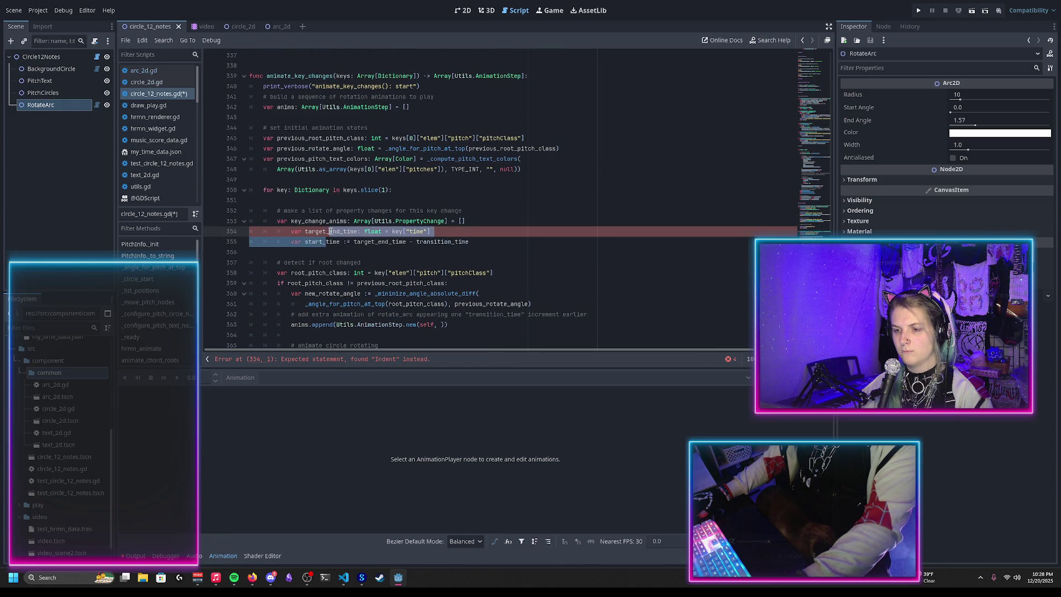
pyautogui.hotkey('shift', 'Tab')
pyautogui.click(482, 221)
# Add a comment above them: '# figure out start and end time for the main key tran…'.
pyautogui.press('Return')
pyautogui.write('# figu')
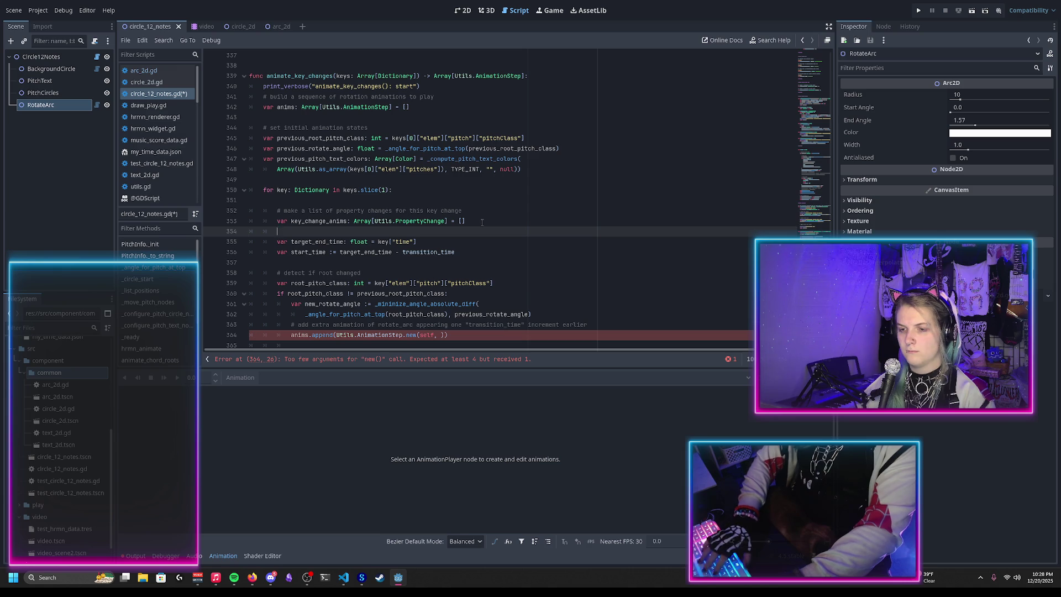
pyautogui.write('re out star')
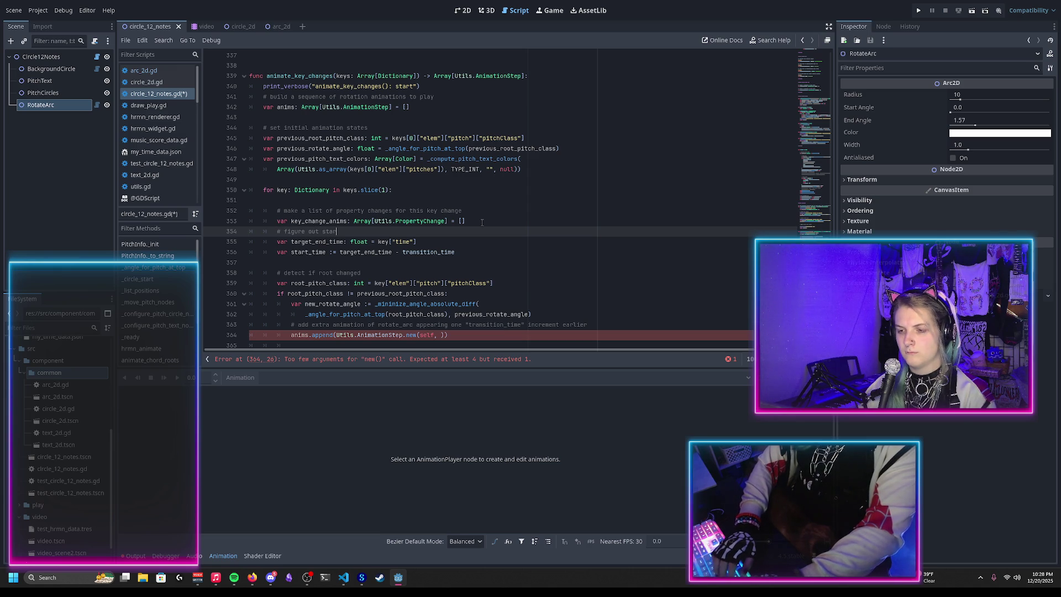
pyautogui.write('t and end time for th')
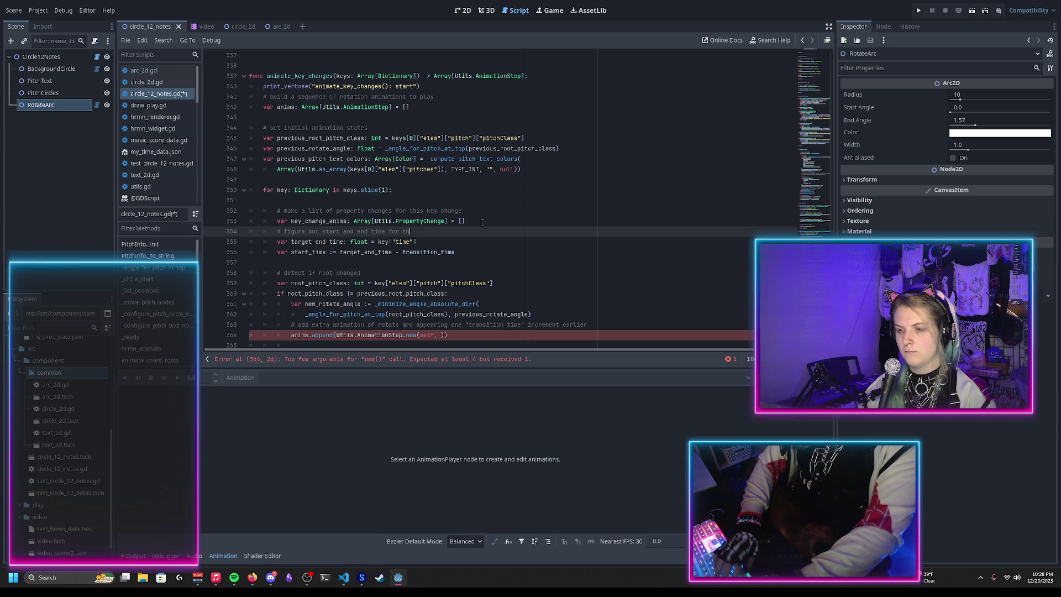
pyautogui.write('e main key transition')
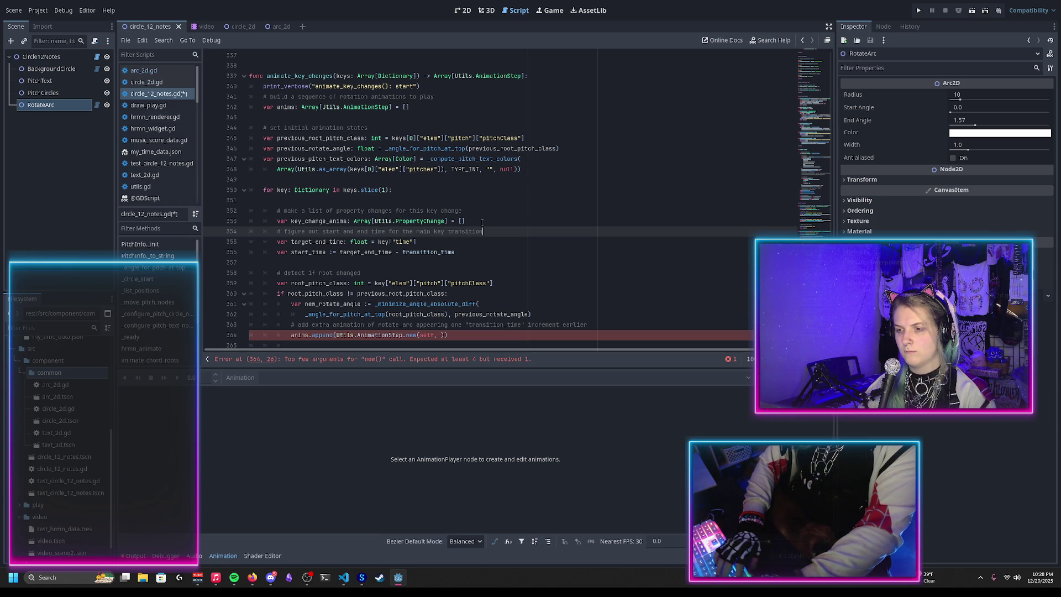
pyautogui.press('BackSpace')
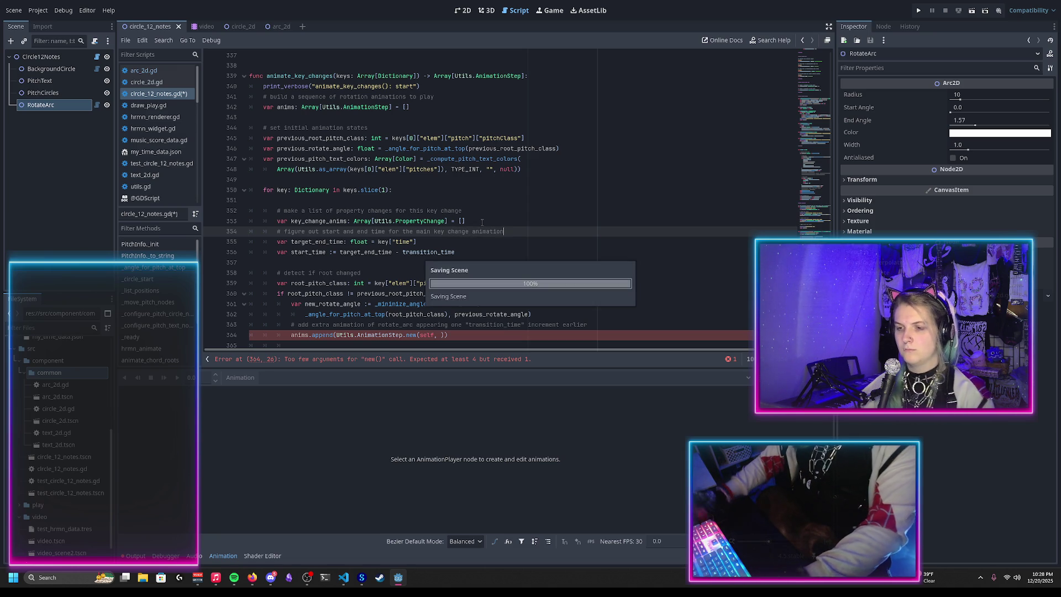
# Save the script and locate the rotate_arc append line.
pyautogui.hotkey('ctrl', 's')
pyautogui.scroll(-4, 403, 240)
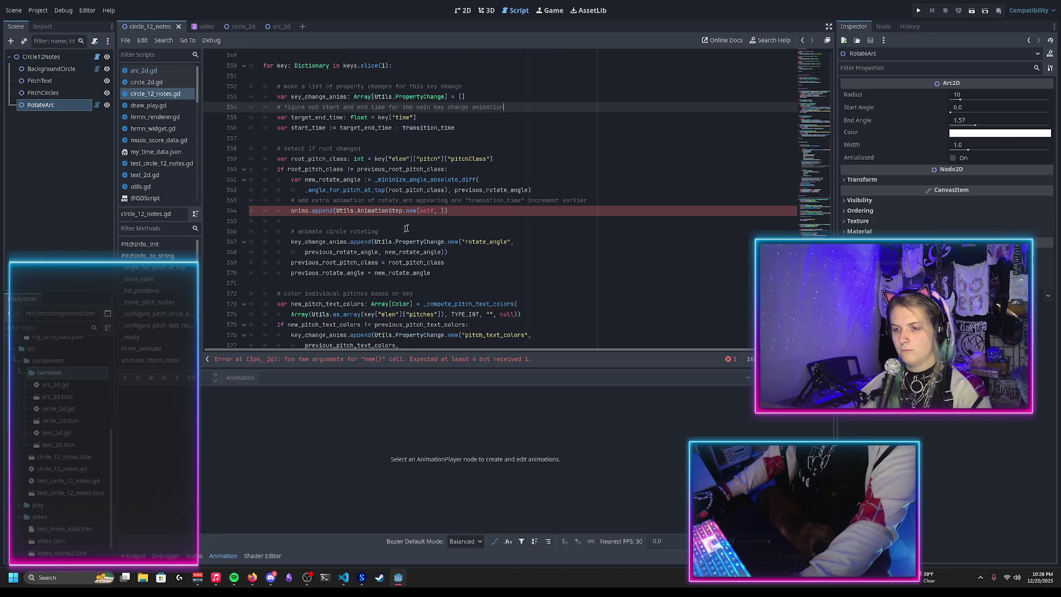
pyautogui.scroll(-7, 441, 213)
pyautogui.scroll(8, 442, 210)
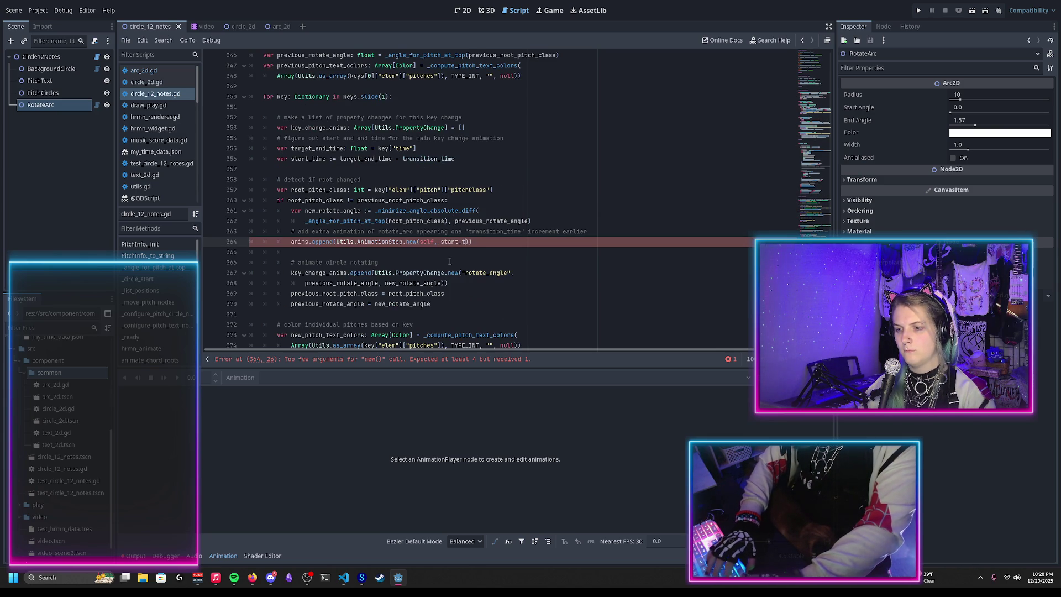
# Make the AnimationStep span start_time - transition_time to start_time, with [Utils.PropertyChange.new()].
pyautogui.write('ition_time, start_time')
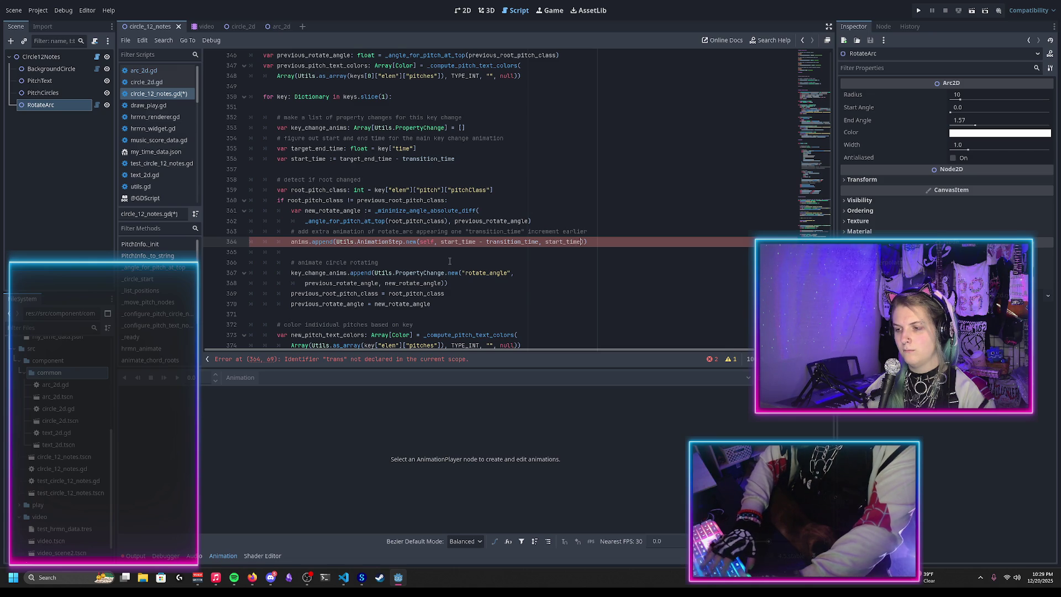
pyautogui.write(',')
pyautogui.scroll(-5, 452, 260)
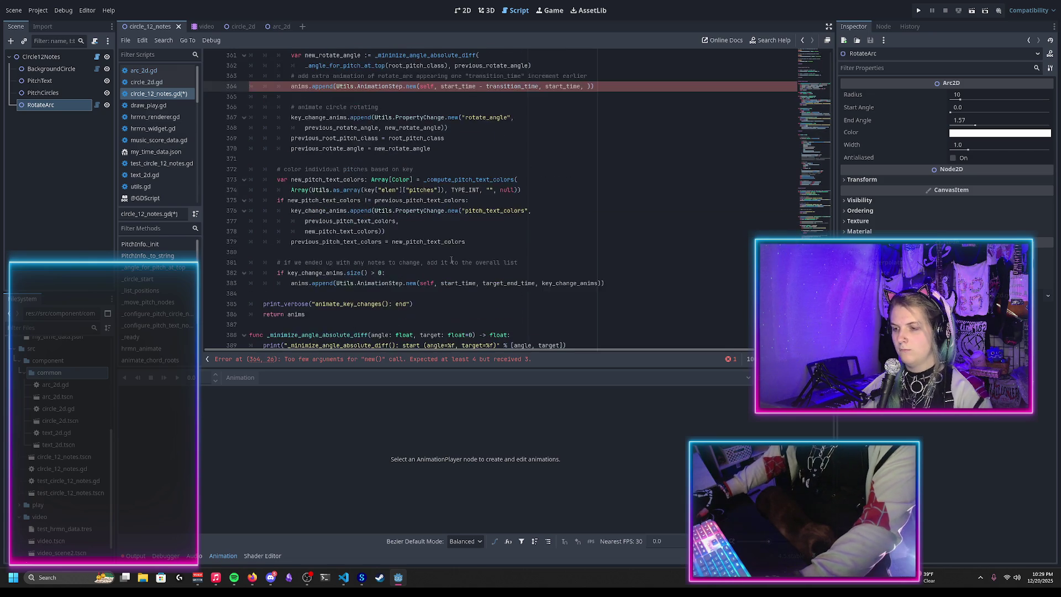
pyautogui.scroll(-3, 452, 260)
pyautogui.scroll(9, 470, 292)
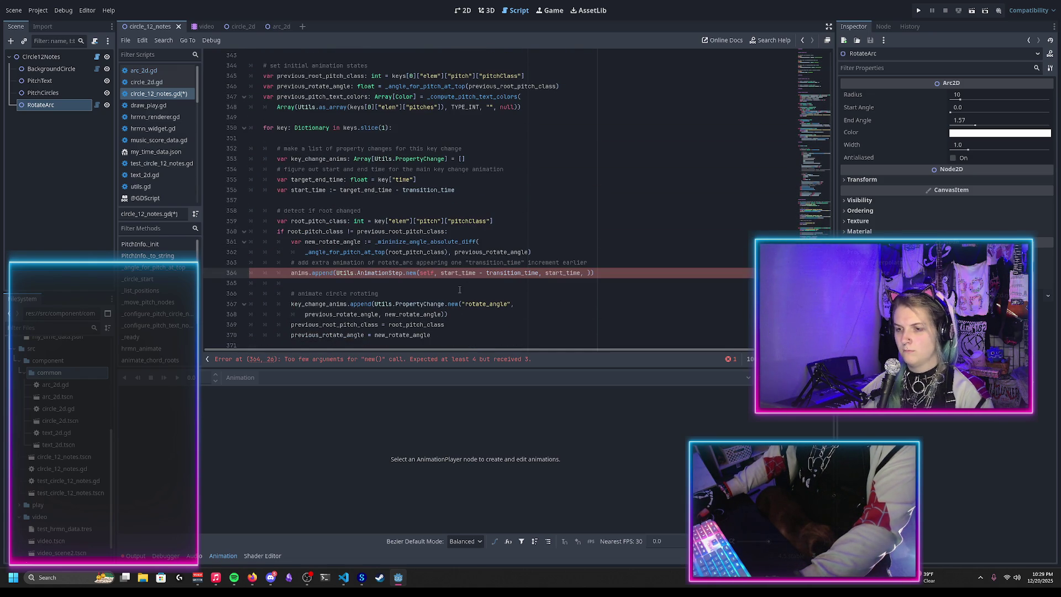
pyautogui.write('[]')
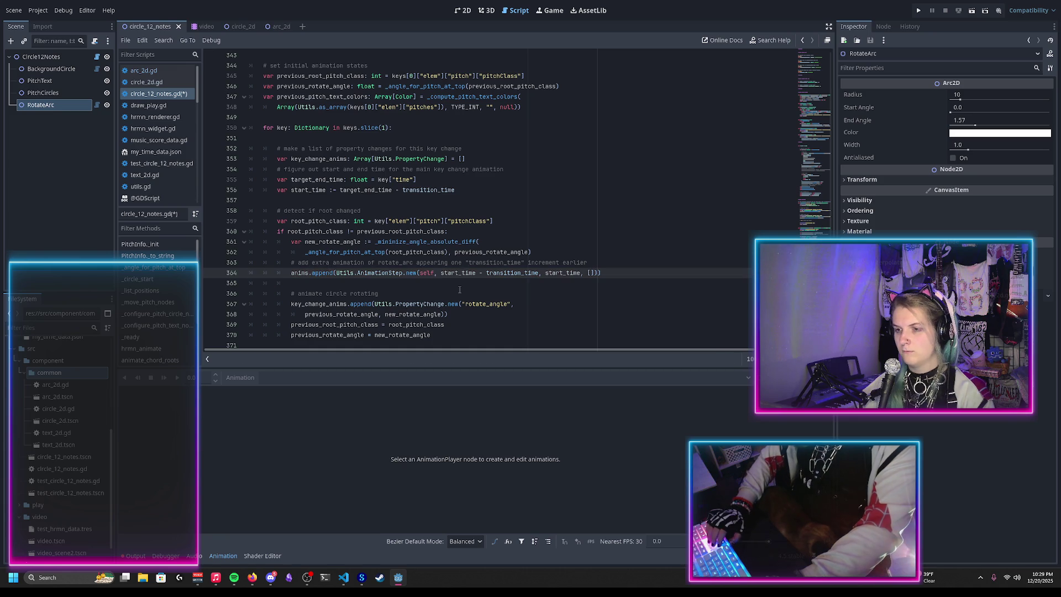
pyautogui.write('PropertyChange.')
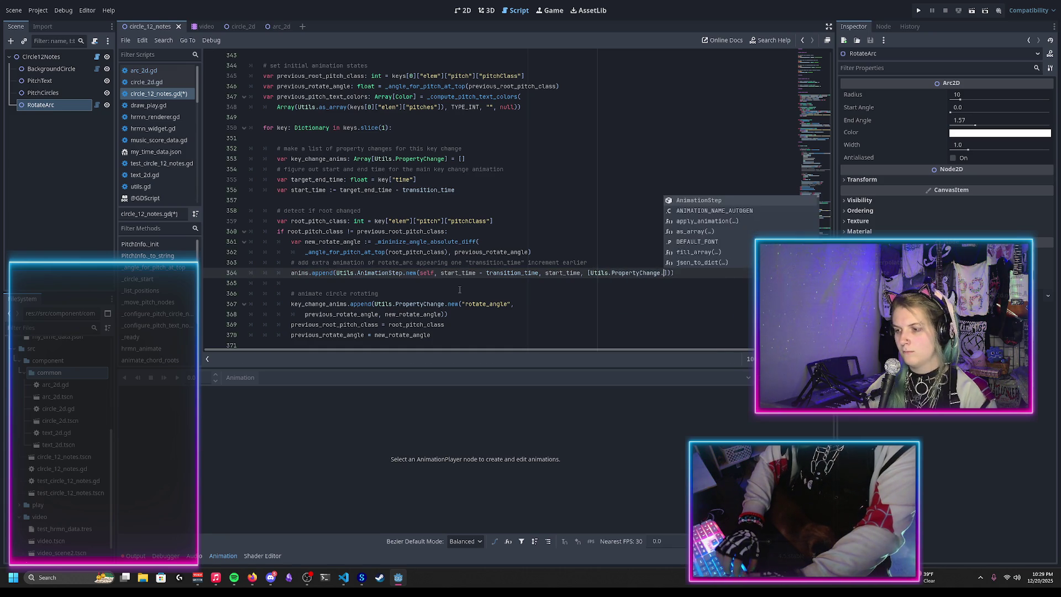
pyautogui.write('new(')
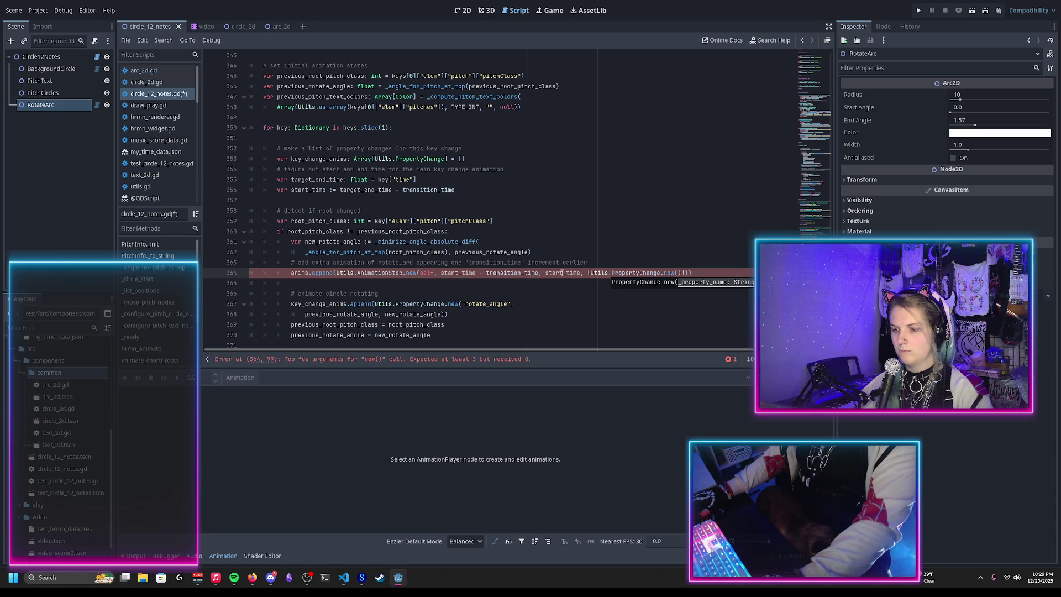
pyautogui.click(589, 272)
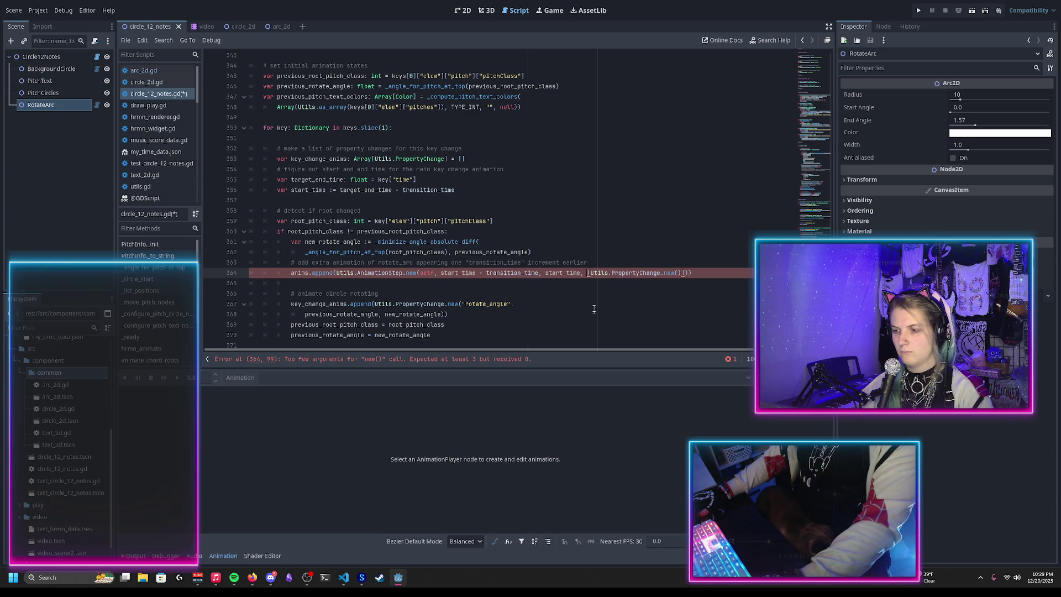
# Wrap the list onto line 365 and fill PropertyChange.new("rotate_arc_end", previous_rotate_angle, new_rotate_angle).
pyautogui.press('Return')
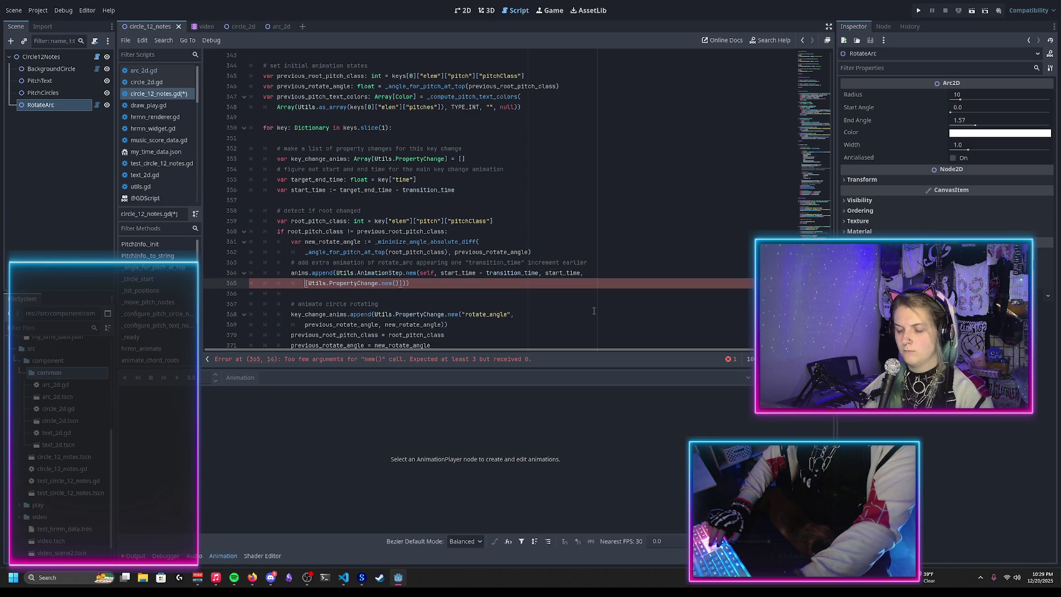
pyautogui.press('End')
pyautogui.press('Left')
pyautogui.press('Left')
pyautogui.press('Left')
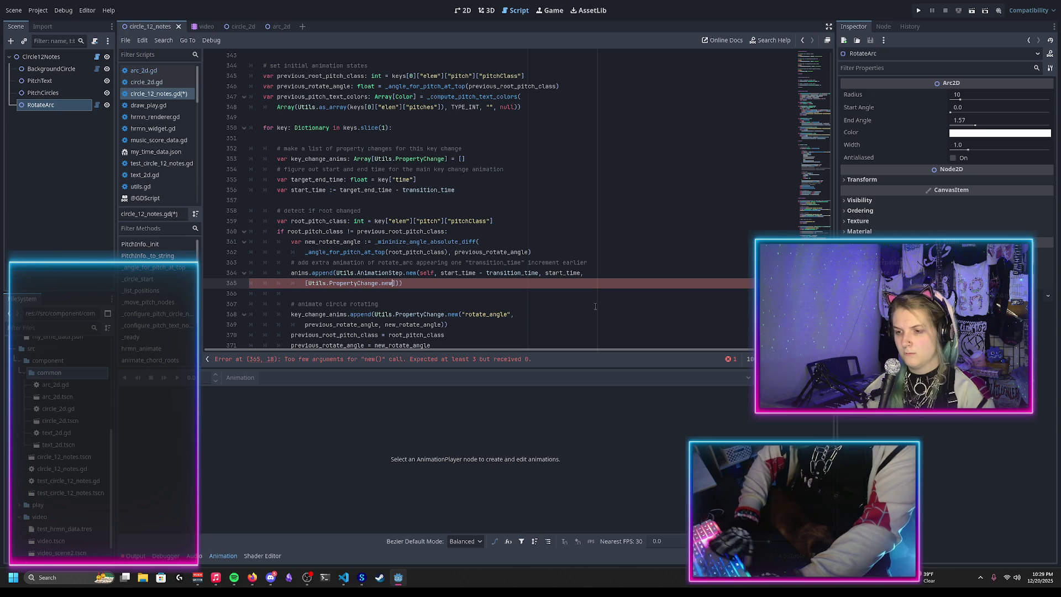
pyautogui.write('(')
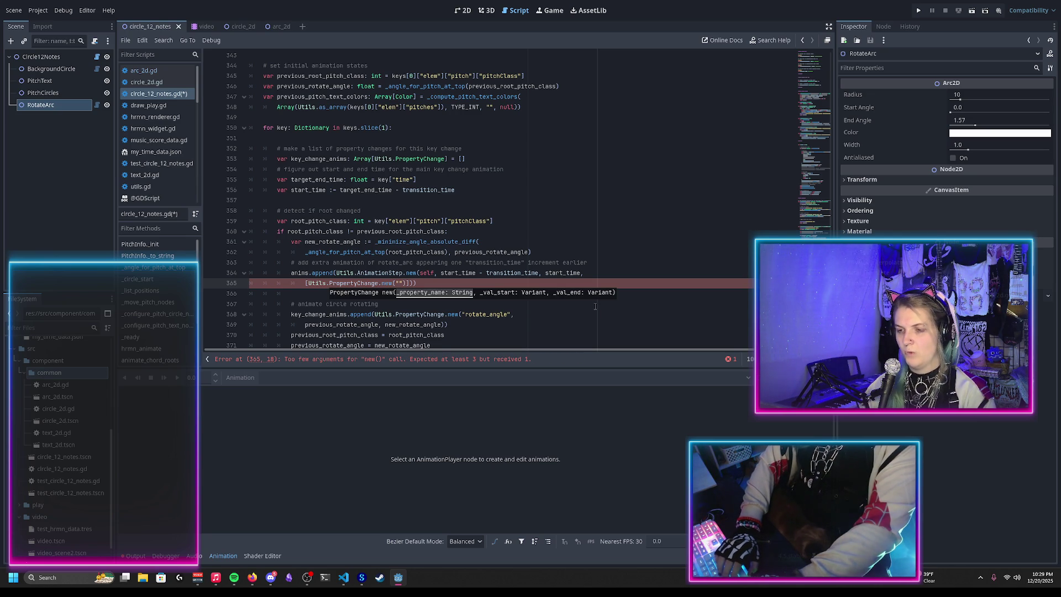
pyautogui.write('rotate_arc')
pyautogui.write('_start')
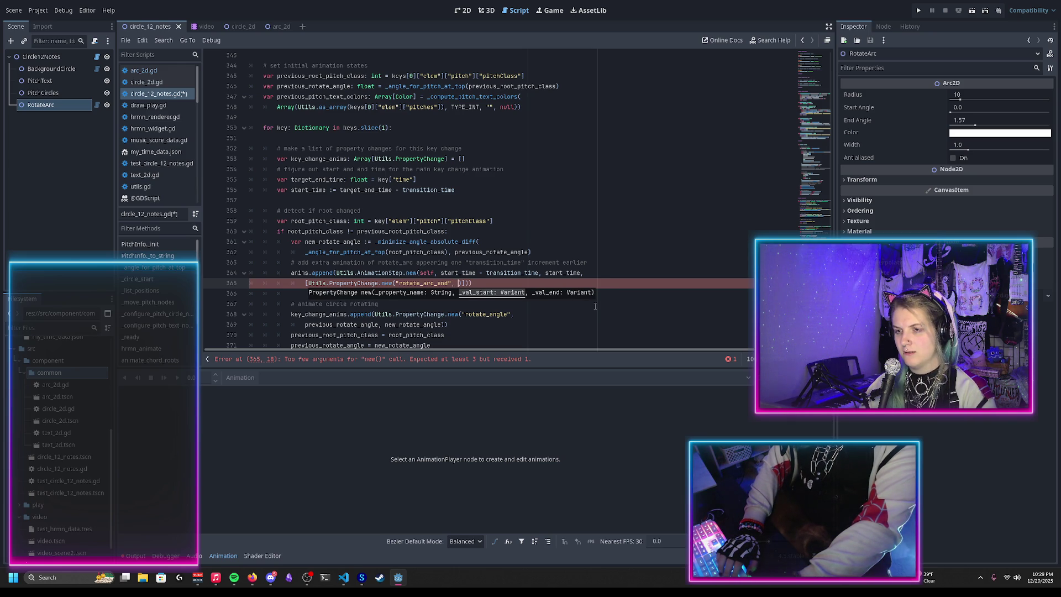
pyautogui.write('previous_rota')
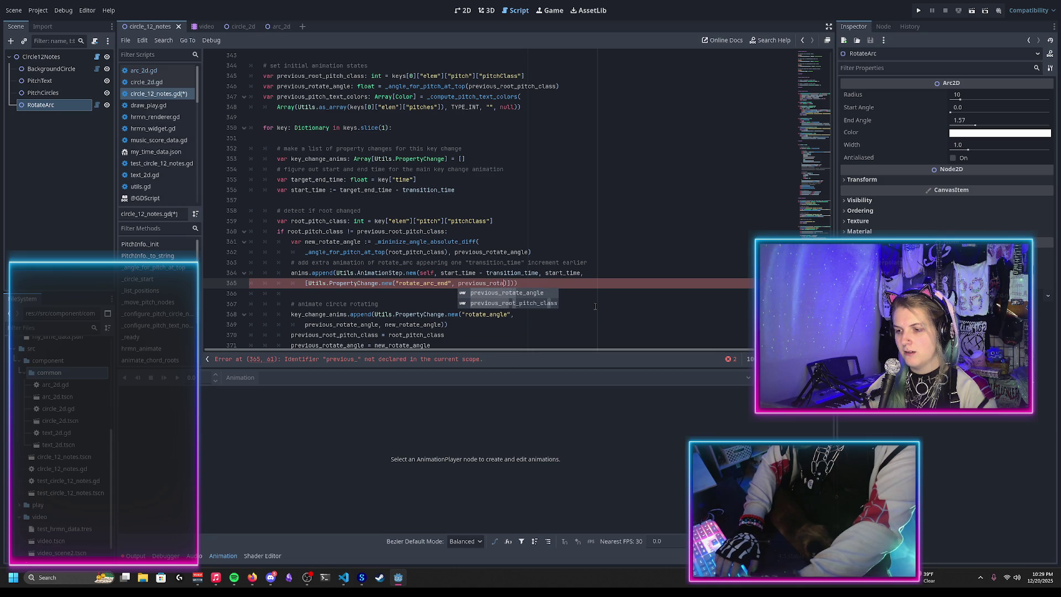
pyautogui.press('Return')
pyautogui.write(',')
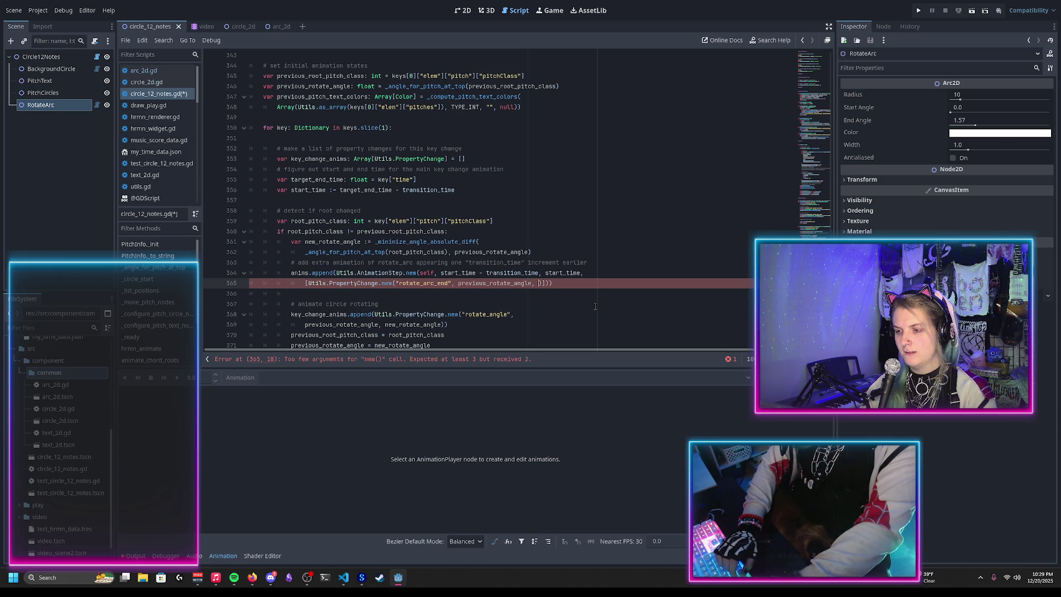
pyautogui.scroll(-2, 553, 287)
pyautogui.scroll(1, 499, 263)
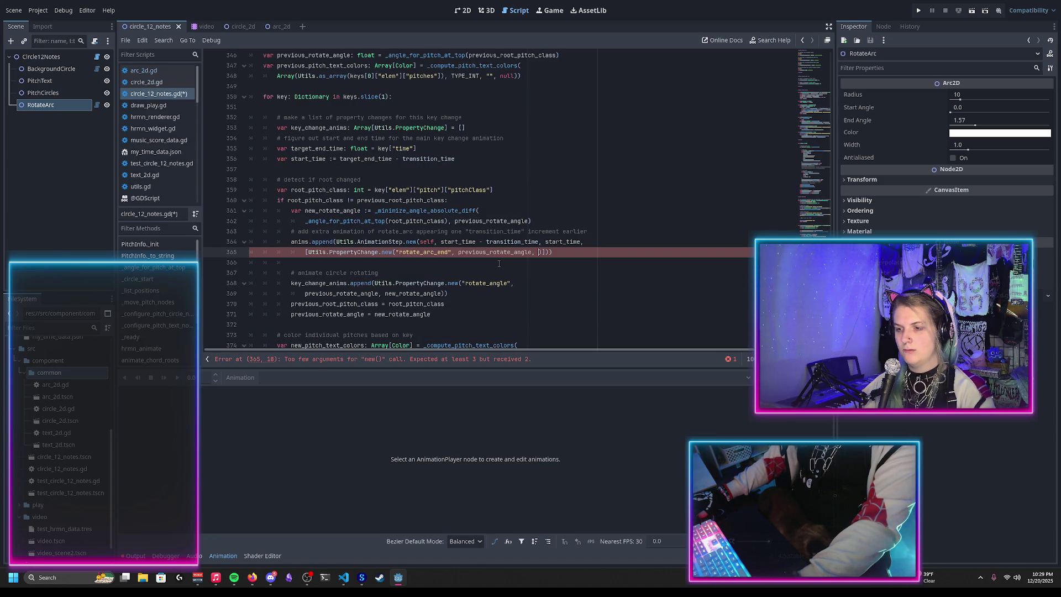
pyautogui.write('n')
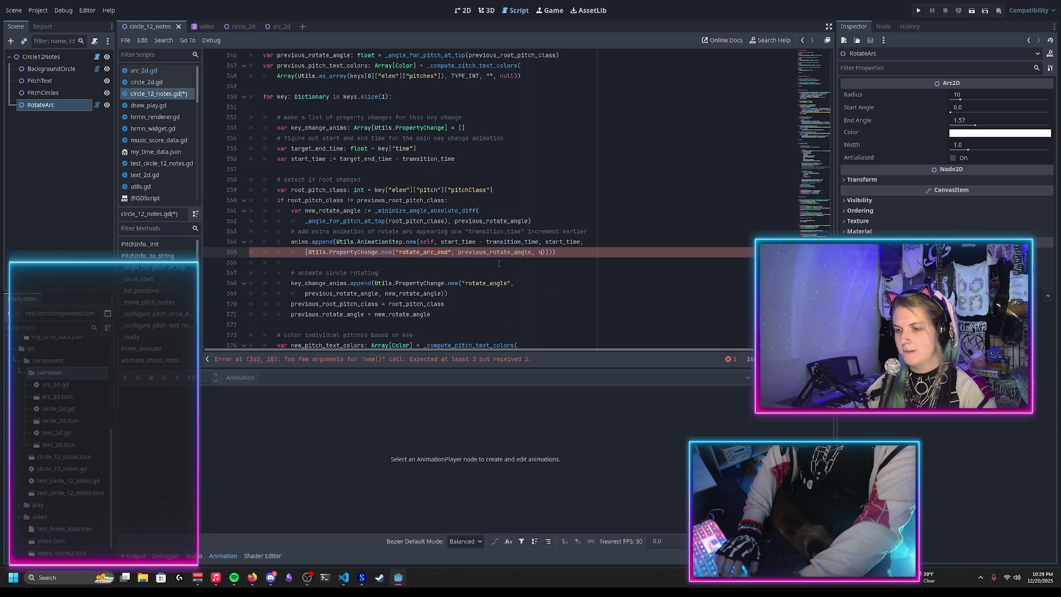
pyautogui.write('ew_rotate_ang')
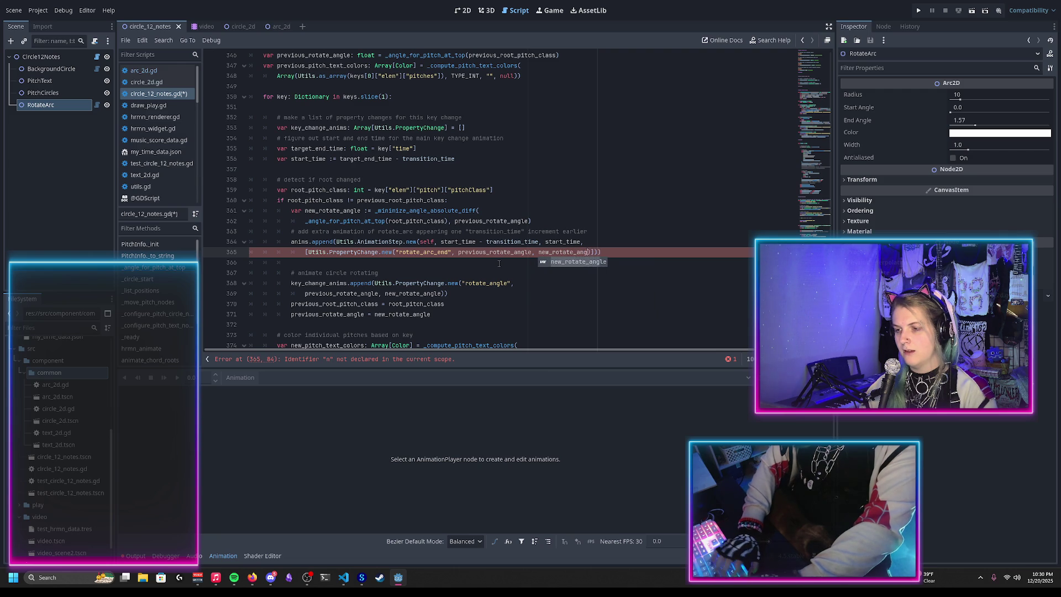
pyautogui.press('Return')
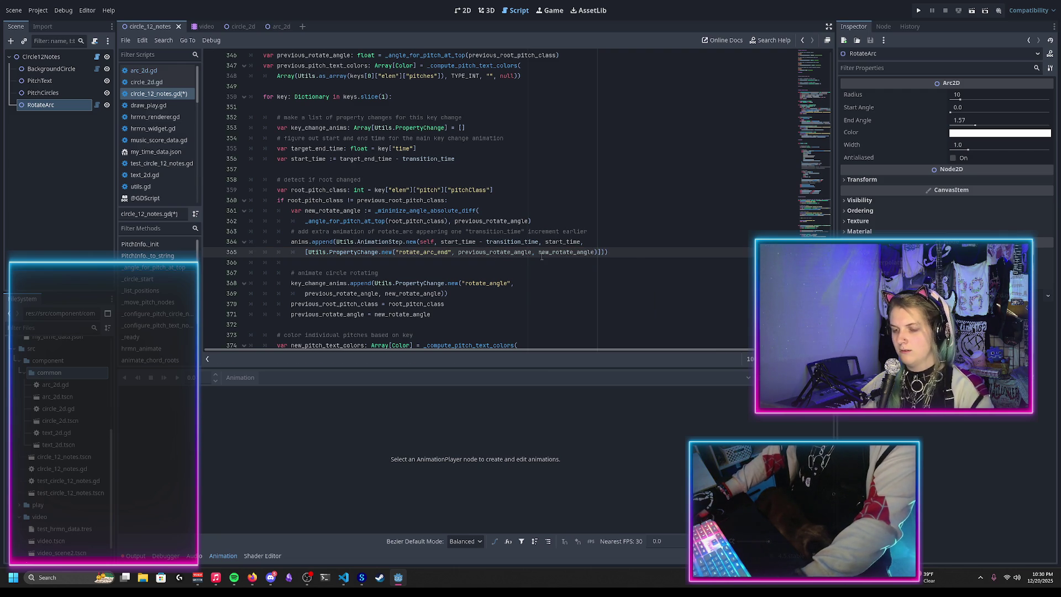
# Save circle_12_notes.gd and open a new line after the arc animation.
pyautogui.hotkey('ctrl', 's')
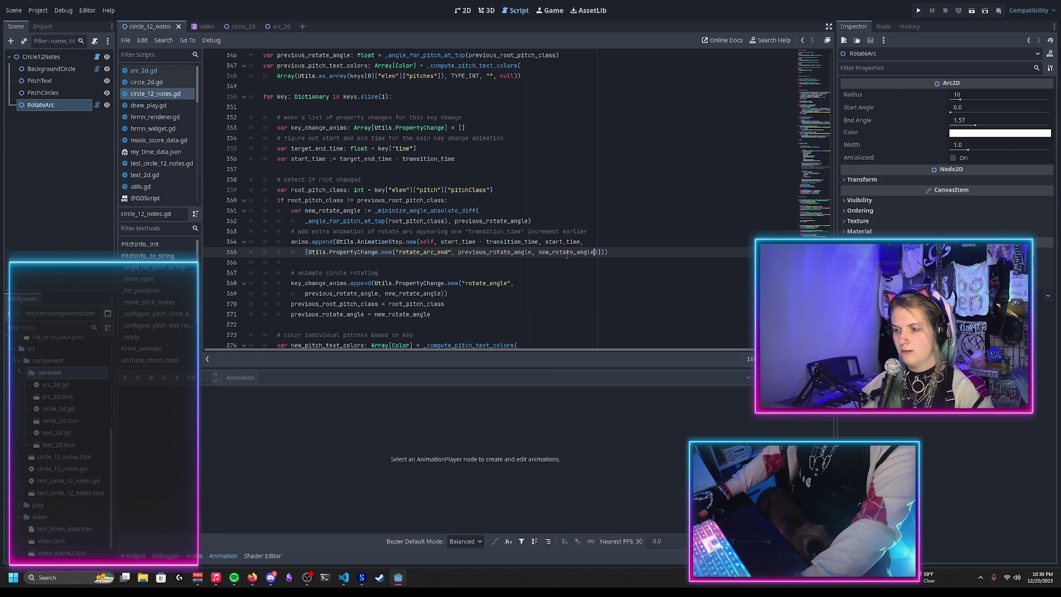
pyautogui.scroll(-1, 444, 252)
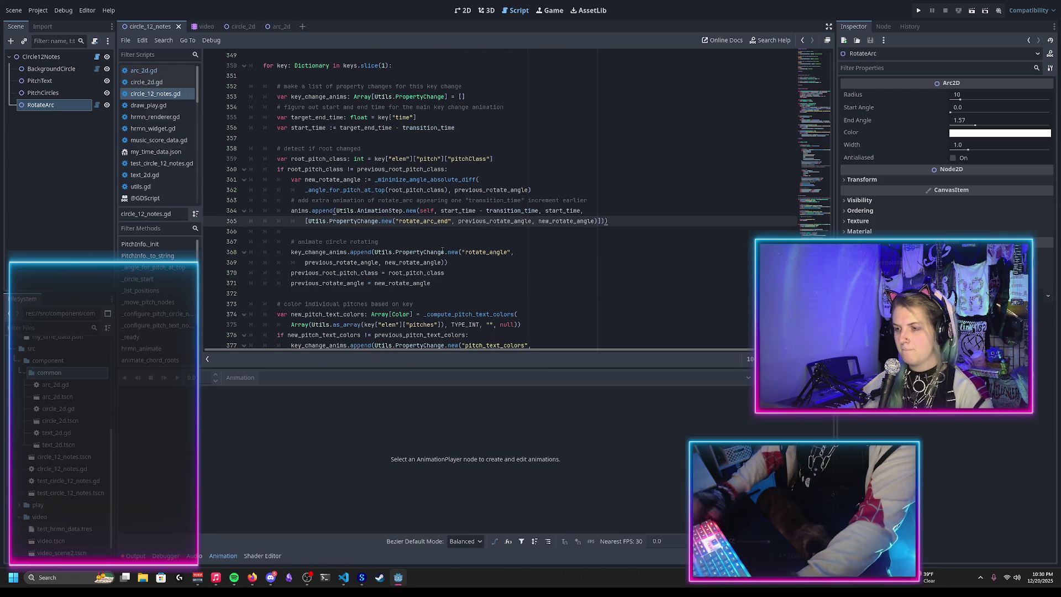
pyautogui.press('Return')
pyautogui.write('#')
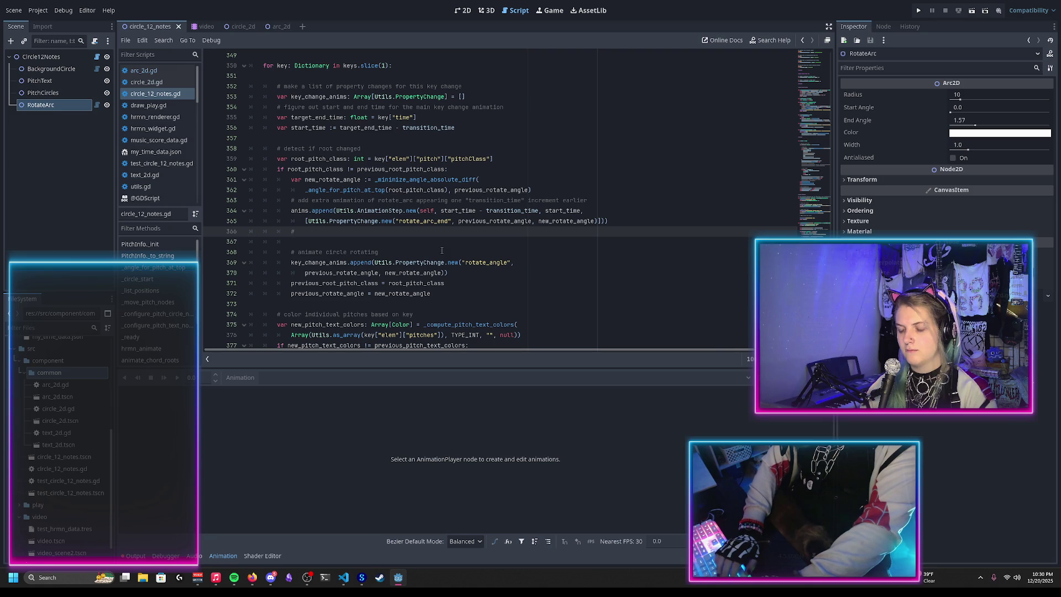
pyautogui.write(' in the main key-change animation, a')
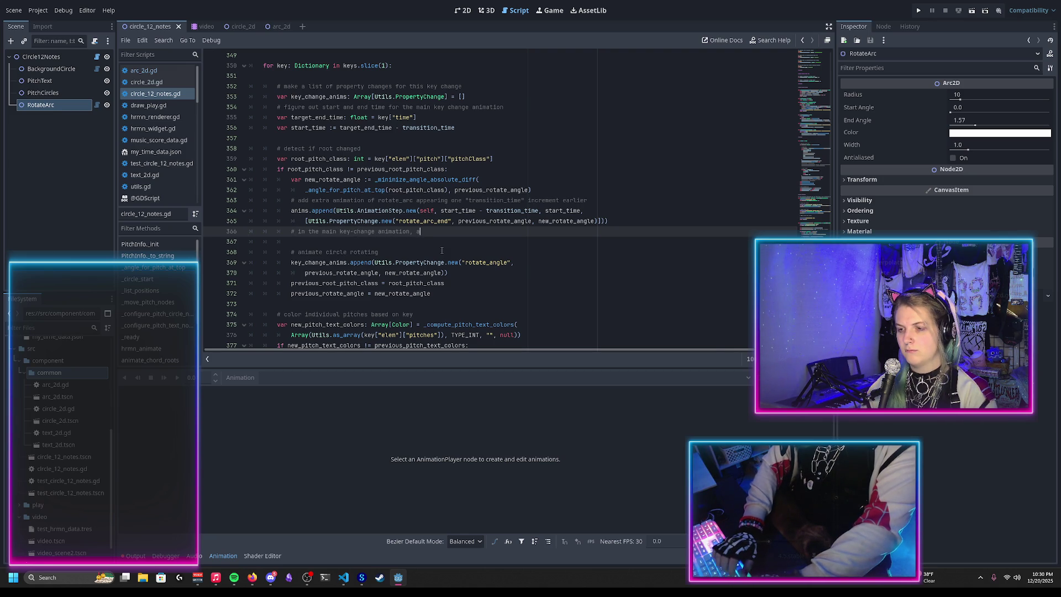
pyautogui.write(' the')
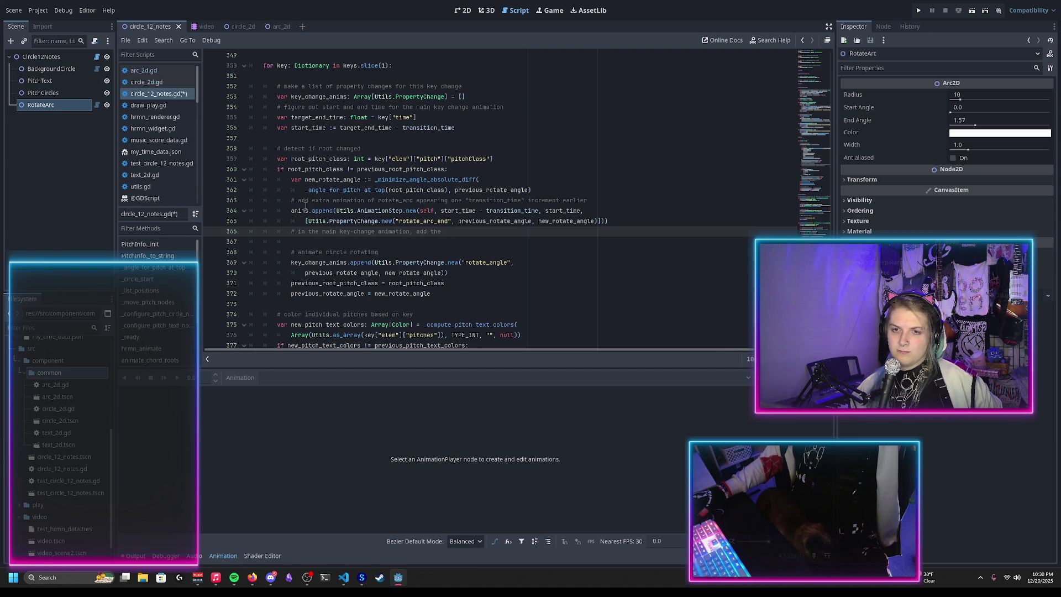
pyautogui.doubleClick(54, 107)
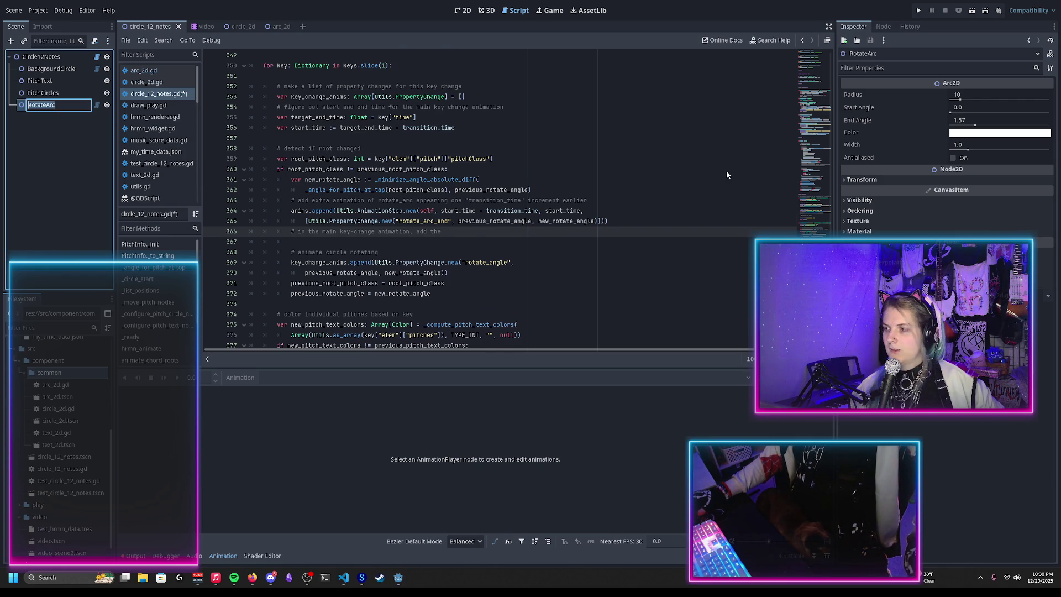
pyautogui.scroll(-1, 727, 172)
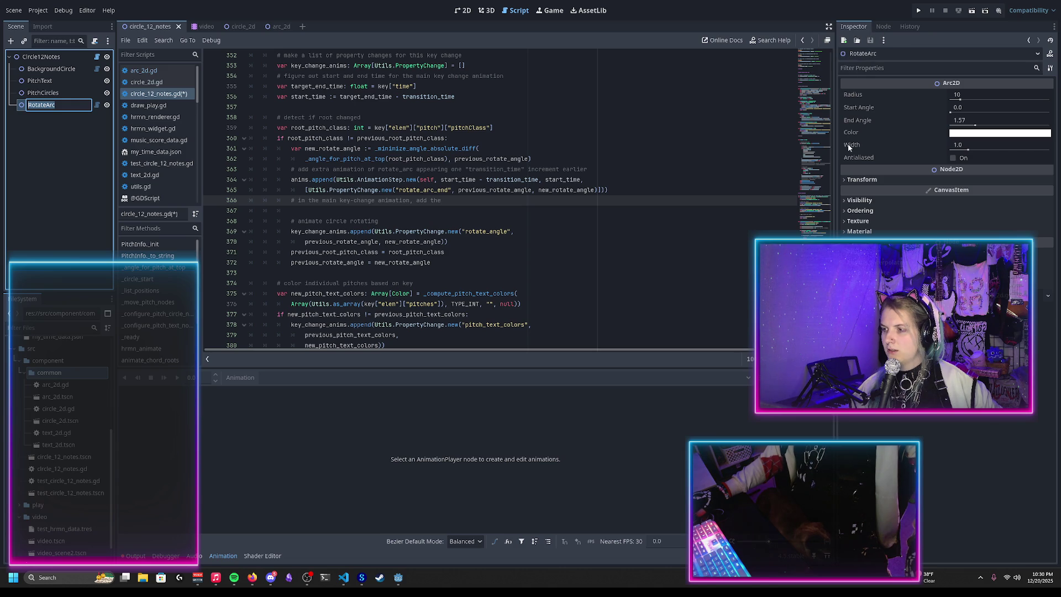
pyautogui.click(17, 108)
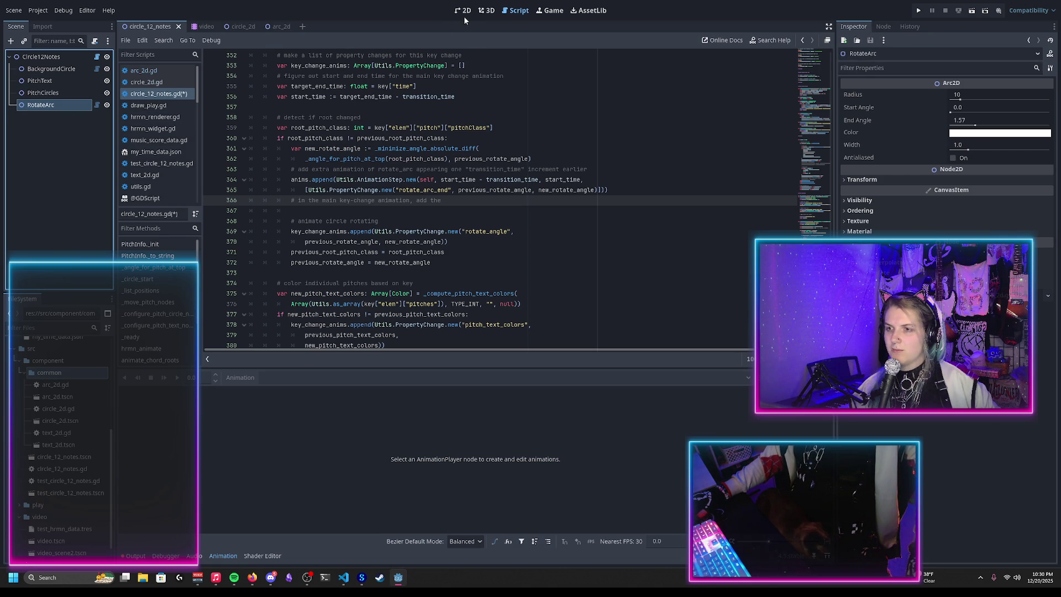
# In the 2D view, set the RotateArc node's Transform rotation to -90 degrees.
pyautogui.click(463, 11)
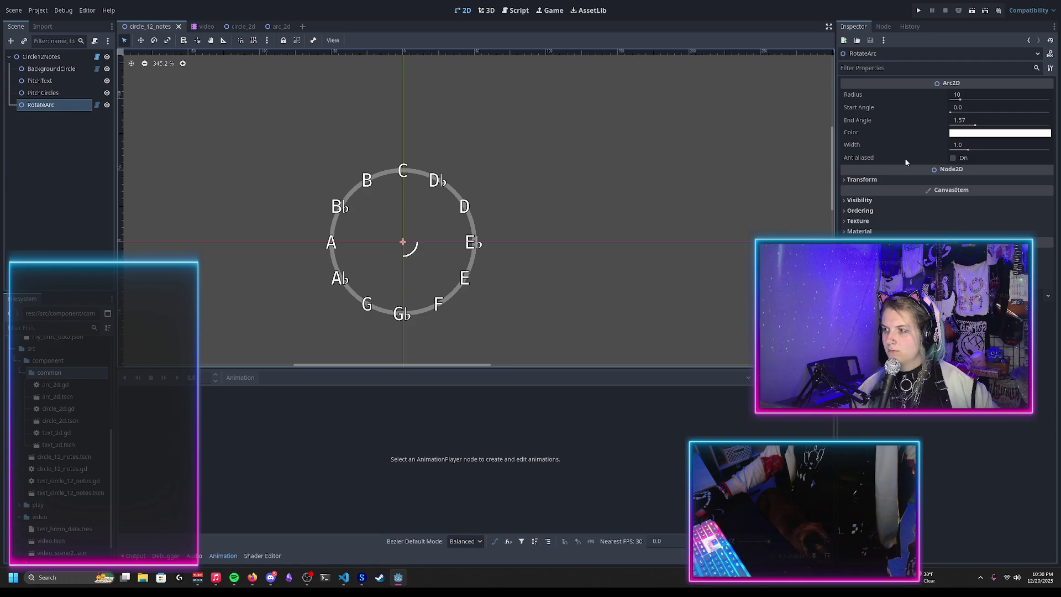
pyautogui.click(851, 180)
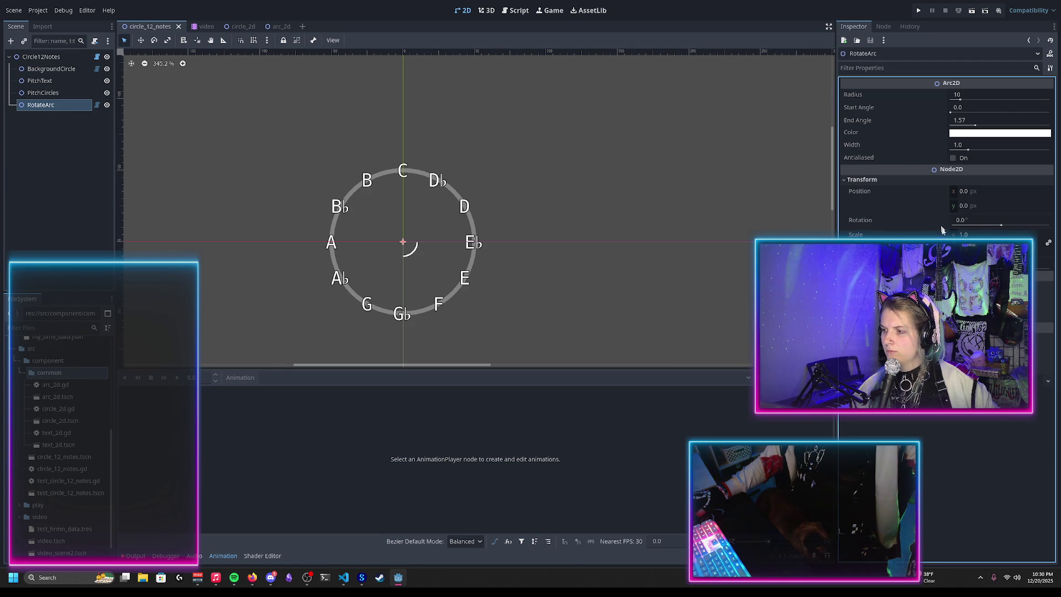
pyautogui.moveTo(995, 229); pyautogui.dragTo(989, 228)
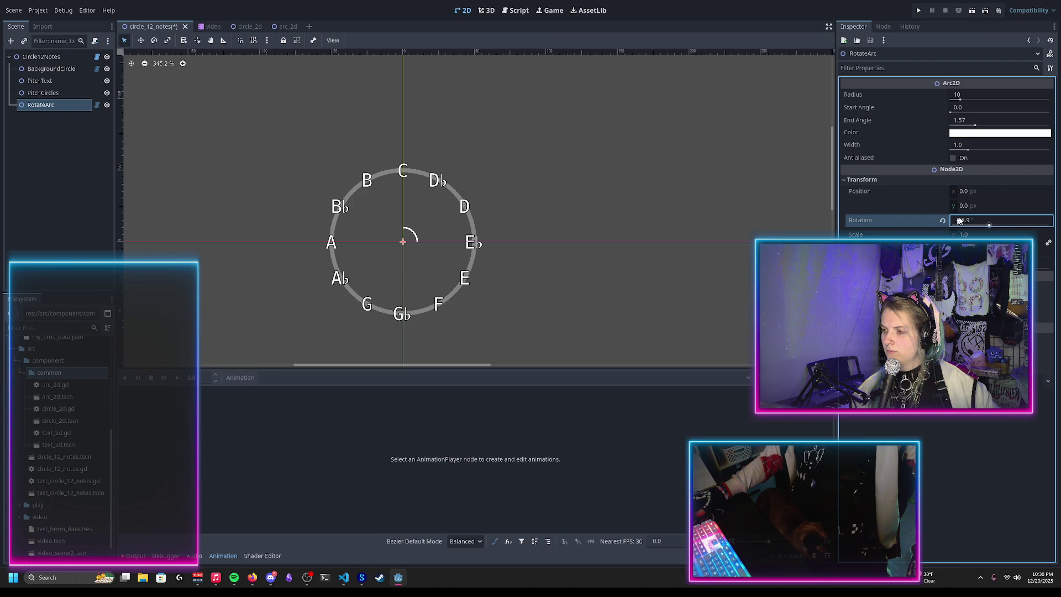
pyautogui.click(973, 221)
pyautogui.write('-90')
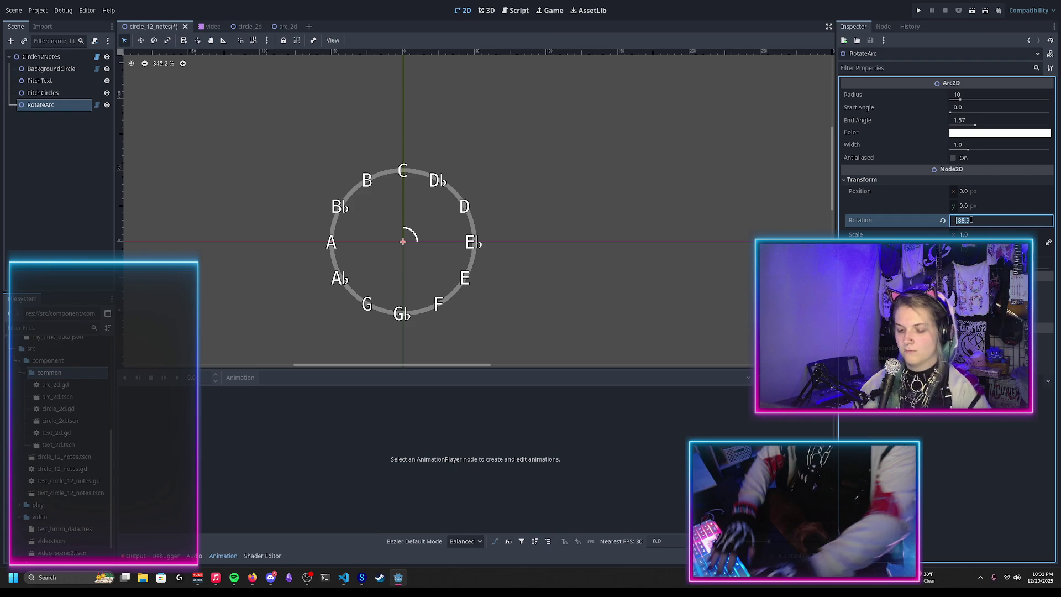
pyautogui.press('Return')
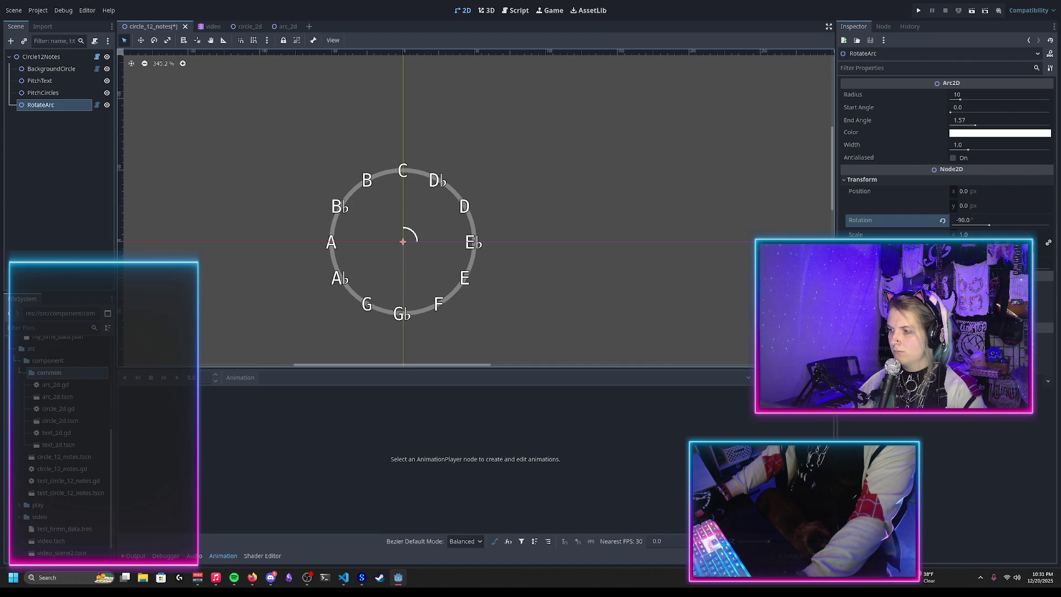
pyautogui.click(995, 234)
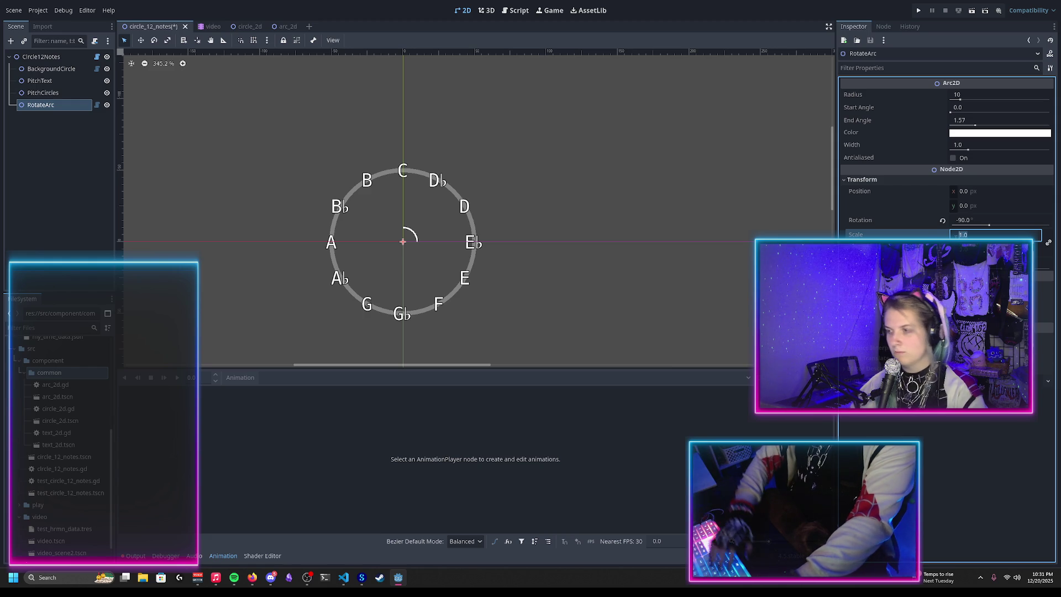
# Set RotateArc's scale to 10 and its line width to 0.2.
pyautogui.write('-10')
pyautogui.press('Return')
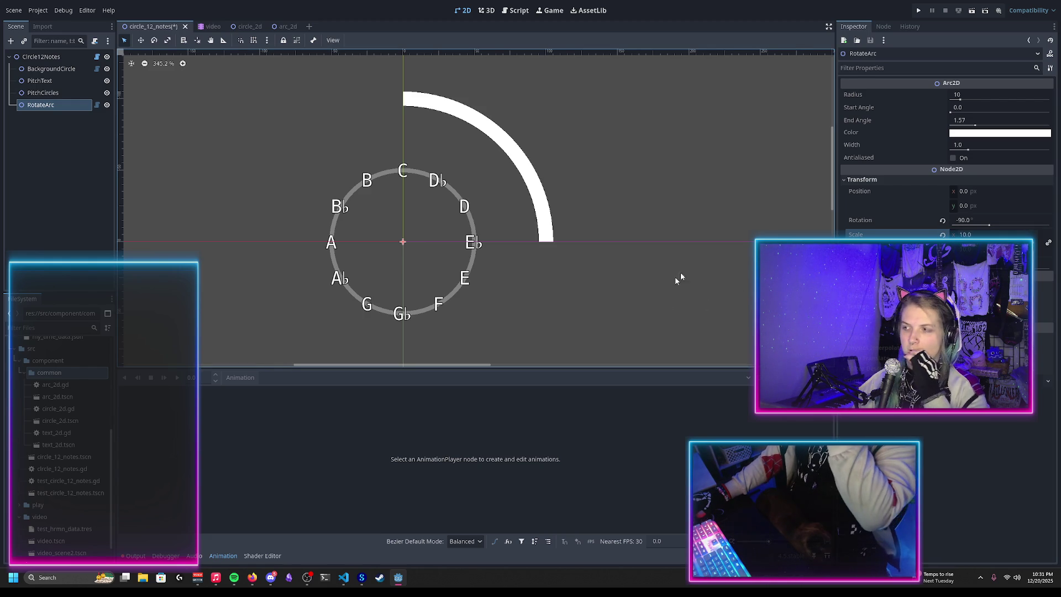
pyautogui.click(959, 145)
pyautogui.write('0.6')
pyautogui.press('BackSpace')
pyautogui.write('3')
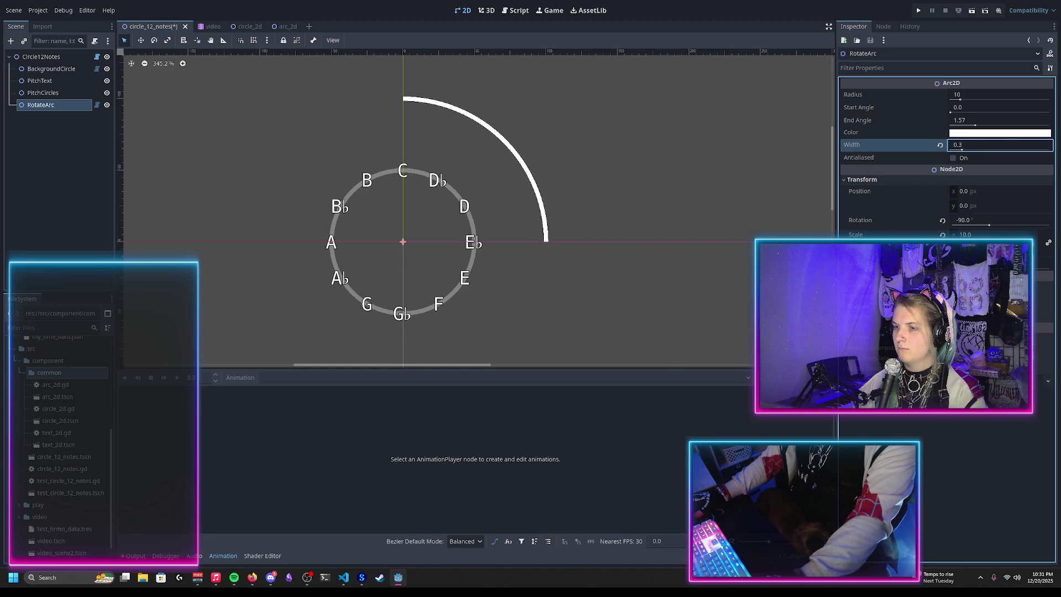
pyautogui.press('BackSpace')
pyautogui.write('2')
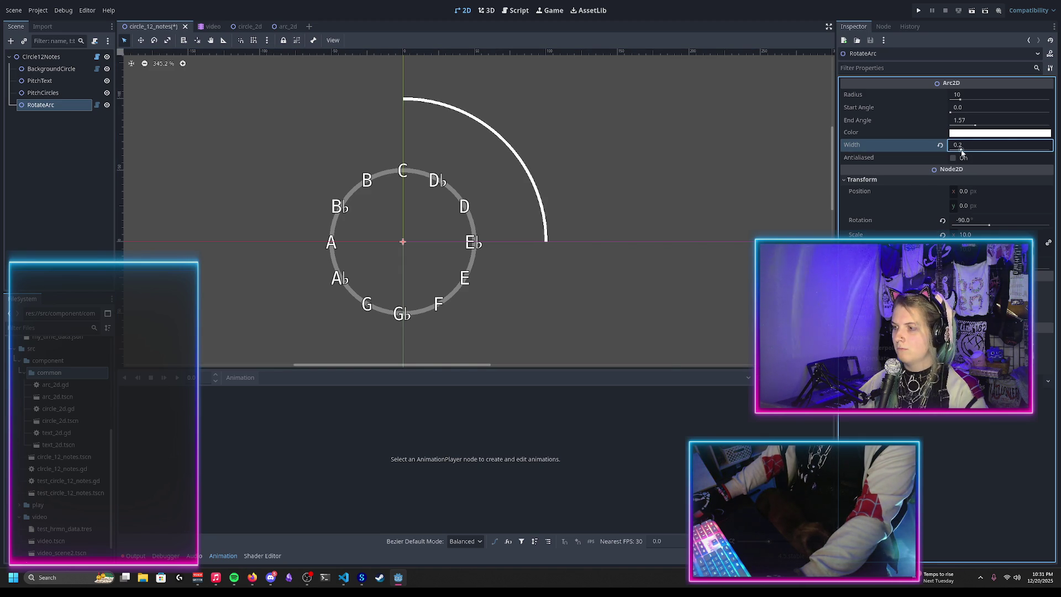
pyautogui.press('Return')
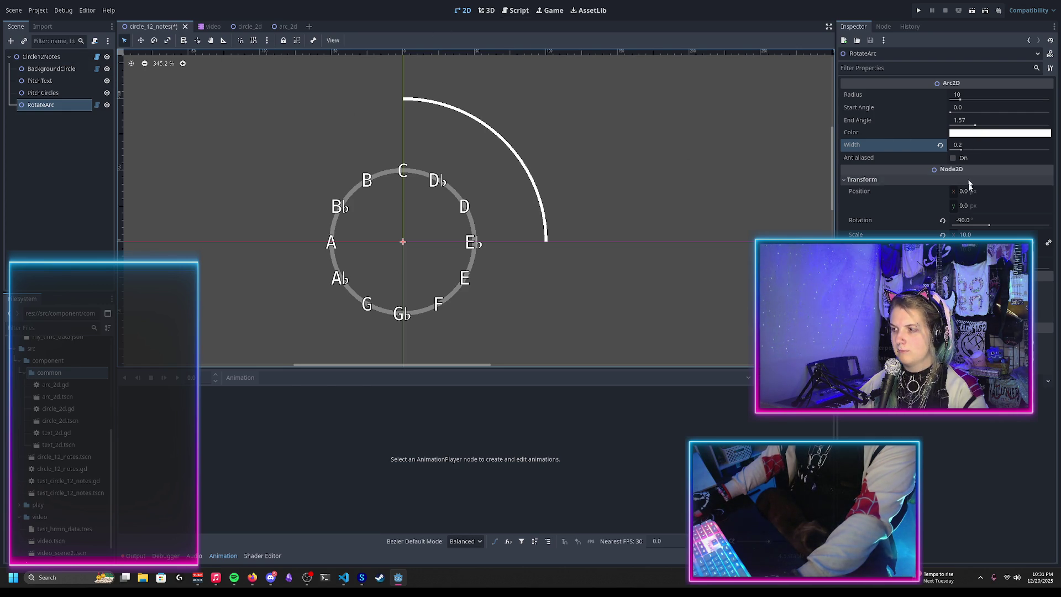
# Try scales of 5 and 6, settling on 5 so the arc overlays the note circle.
pyautogui.click(964, 234)
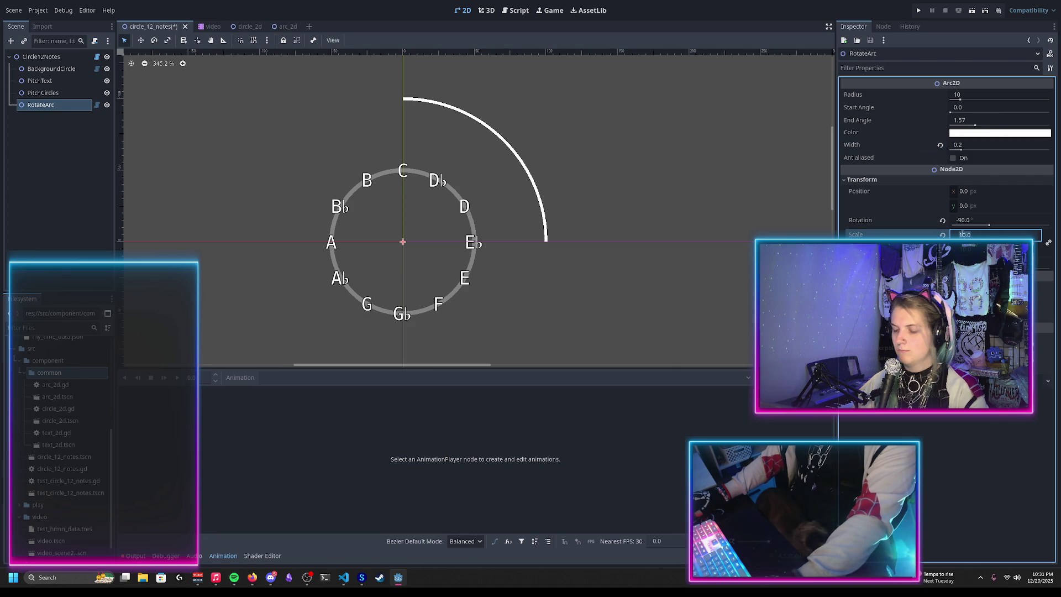
pyautogui.write('5')
pyautogui.press('Return')
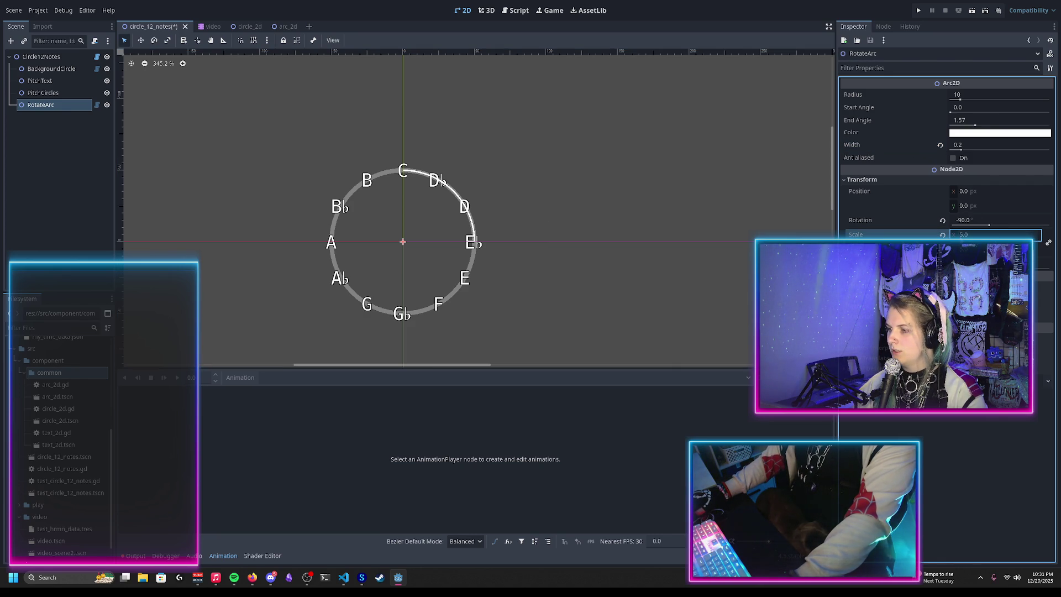
pyautogui.write('6')
pyautogui.press('Return')
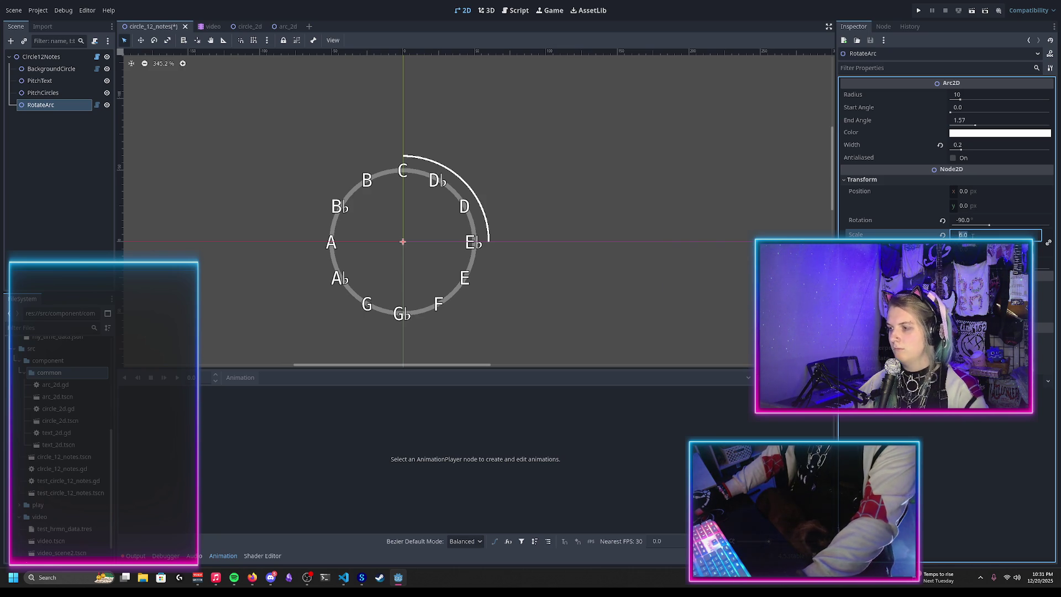
pyautogui.write('5')
pyautogui.press('Return')
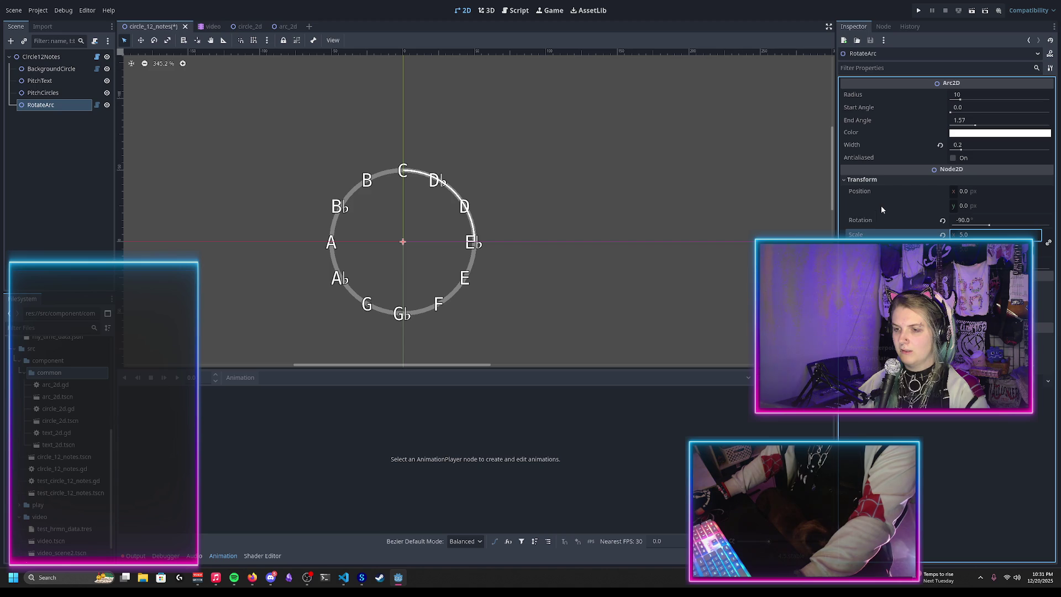
# Start a new line in _ready's rotation-arc setup with self._rotate_arc.scale.
pyautogui.click(518, 11)
pyautogui.scroll(-10, 387, 194)
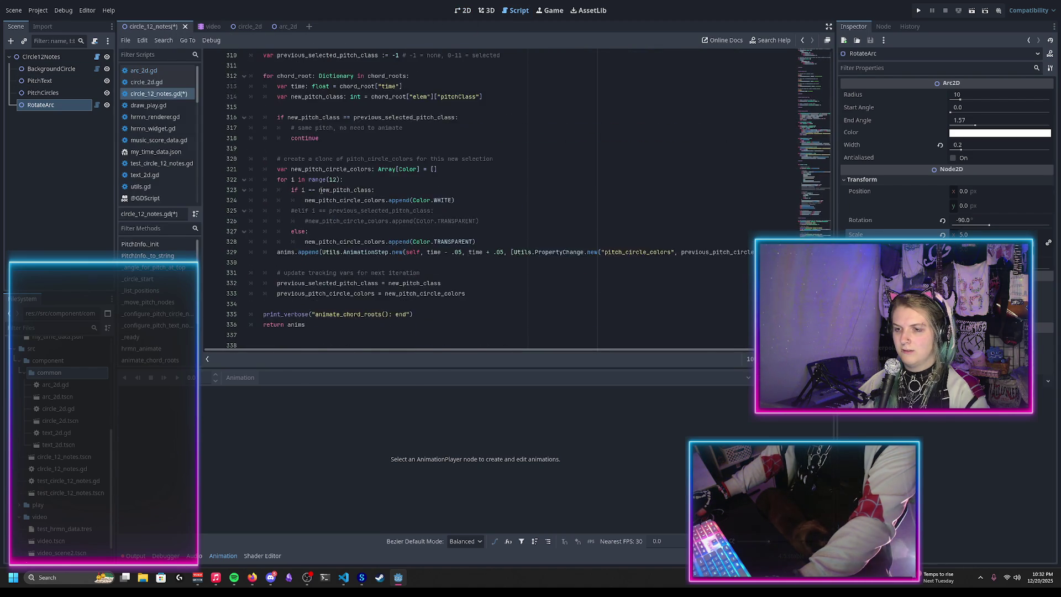
pyautogui.scroll(2, 320, 190)
pyautogui.scroll(-5, 321, 190)
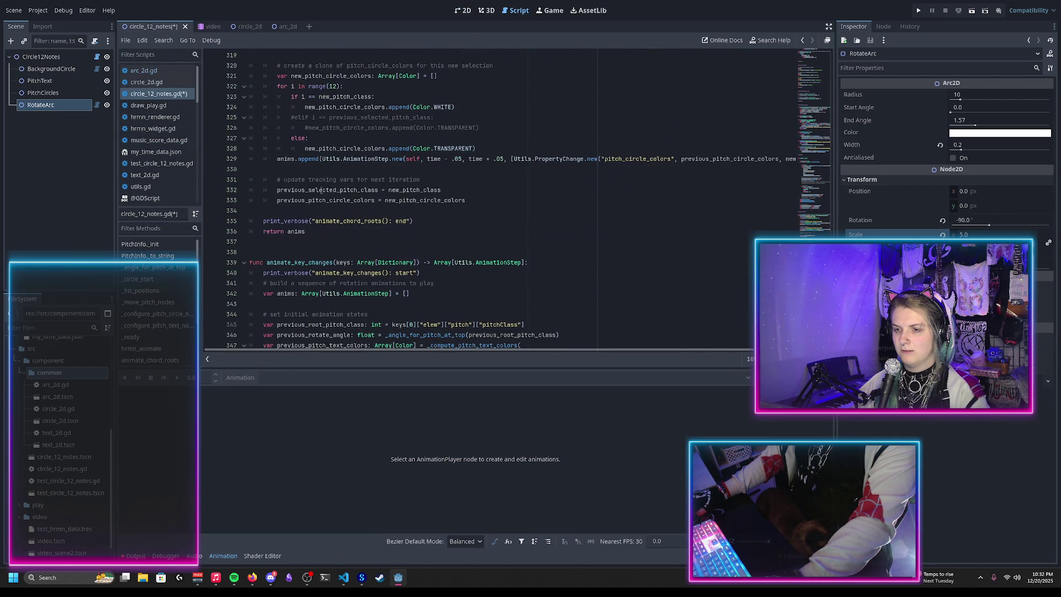
pyautogui.scroll(15, 320, 189)
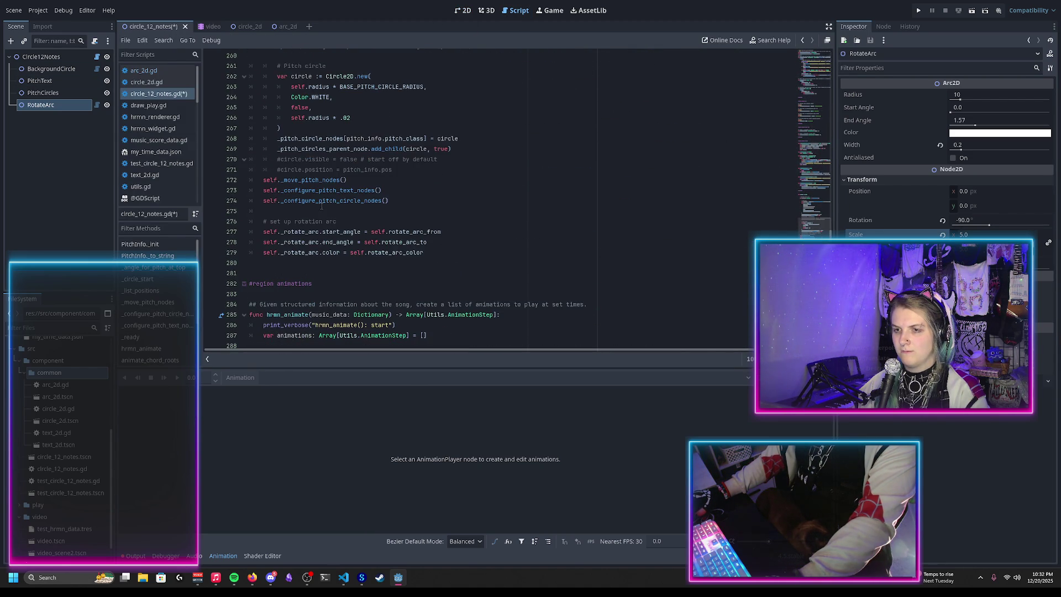
pyautogui.click(400, 222)
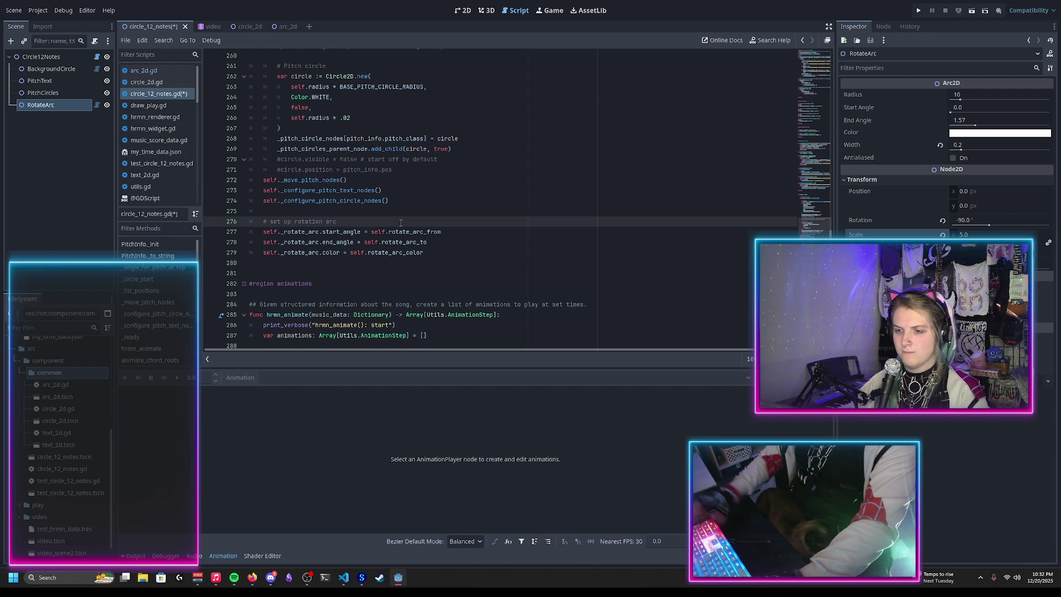
pyautogui.press('Return')
pyautogui.write('self._rotate_')
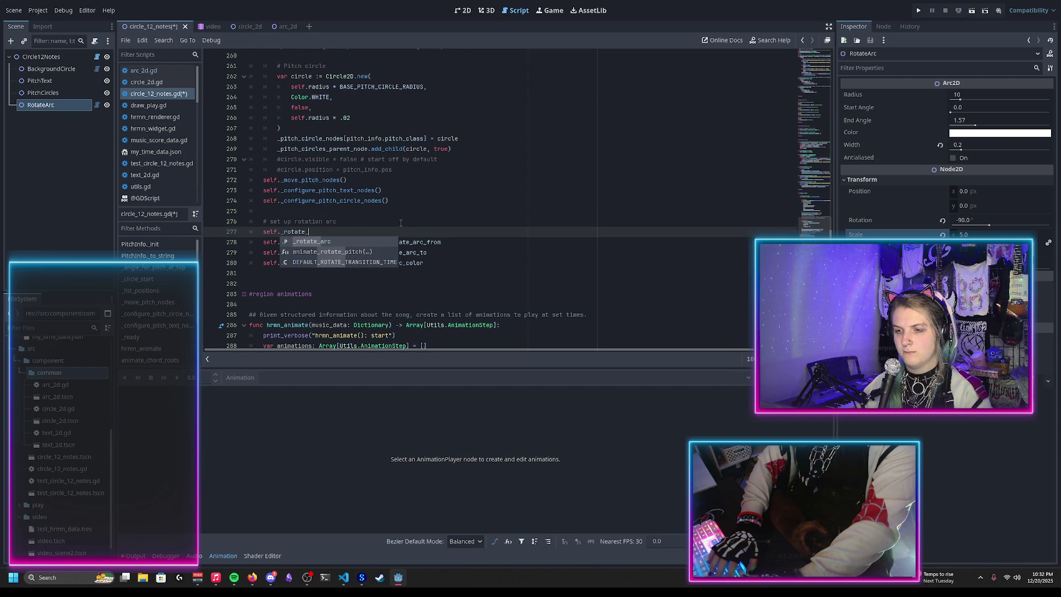
pyautogui.press('Return')
pyautogui.write('=')
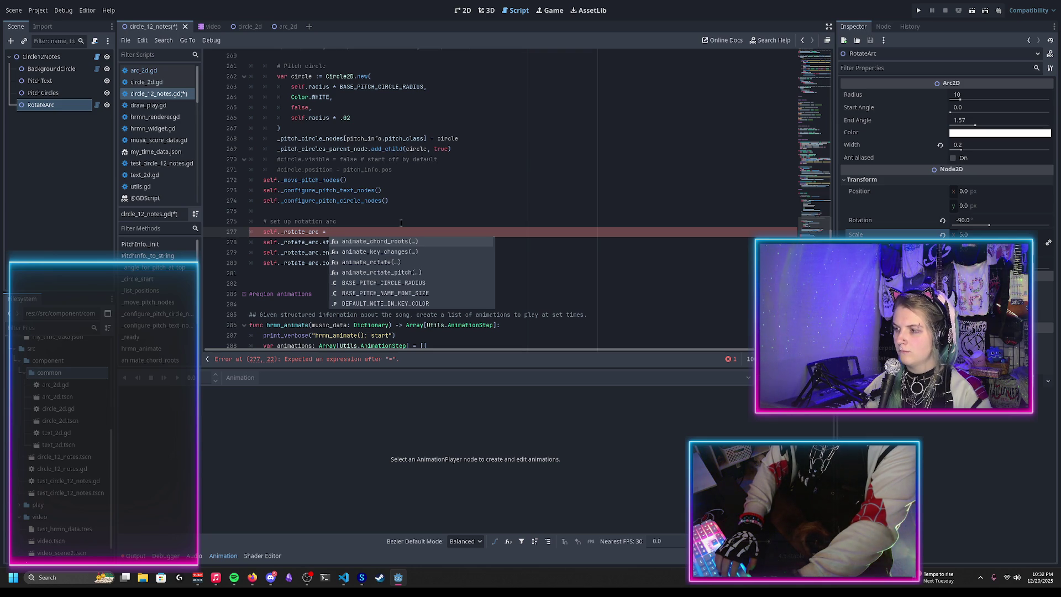
pyautogui.press('BackSpace')
pyautogui.press('BackSpace')
pyautogui.press('BackSpace')
pyautogui.write('.sc')
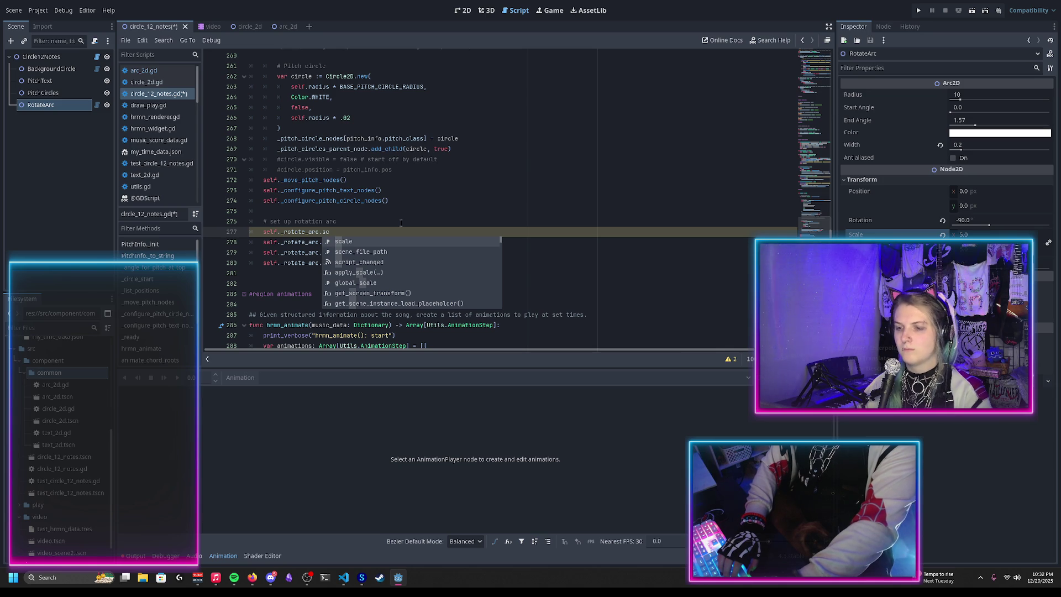
pyautogui.press('Return')
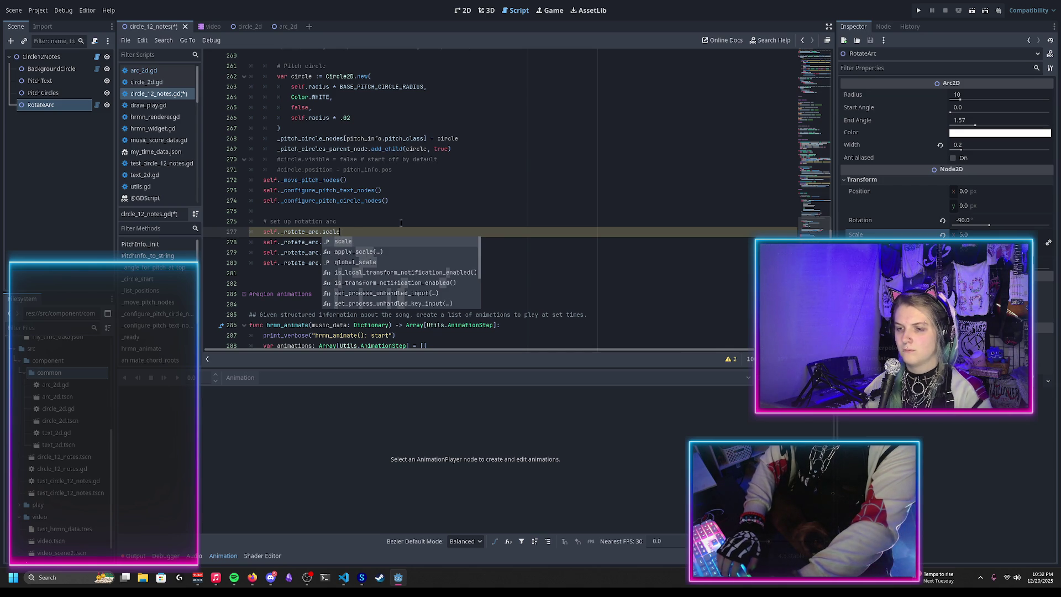
# Assign it Vector2(self.radius / 2.0, self.radius / 2.0) and save the script.
pyautogui.write('=')
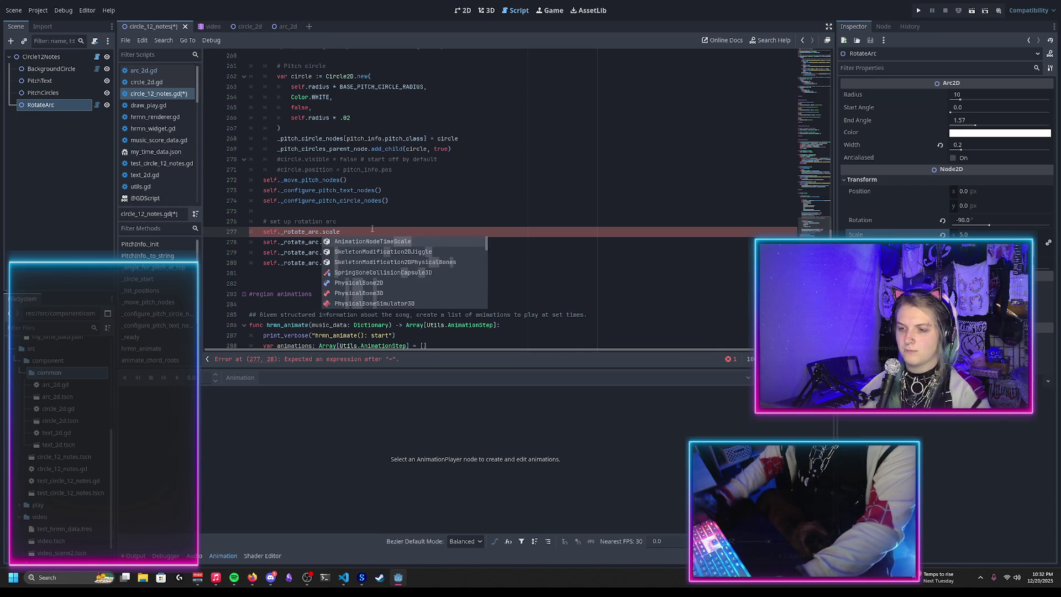
pyautogui.press('BackSpace')
pyautogui.press('BackSpace')
pyautogui.press('BackSpace')
pyautogui.moveTo(330, 234)
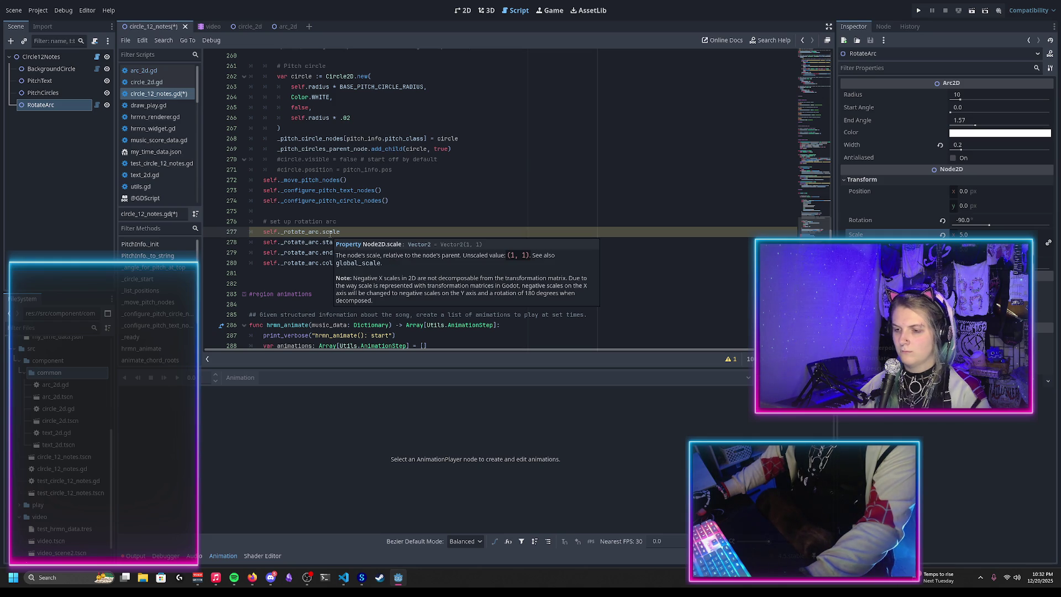
pyautogui.write(' = Ve')
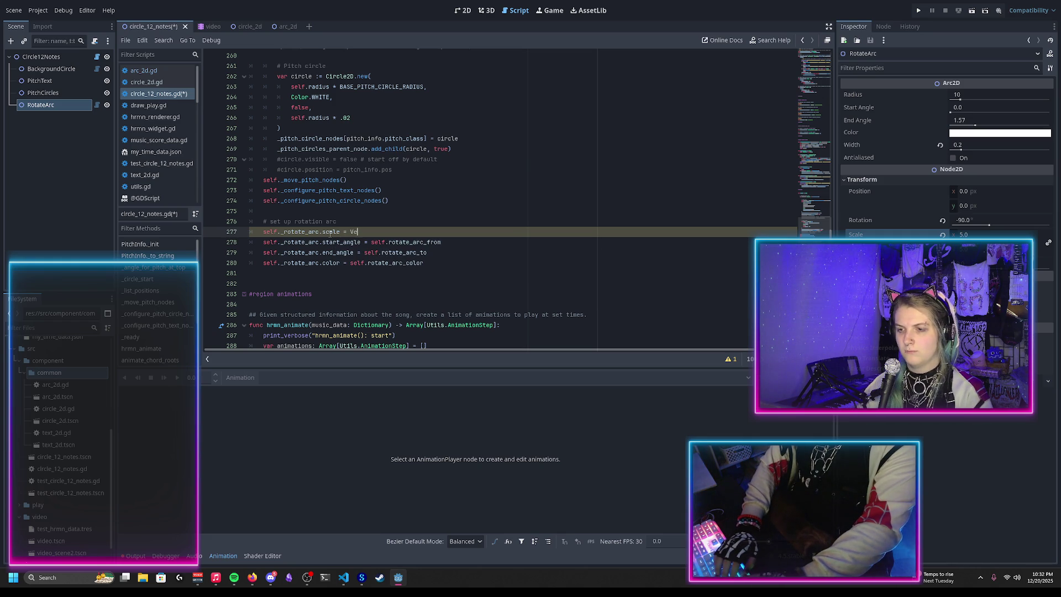
pyautogui.write('ctor2(')
pyautogui.press('Return')
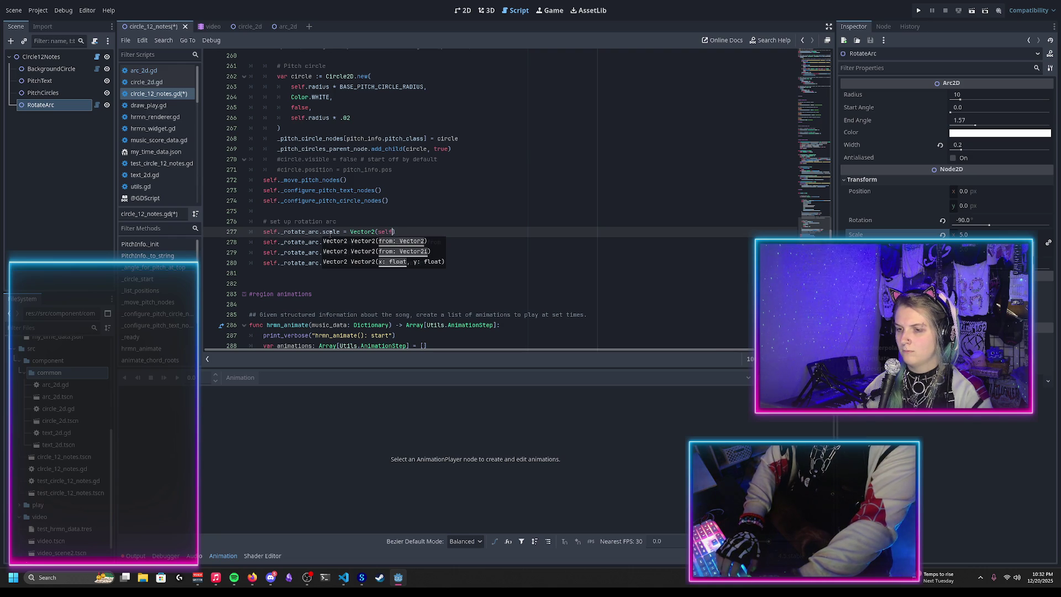
pyautogui.write('.radius')
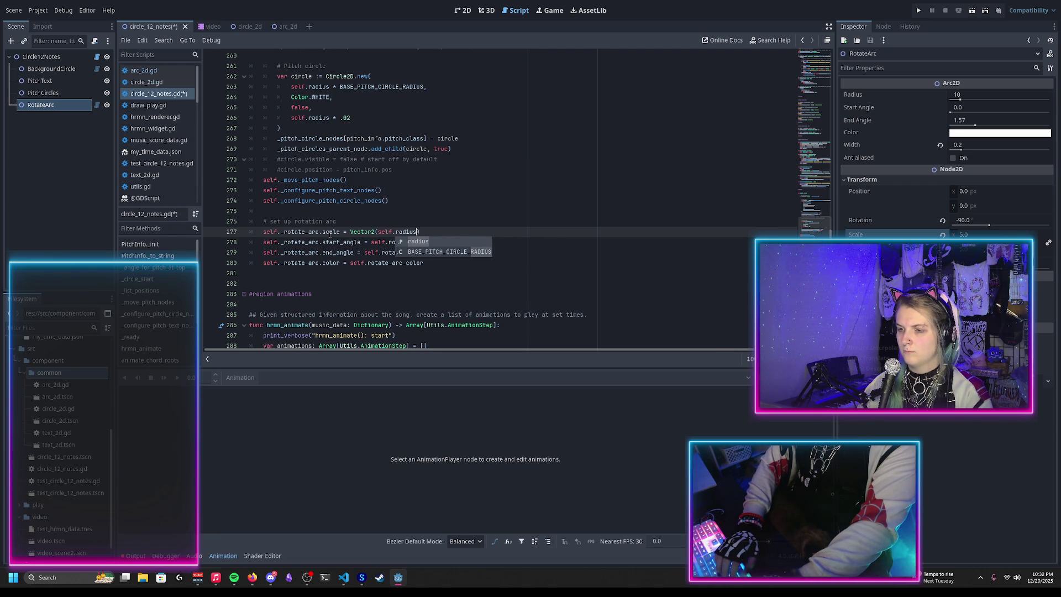
pyautogui.write(' / 2.0,')
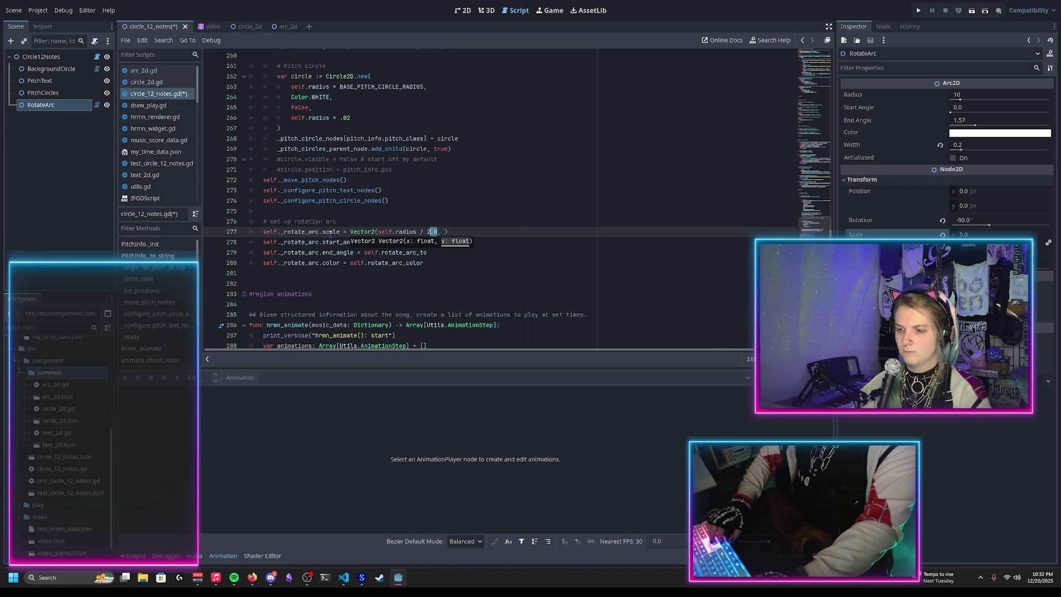
pyautogui.write('self.radius / 2.0')
pyautogui.hotkey('ctrl', 's')
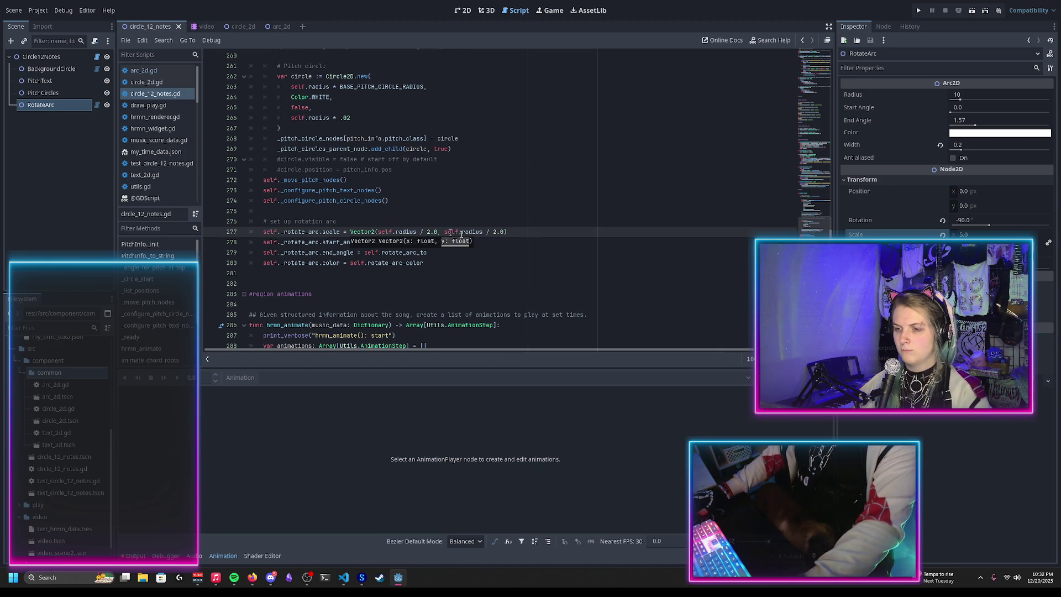
# Add the comment '# place within BackgroundCircle' at the end of line 277.
pyautogui.click(535, 235)
pyautogui.write('# place')
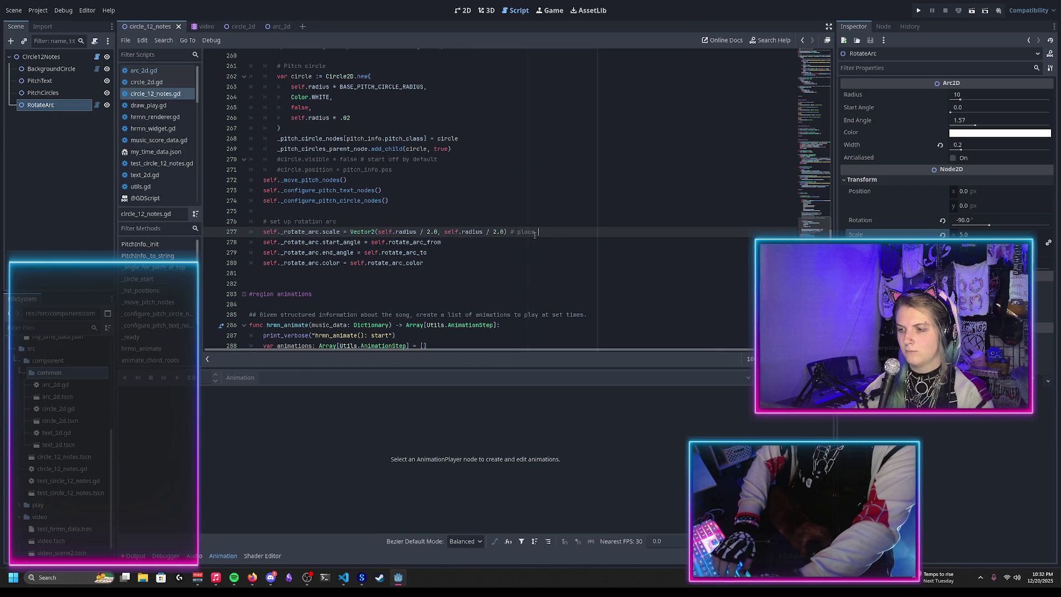
pyautogui.write('within')
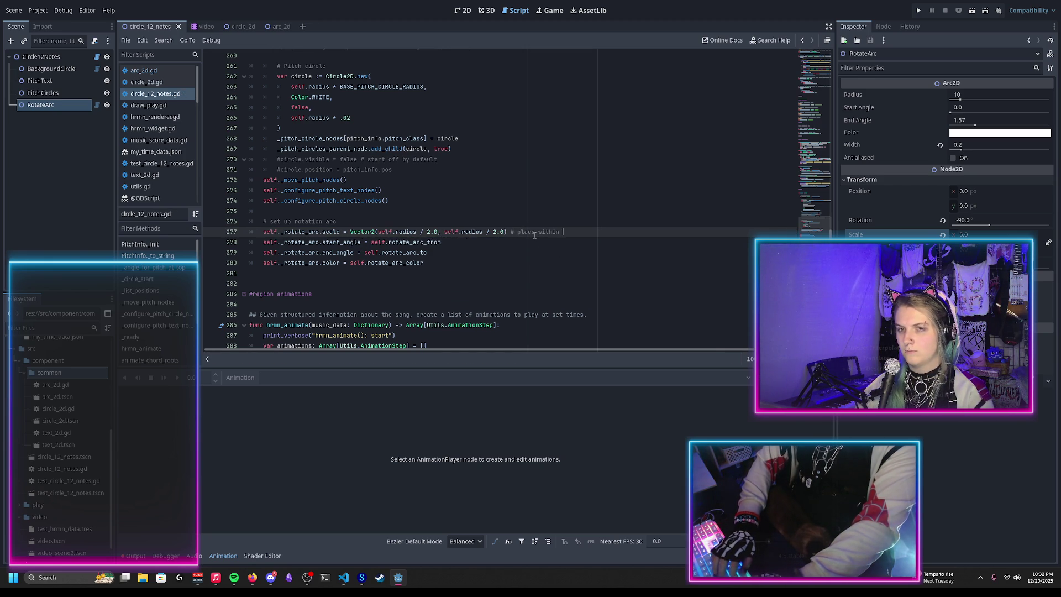
pyautogui.write(' BackgroundCircle')
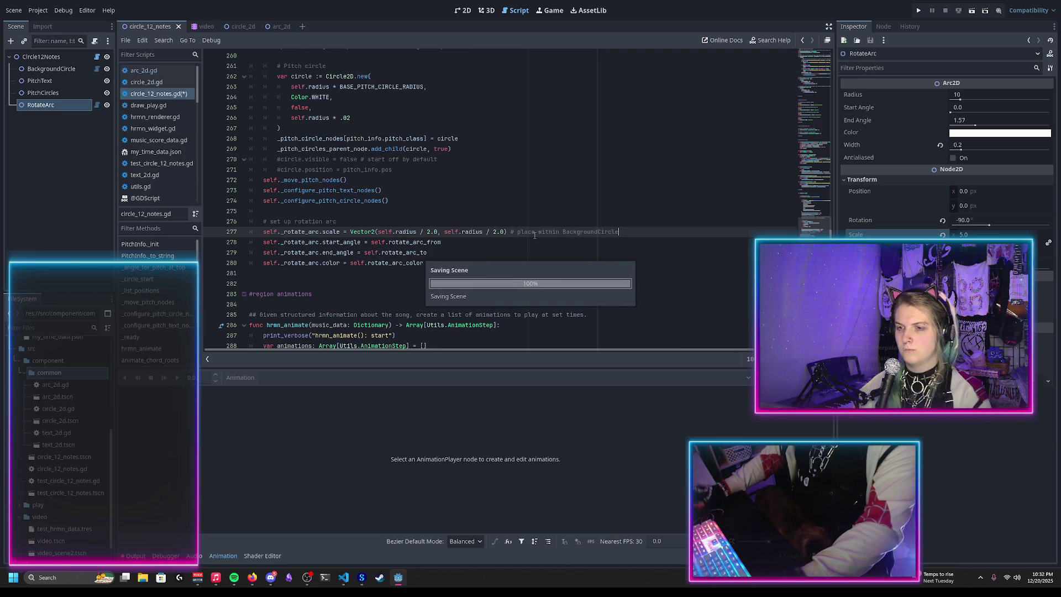
pyautogui.scroll(8, 390, 203)
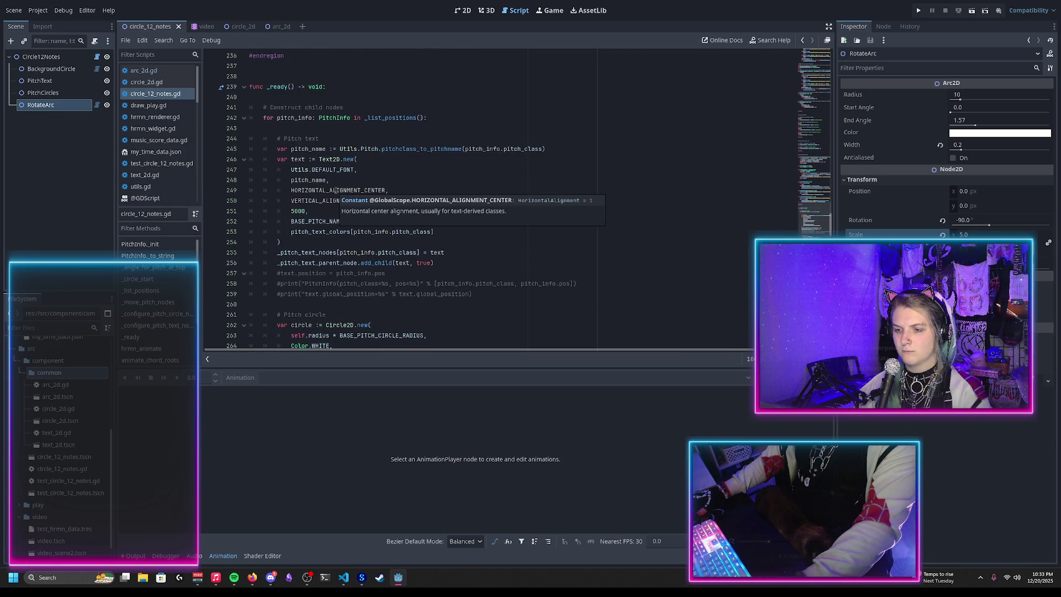
# Scroll to the User Config exports and select the radius = val line in the radius setter.
pyautogui.scroll(1, 376, 260)
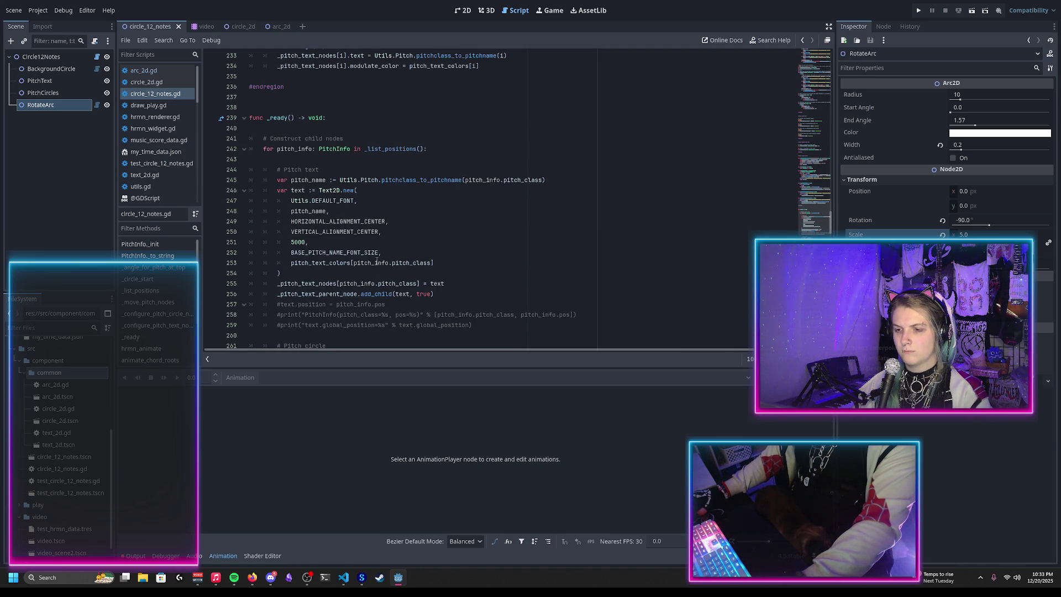
pyautogui.scroll(-9, 380, 207)
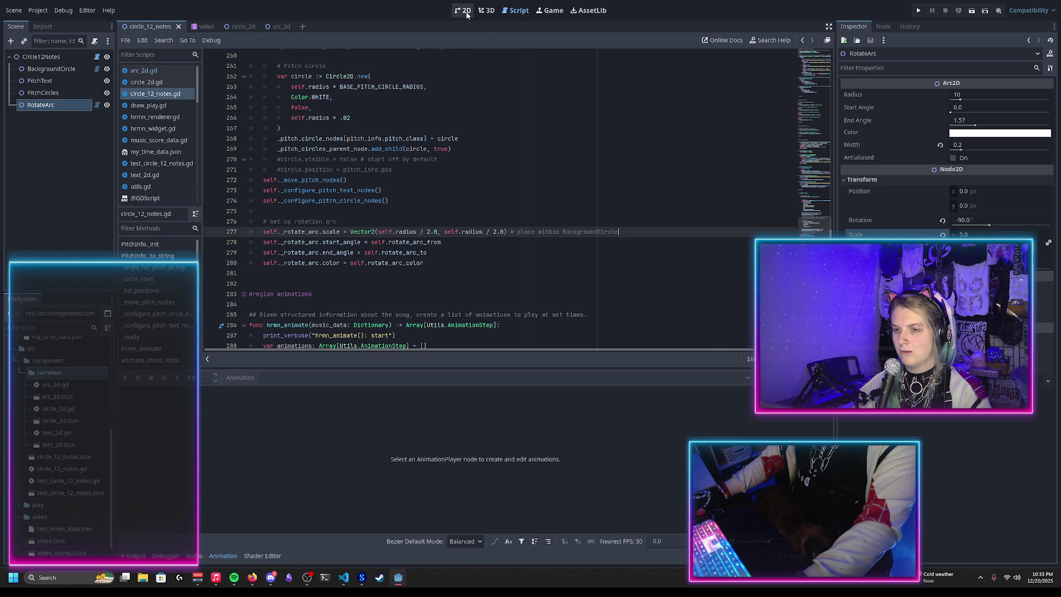
pyautogui.scroll(20, 599, 199)
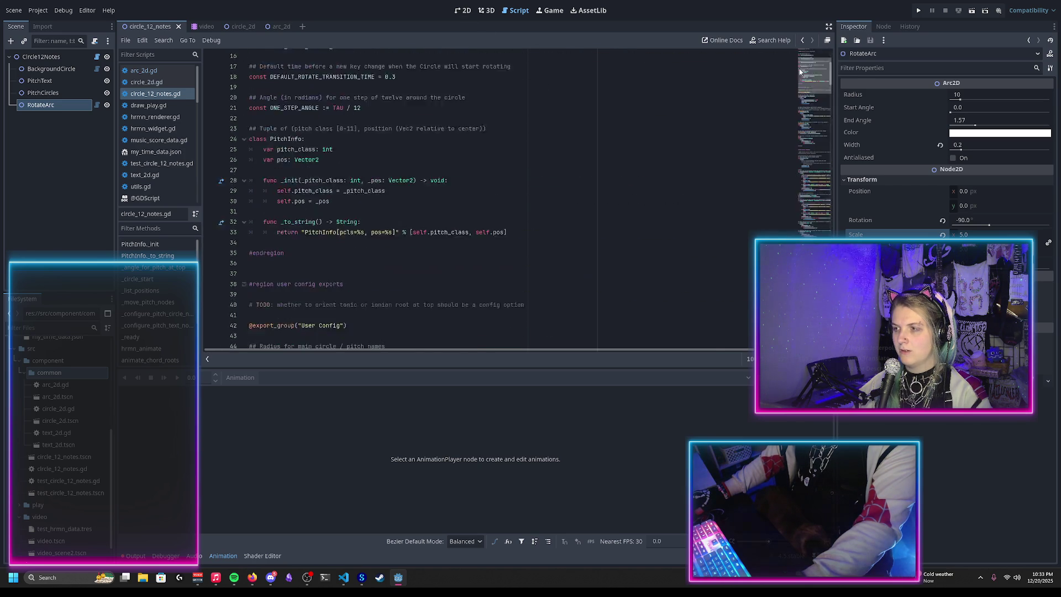
pyautogui.scroll(-9, 394, 182)
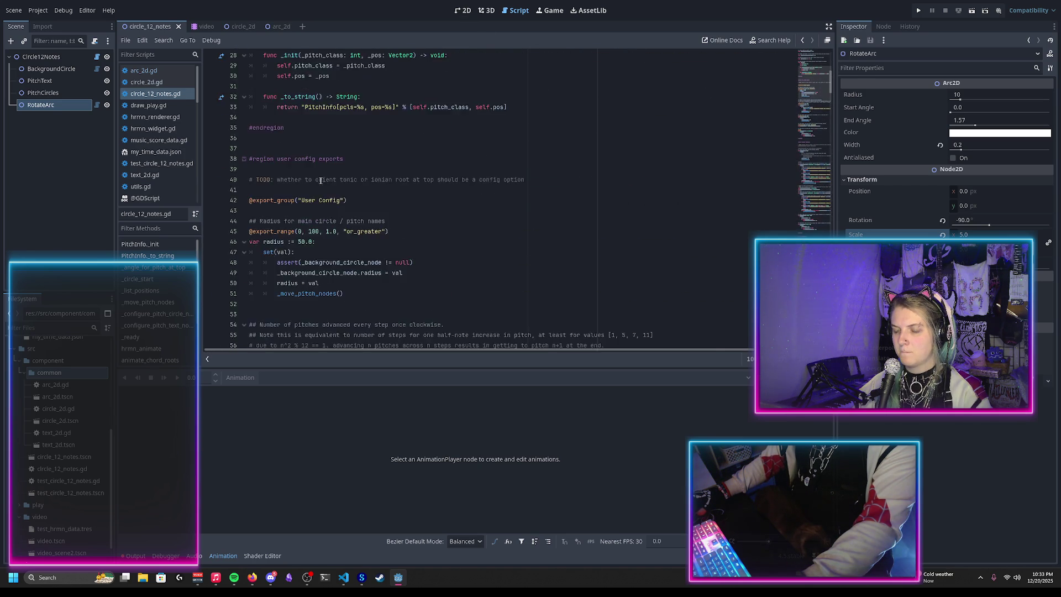
pyautogui.scroll(-2, 315, 179)
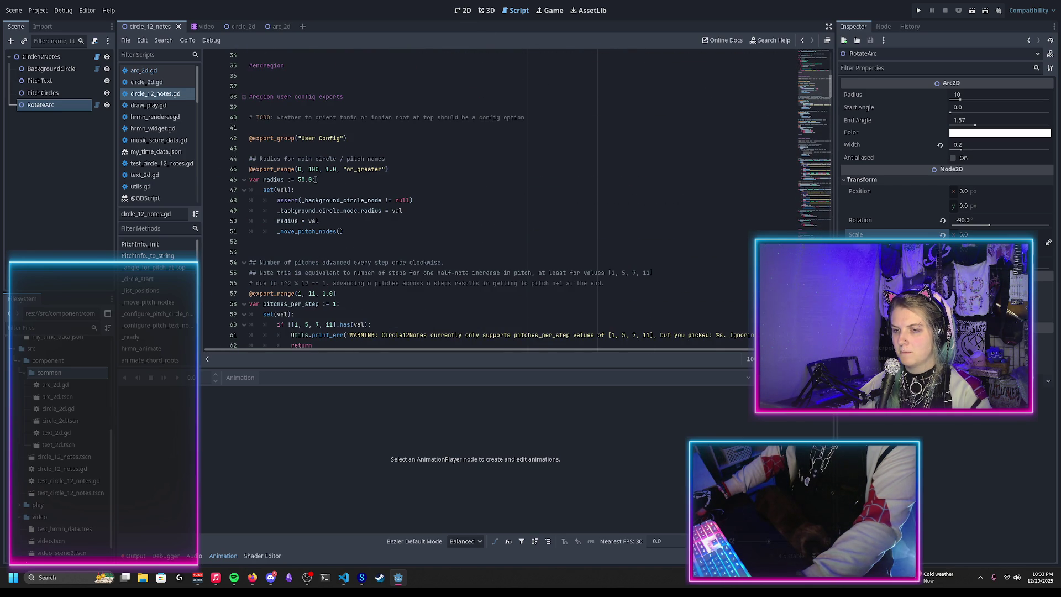
pyautogui.doubleClick(314, 211)
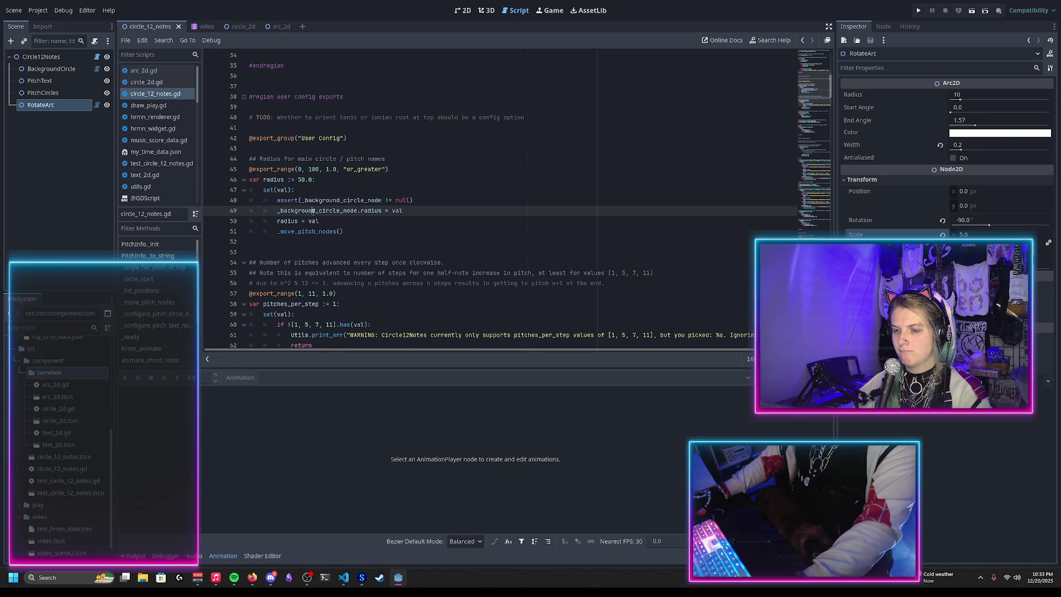
pyautogui.click(413, 213)
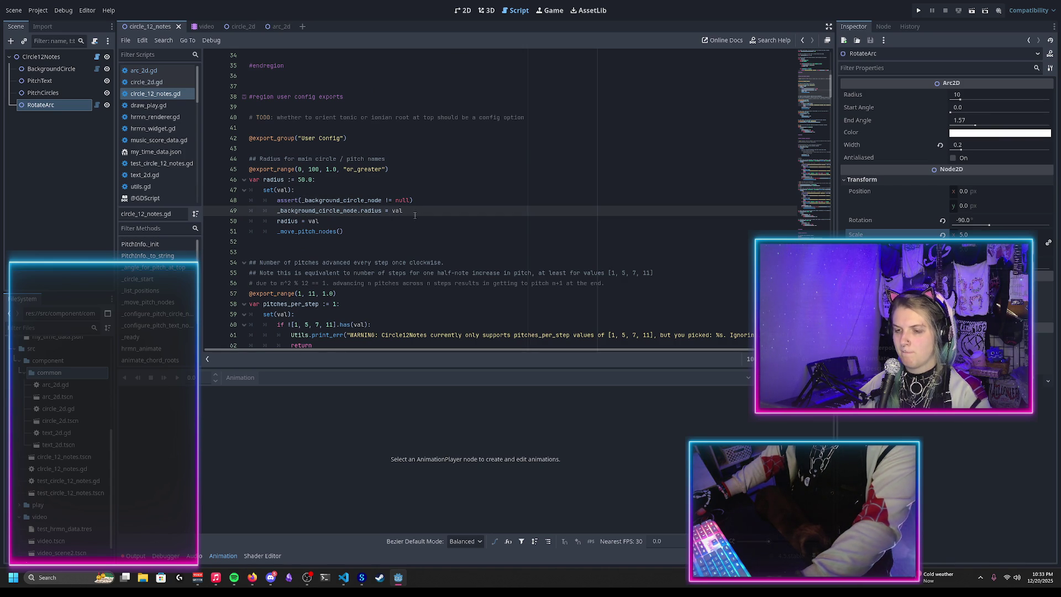
pyautogui.moveTo(415, 219); pyautogui.dragTo(435, 213)
# Put radius = val first, wrap the circle update in 'if _background_circle_node != null:', and delete the assert.
pyautogui.hotkey('alt', 'Up')
pyautogui.hotkey('alt', 'Up')
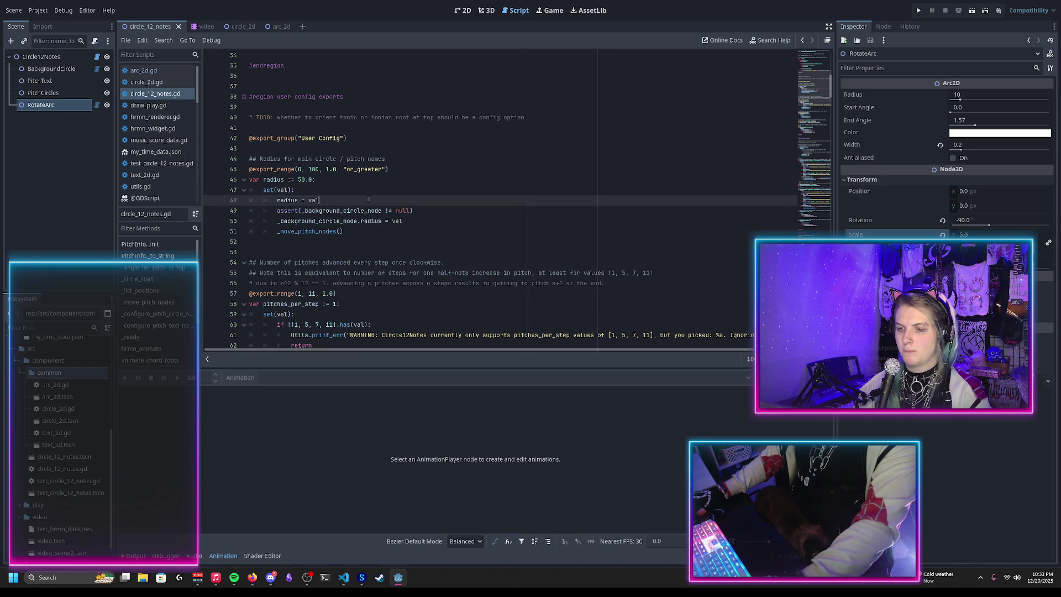
pyautogui.press('Return')
pyautogui.write('if _b')
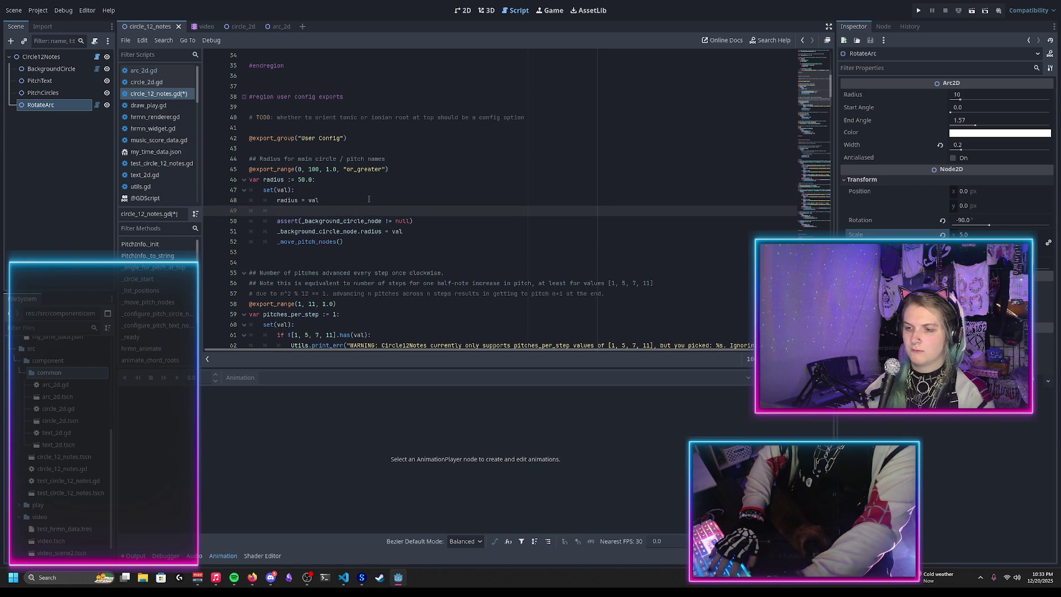
pyautogui.write('ack')
pyautogui.press('Return')
pyautogui.write('!= ')
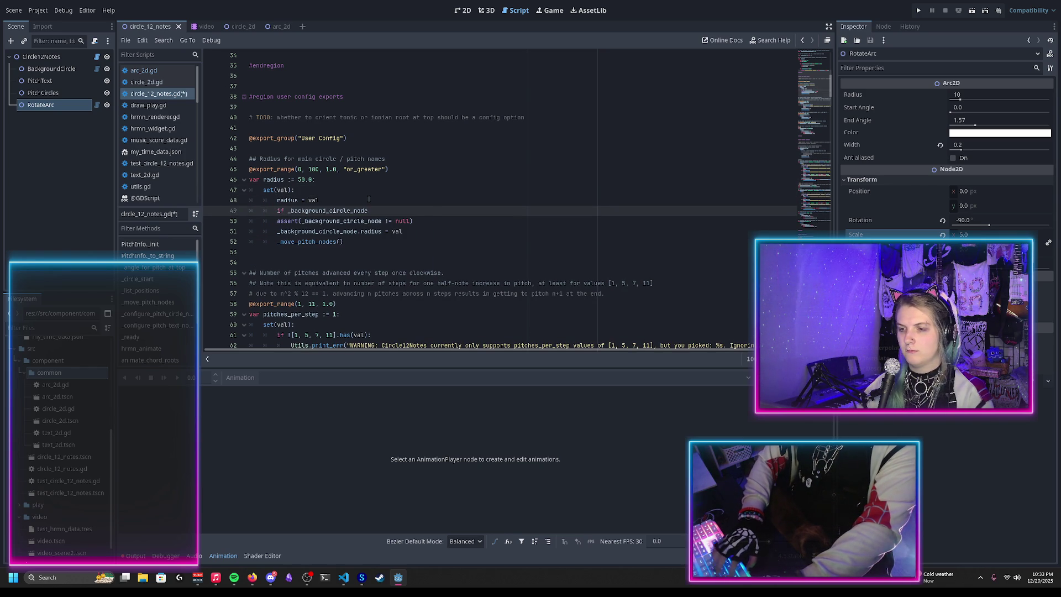
pyautogui.write('null')
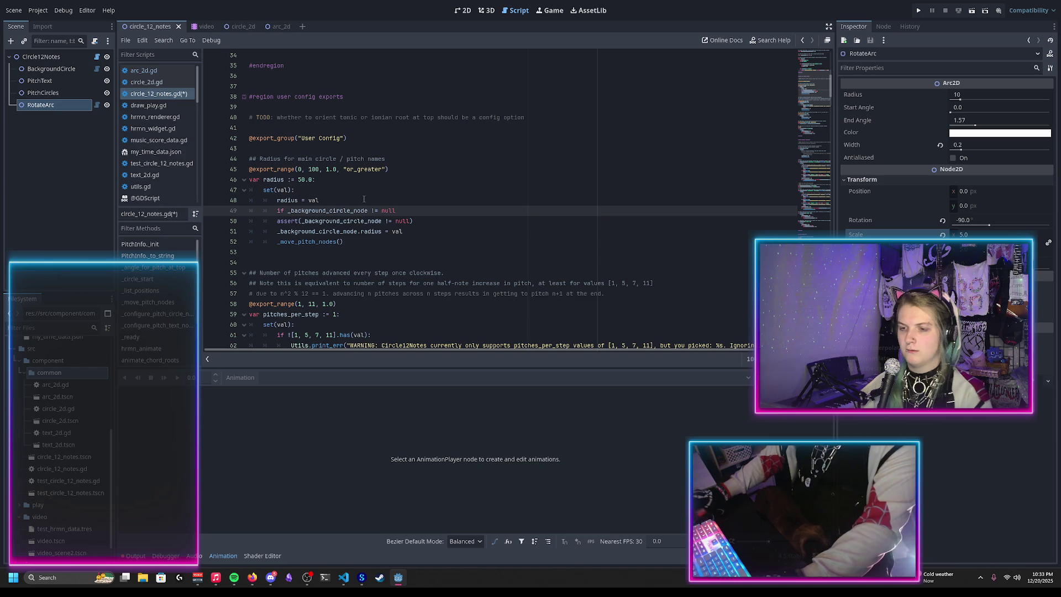
pyautogui.write(':')
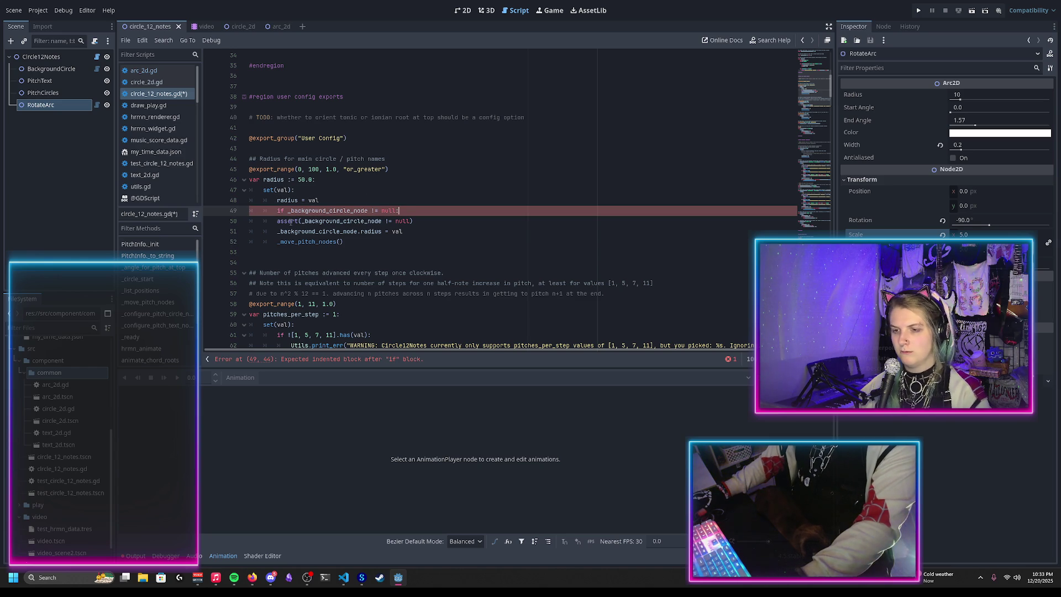
pyautogui.moveTo(292, 221); pyautogui.dragTo(420, 231)
pyautogui.press('Tab')
pyautogui.click(440, 225)
pyautogui.tripleClick(440, 221)
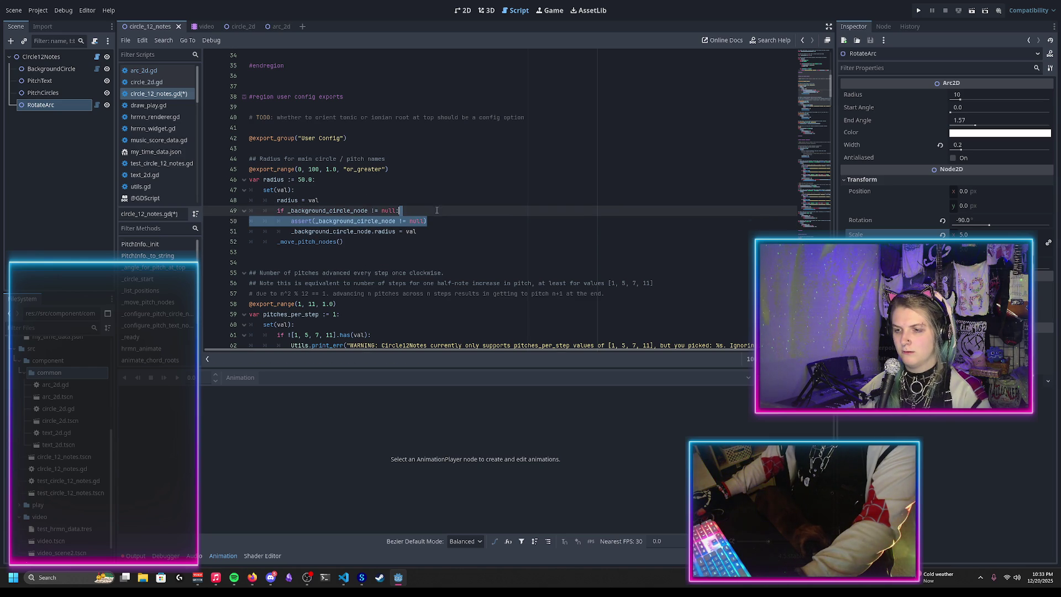
pyautogui.press('BackSpace')
# Start and remove a _rotate_arc.scale line in the if block, then search the script for 'scale'.
pyautogui.press('End')
pyautogui.press('Return')
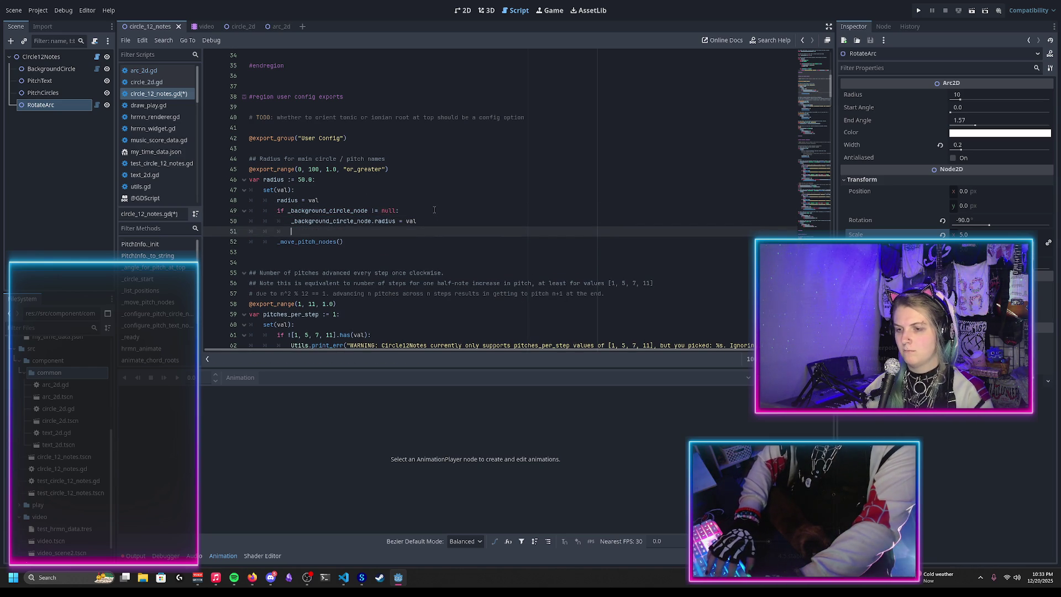
pyautogui.write('_rad')
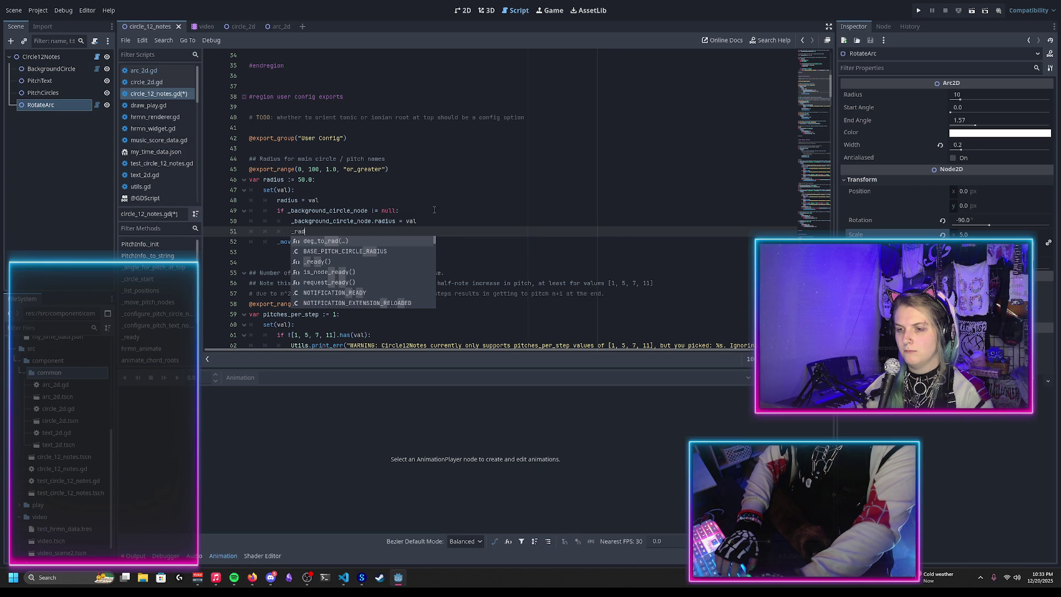
pyautogui.press('BackSpace')
pyautogui.press('BackSpace')
pyautogui.write('rot')
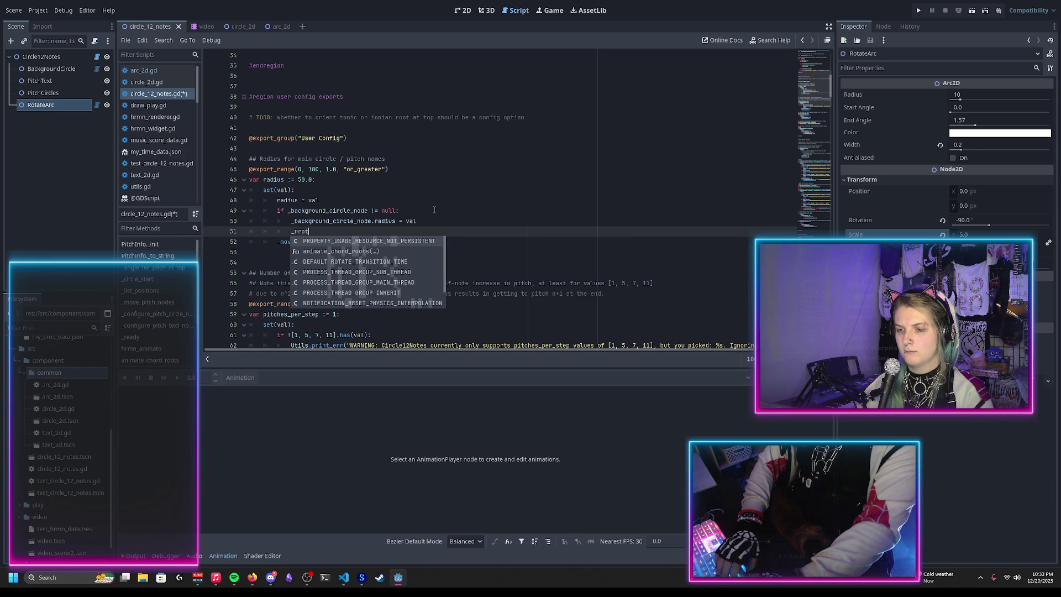
pyautogui.press('BackSpace')
pyautogui.press('BackSpace')
pyautogui.press('BackSpace')
pyautogui.write('ot')
pyautogui.press('Return')
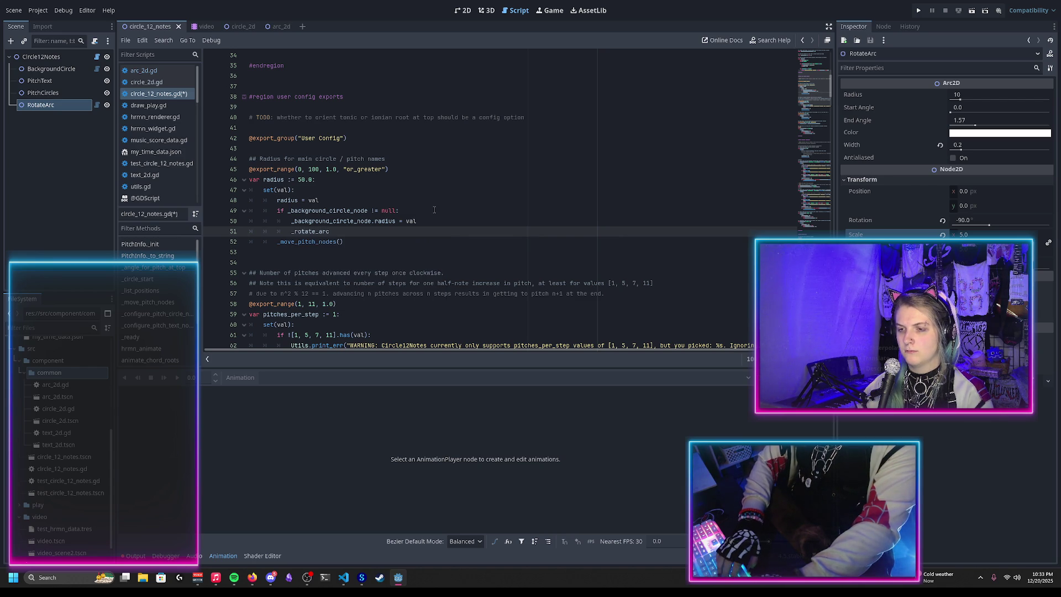
pyautogui.write('.scale =')
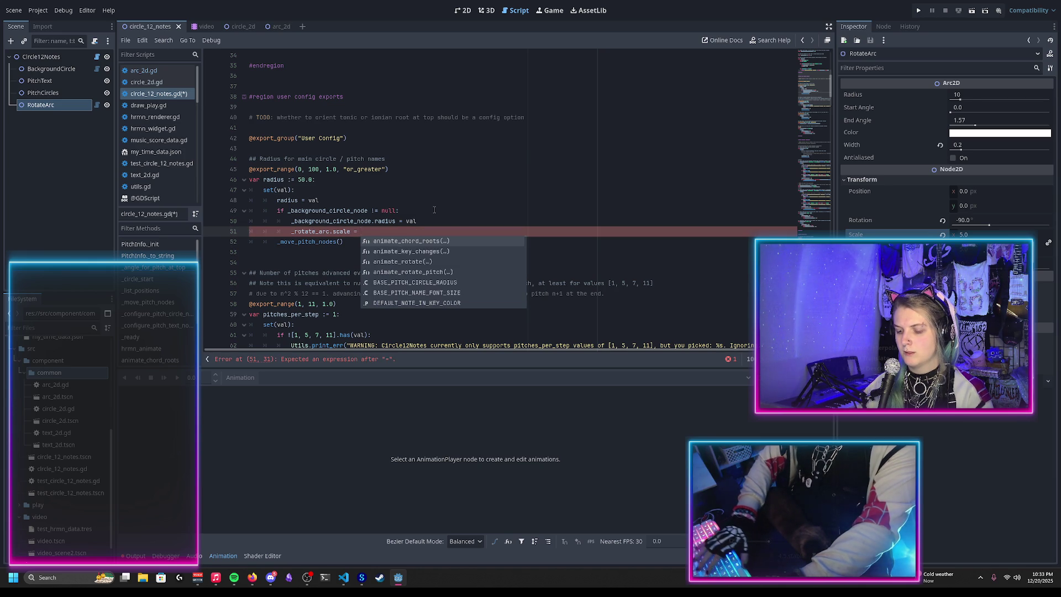
pyautogui.hotkey('ctrl', 'BackSpace')
pyautogui.hotkey('ctrl', 'BackSpace')
pyautogui.hotkey('ctrl', 'BackSpace')
pyautogui.hotkey('ctrl', 'BackSpace')
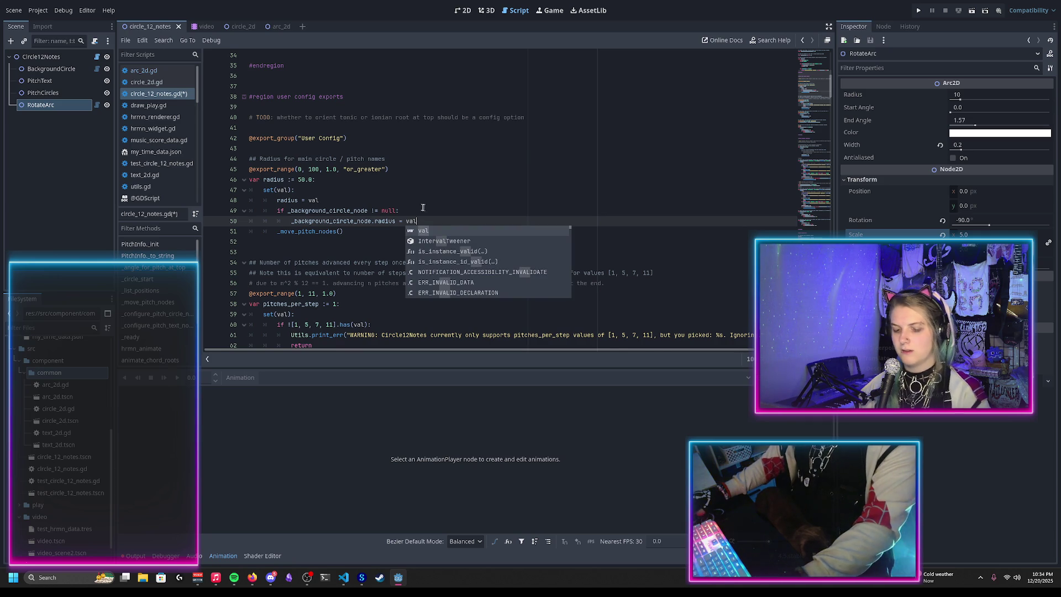
pyautogui.hotkey('ctrl', 'f')
pyautogui.write('scale')
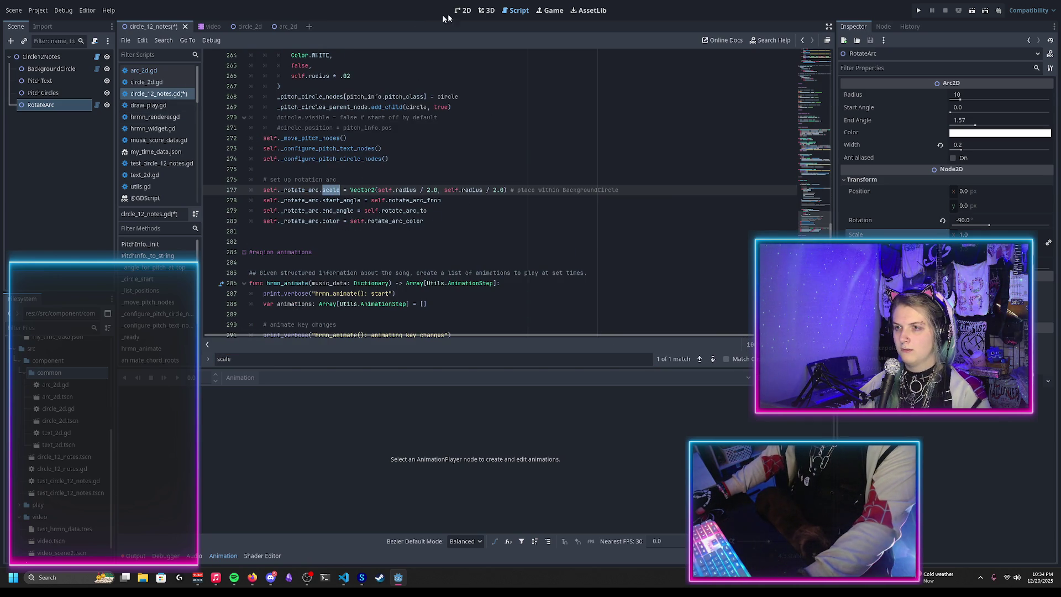
# In the 2D view, reset RotateArc's width, enlarge its radius, and try then revert a -0.1 start angle.
pyautogui.click(465, 10)
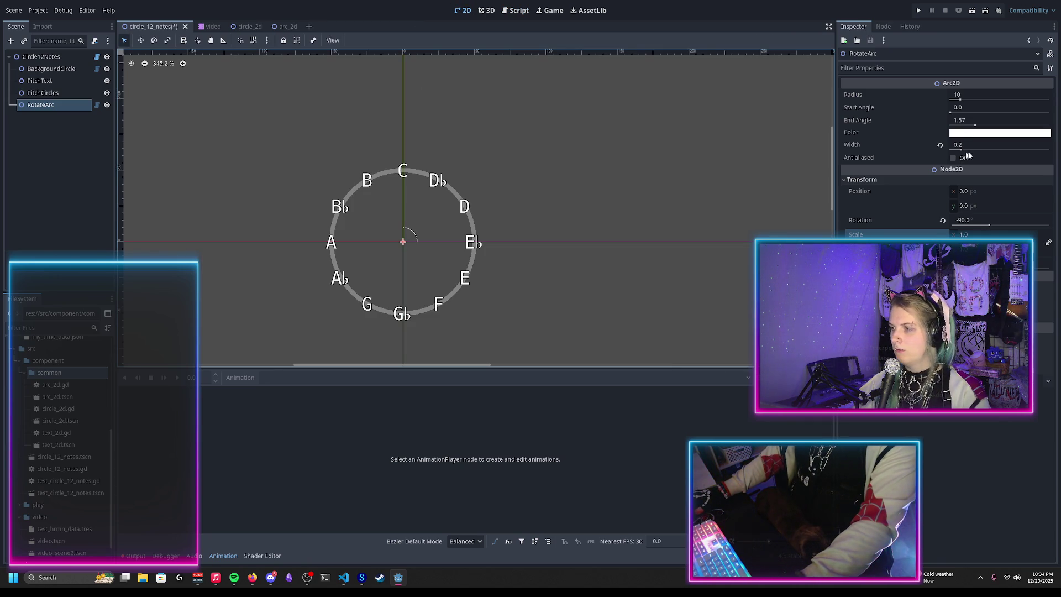
pyautogui.click(940, 145)
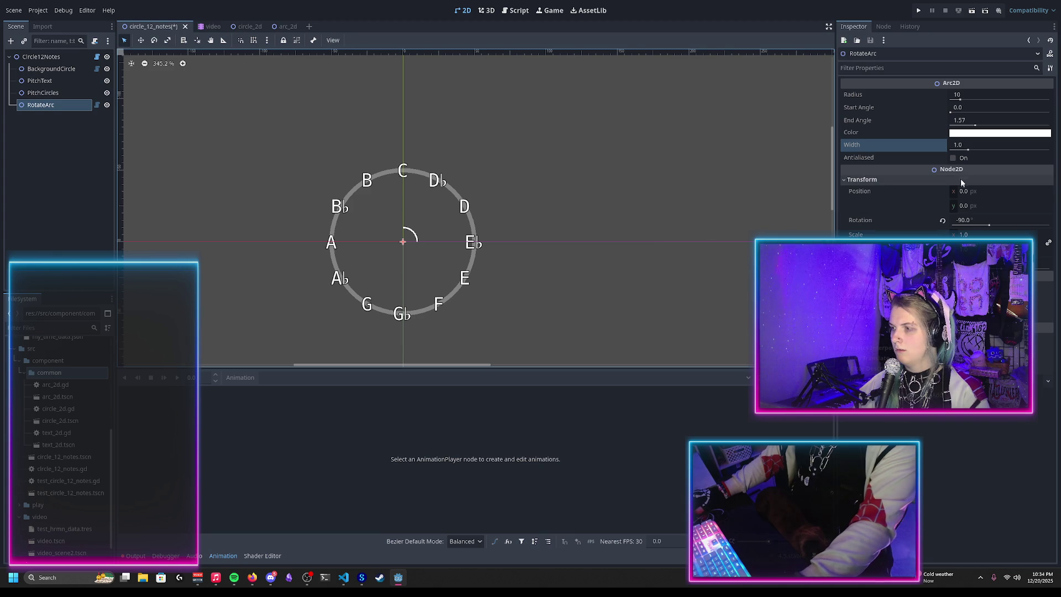
pyautogui.moveTo(966, 104); pyautogui.dragTo(1000, 102)
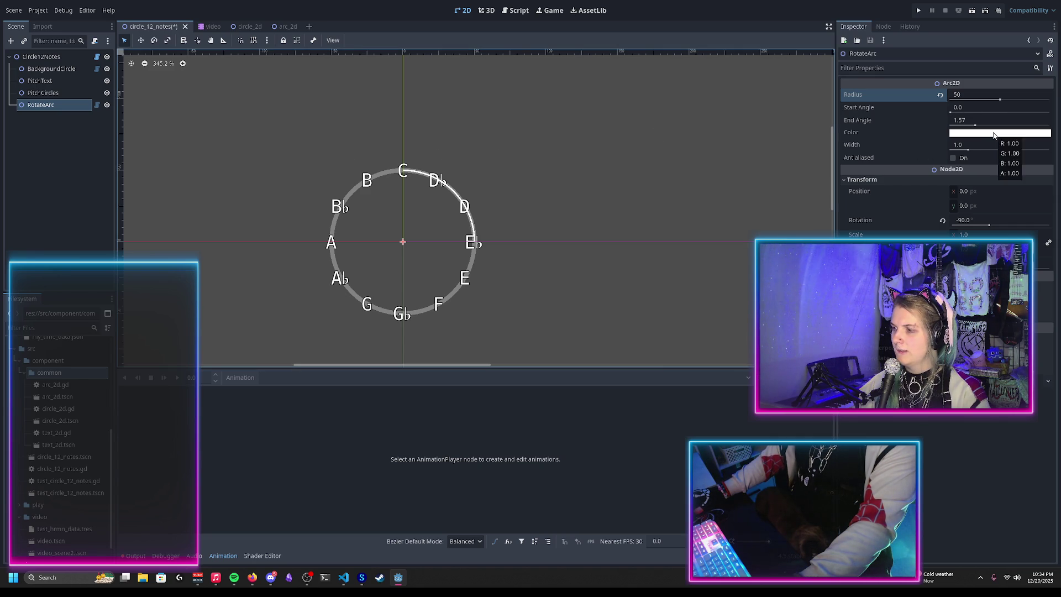
pyautogui.click(58, 60)
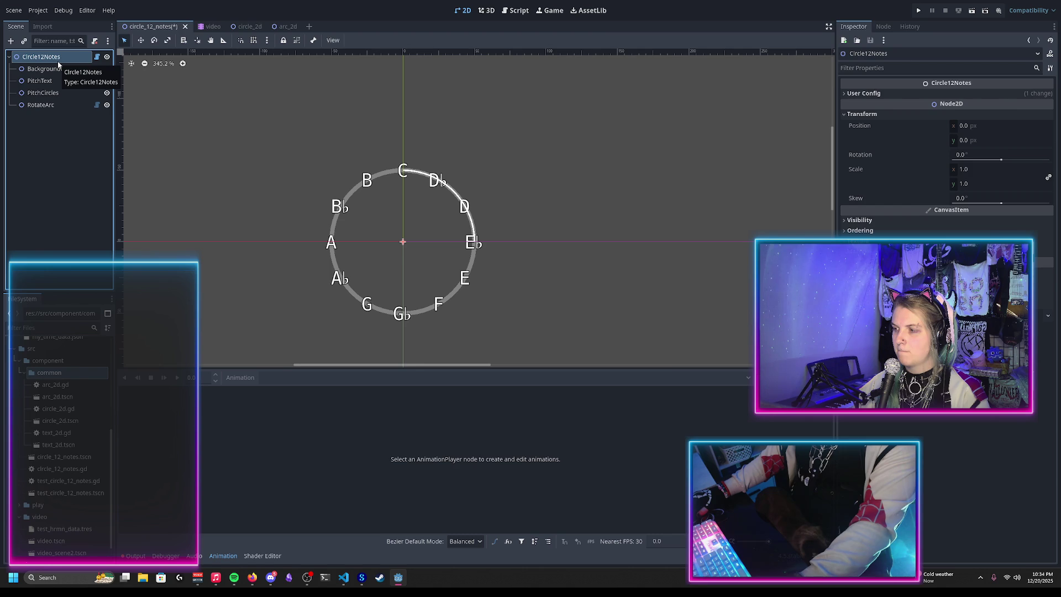
pyautogui.click(45, 104)
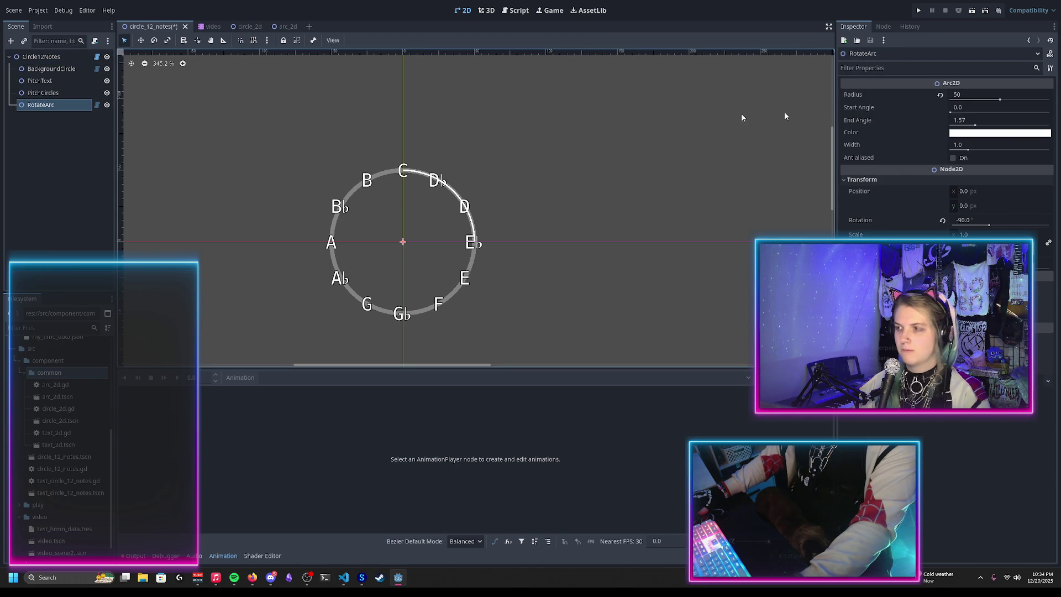
pyautogui.click(969, 110)
pyautogui.write('-0.1')
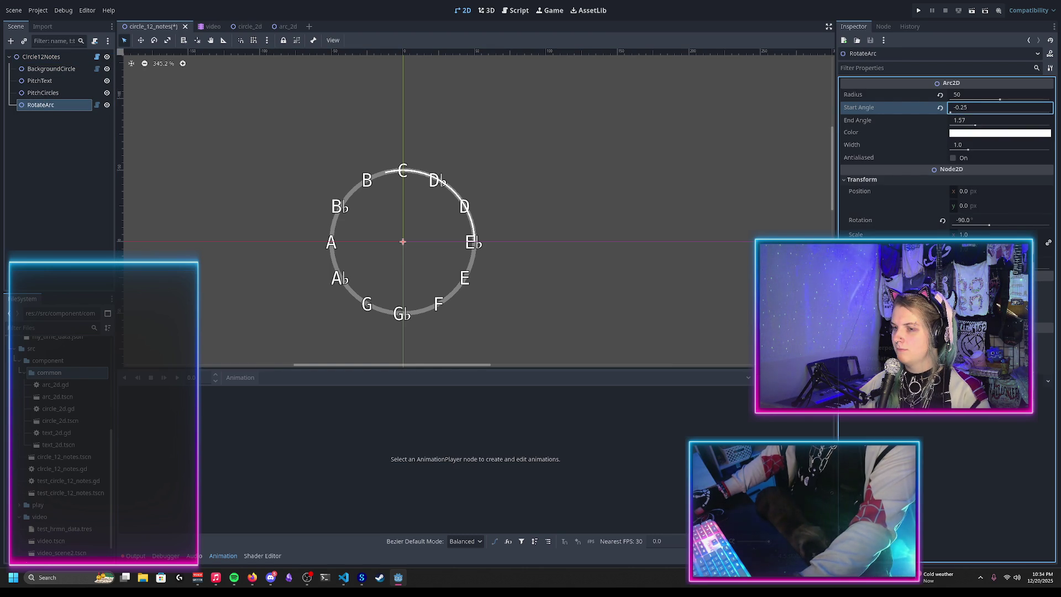
pyautogui.click(941, 108)
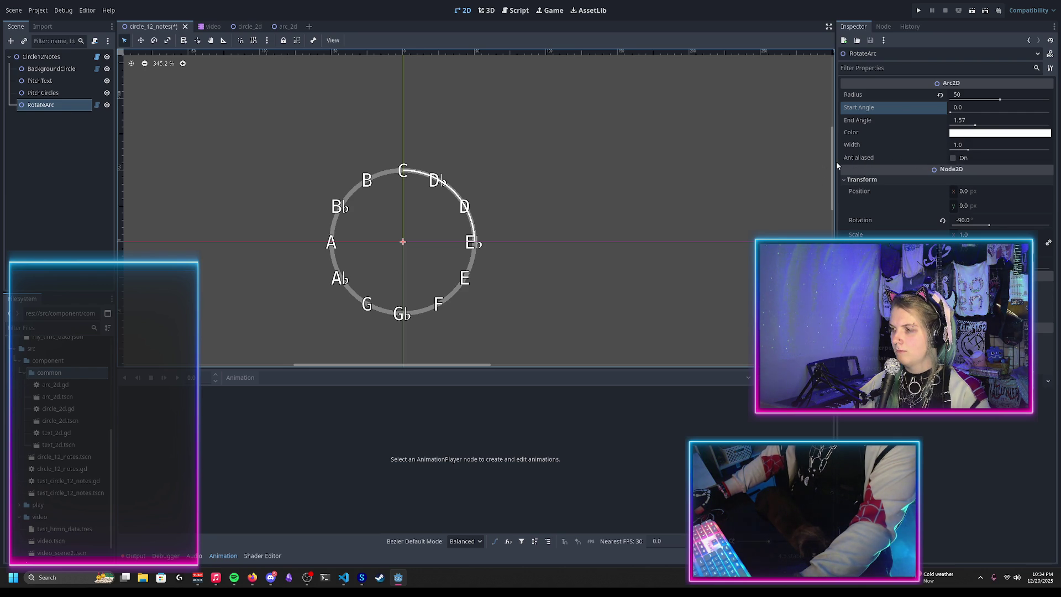
# Compare antialiasing and line widths, leaving the arc at width 1.0 with antialiasing off.
pyautogui.click(953, 159)
pyautogui.click(953, 158)
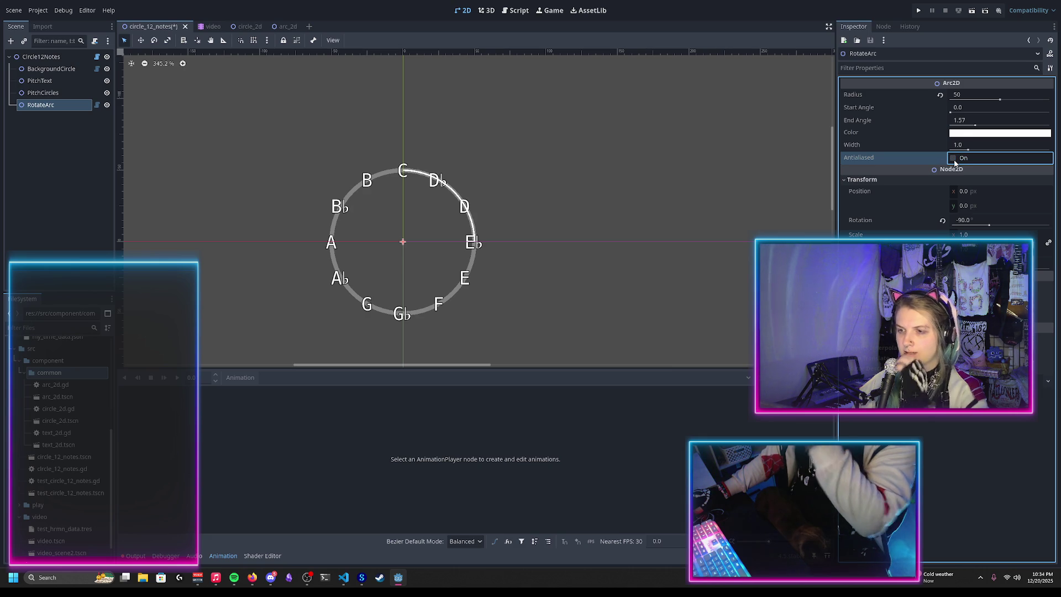
pyautogui.scroll(10, 411, 228)
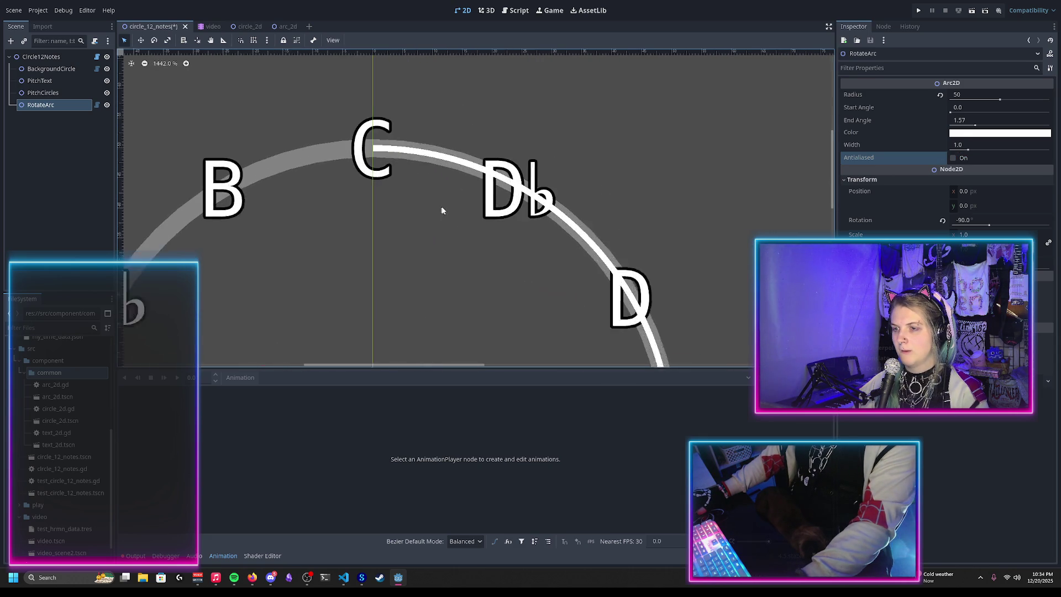
pyautogui.click(953, 158)
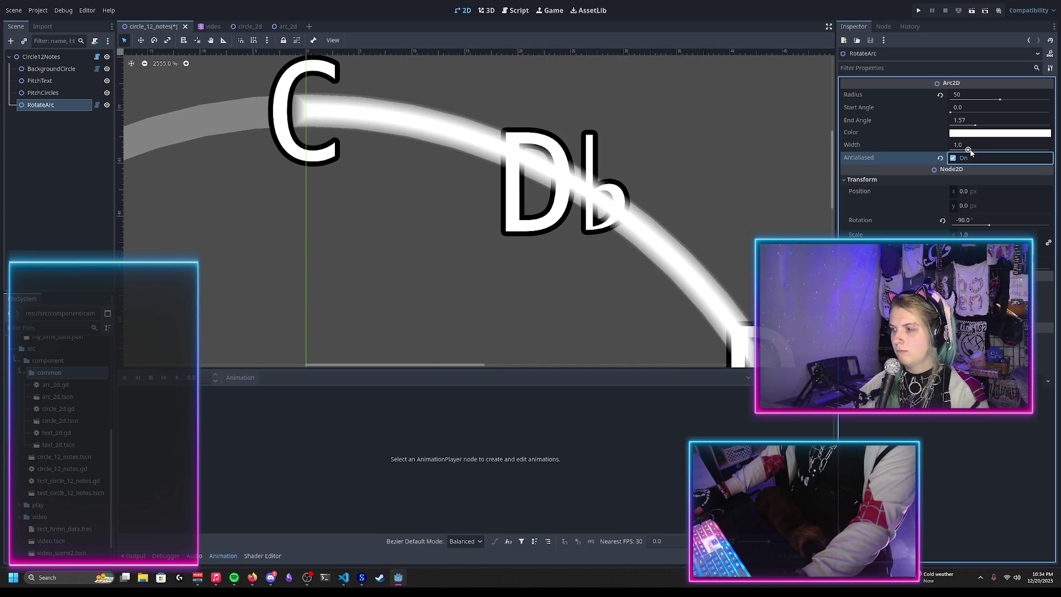
pyautogui.moveTo(969, 150); pyautogui.dragTo(950, 154)
pyautogui.click(941, 145)
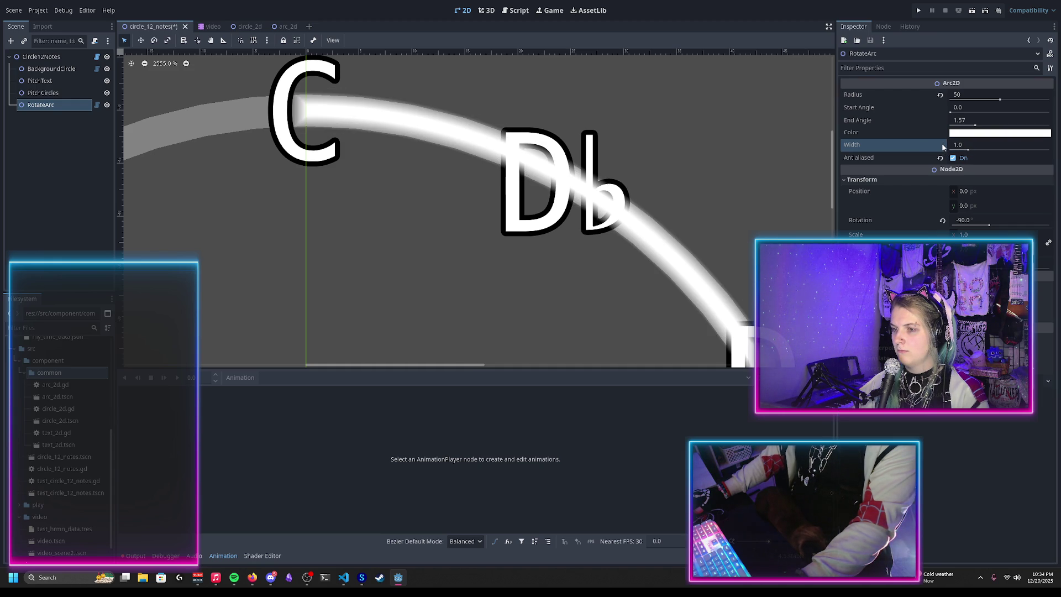
pyautogui.click(953, 158)
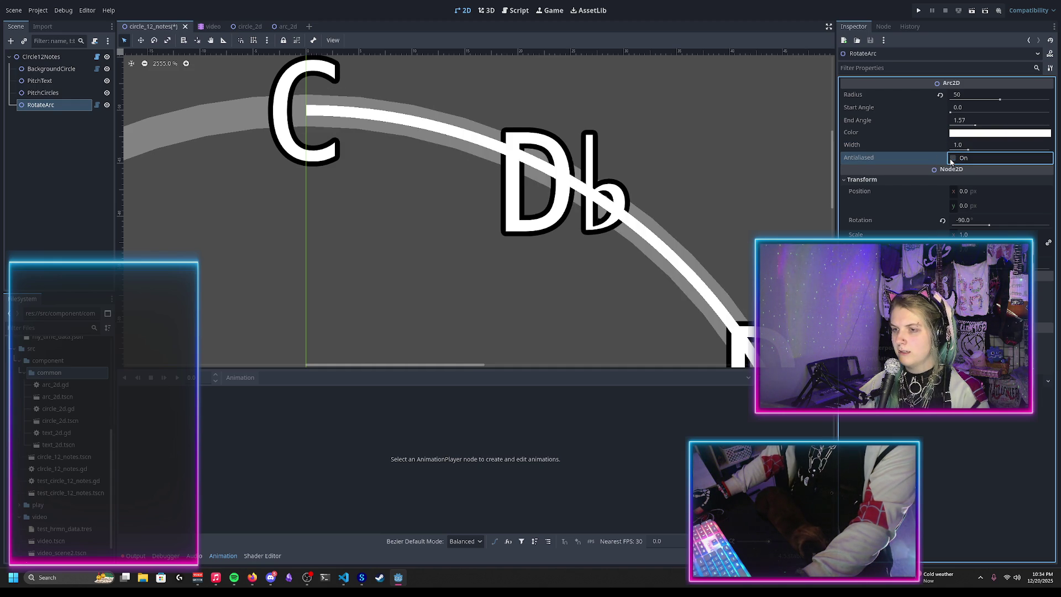
pyautogui.click(952, 158)
pyautogui.click(952, 159)
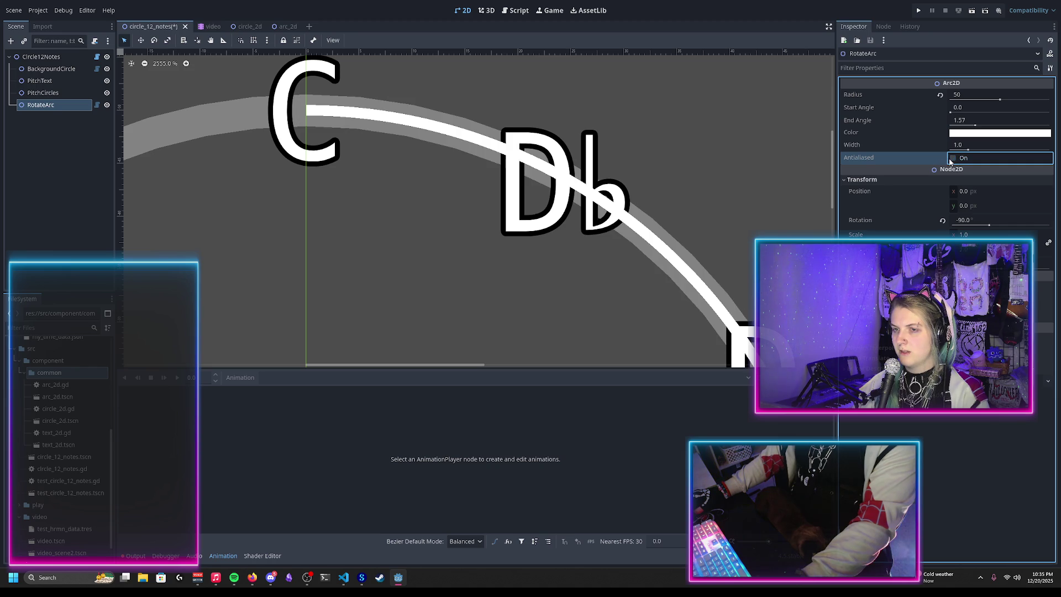
pyautogui.scroll(-9, 500, 194)
pyautogui.scroll(1, 497, 192)
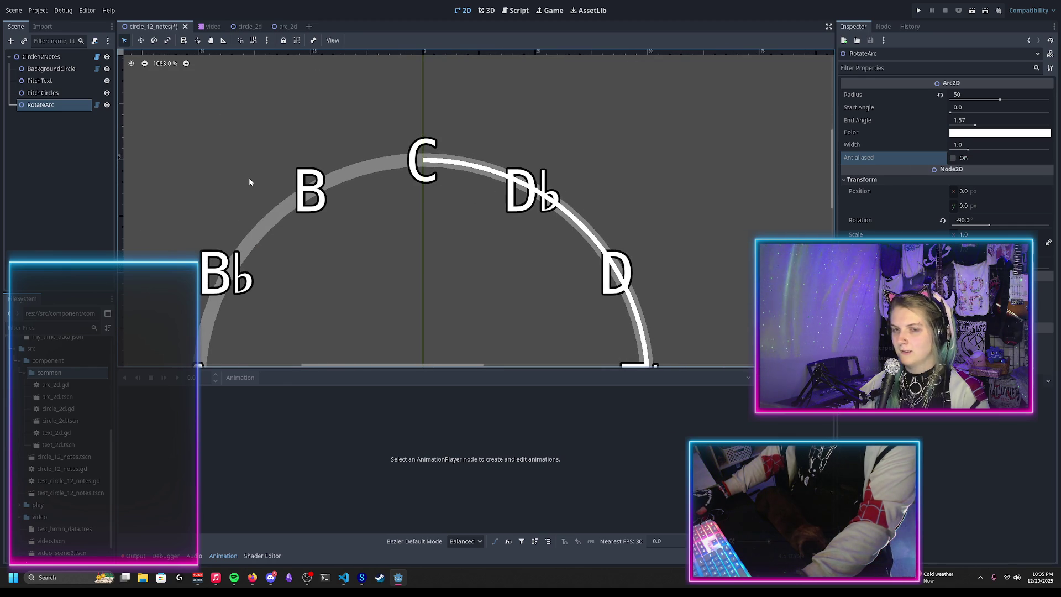
# Move RotateArc directly under BackgroundCircle in the Scene dock.
pyautogui.moveTo(32, 105); pyautogui.dragTo(33, 75)
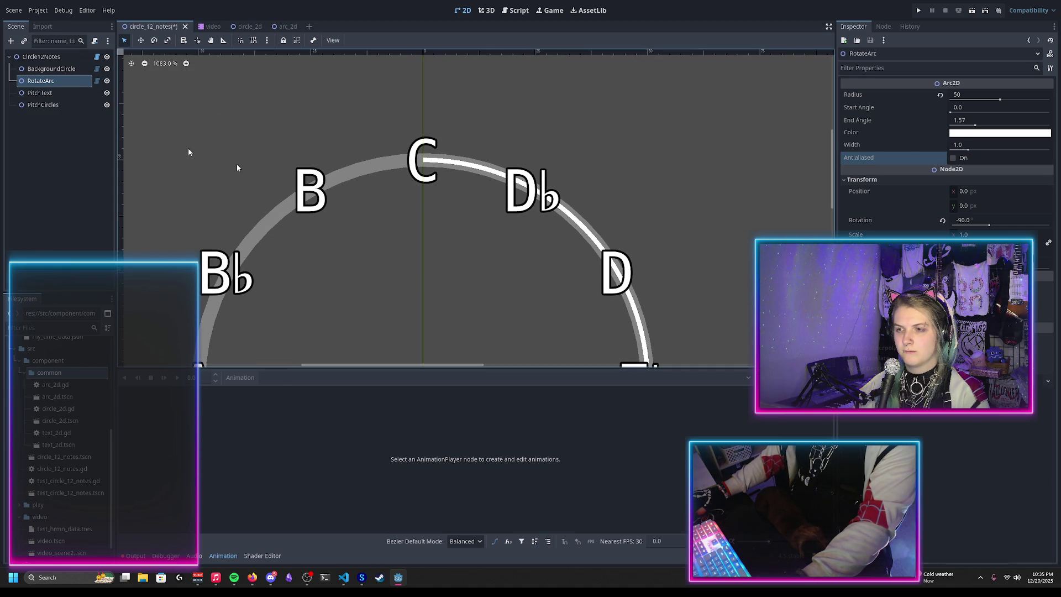
pyautogui.scroll(-3, 489, 184)
pyautogui.scroll(5, 493, 221)
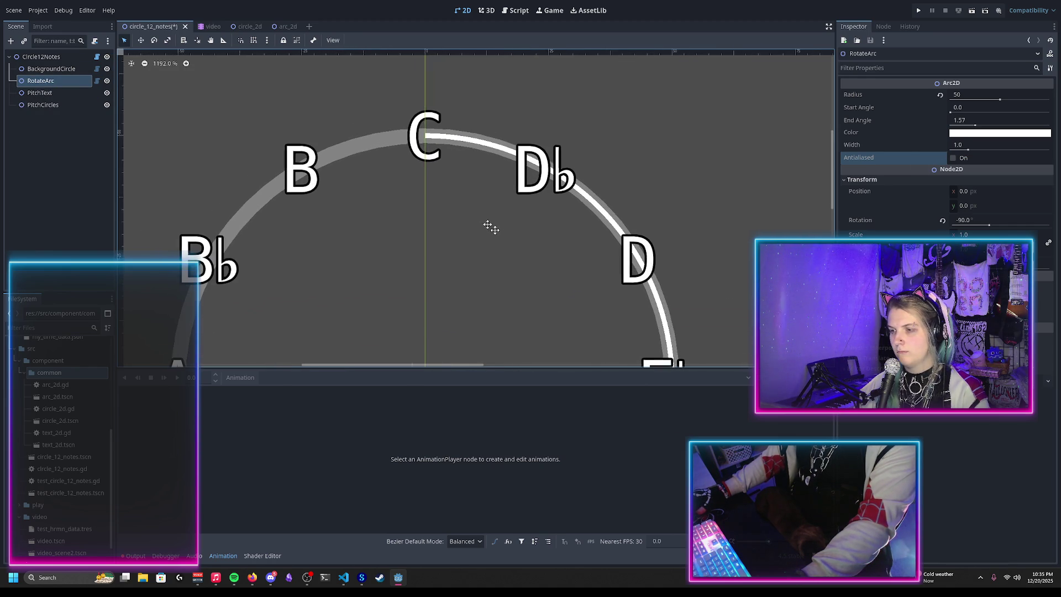
pyautogui.scroll(-8, 405, 153)
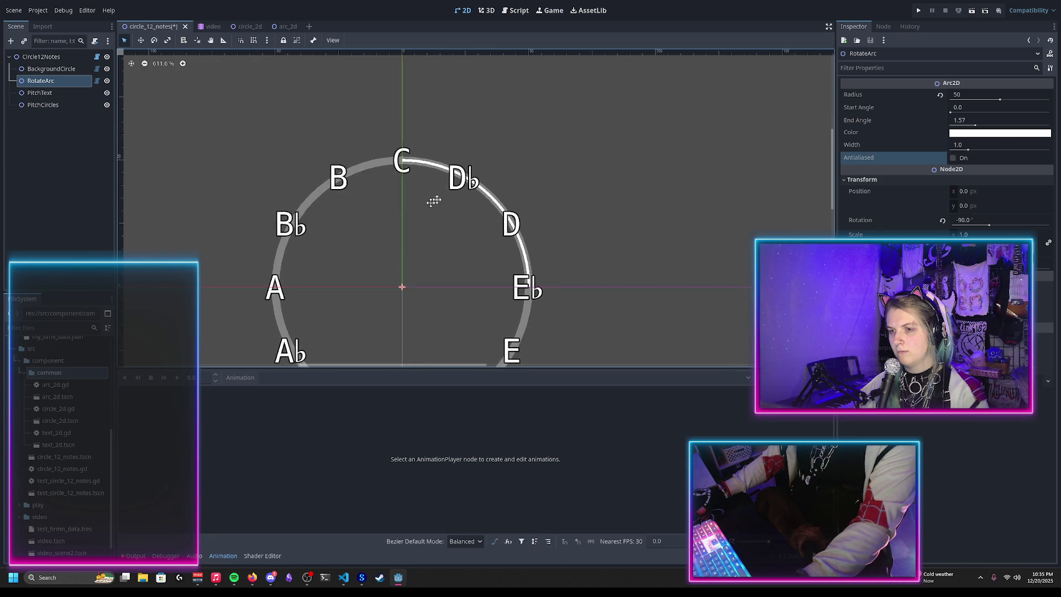
pyautogui.hscroll(2, 577, 191)
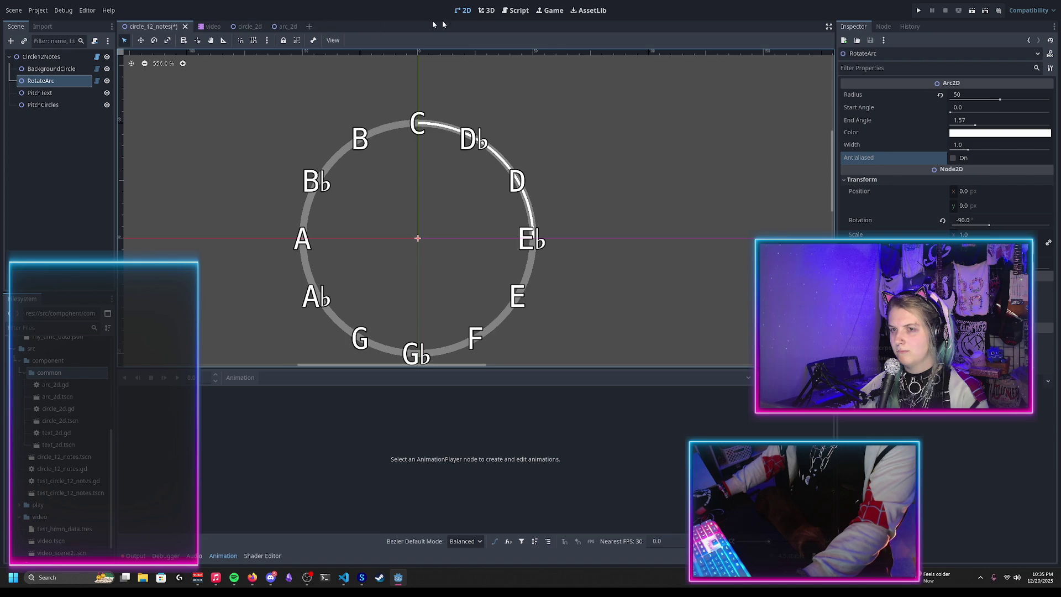
pyautogui.click(515, 10)
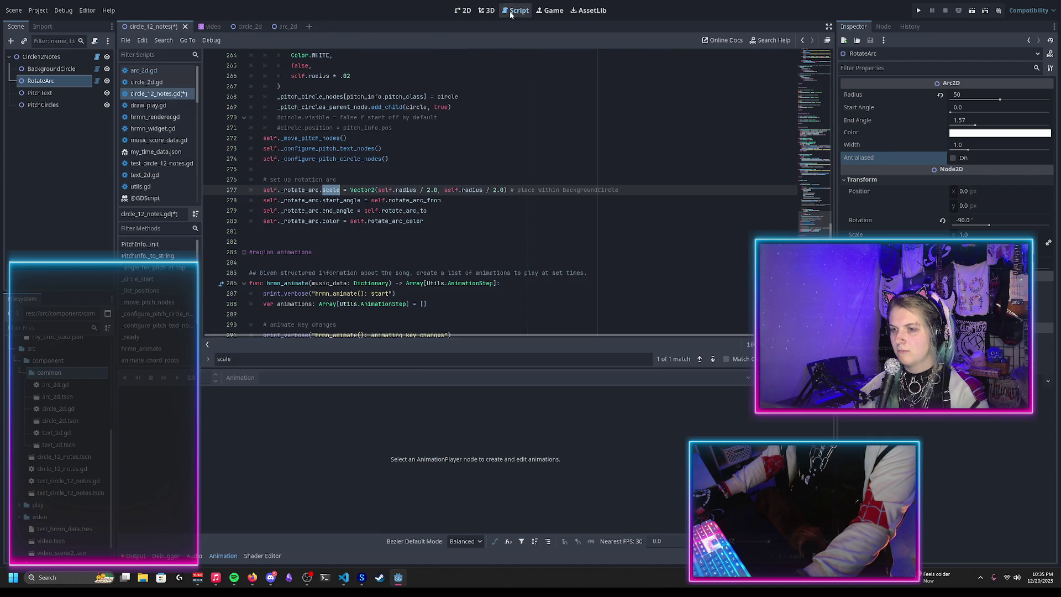
# Delete the _rotate_arc.scale line from the arc setup and move to line 50 in the radius setter.
pyautogui.tripleClick(446, 190)
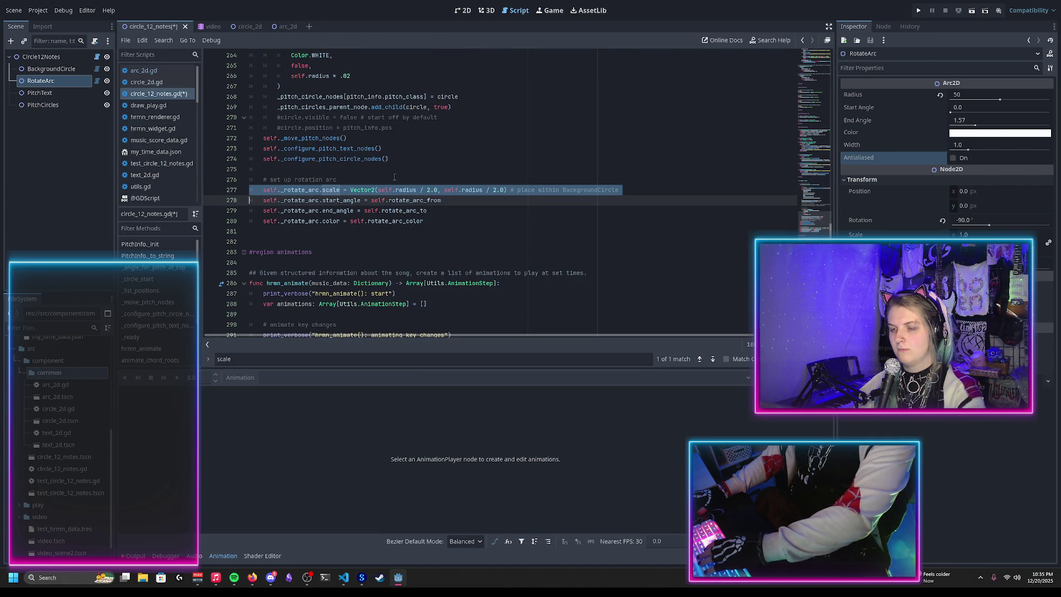
pyautogui.press('BackSpace')
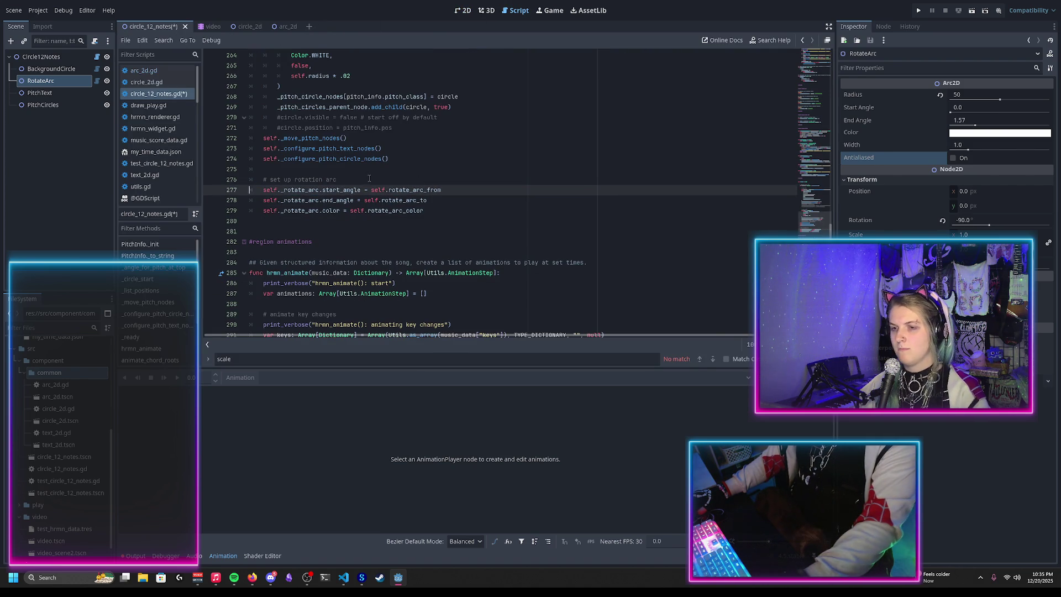
pyautogui.scroll(1, 398, 185)
pyautogui.scroll(6, 820, 212)
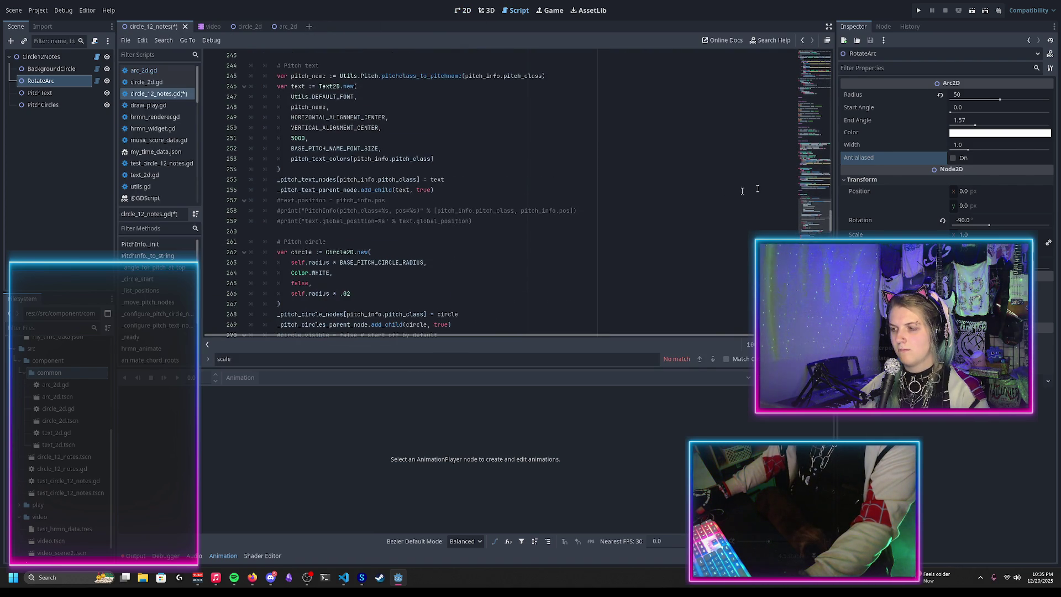
pyautogui.scroll(20, 820, 212)
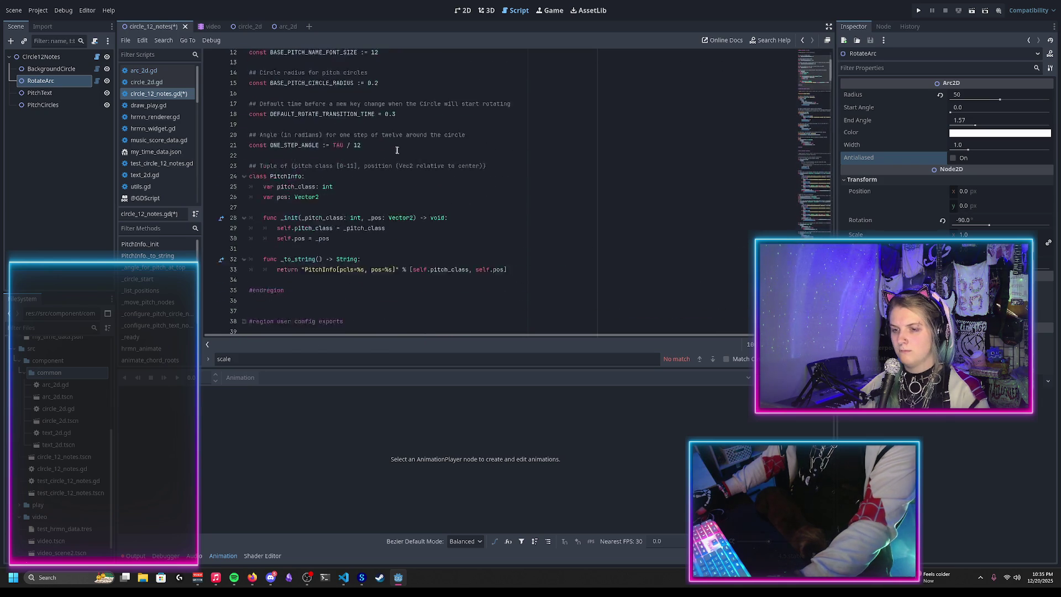
pyautogui.scroll(6, 381, 144)
pyautogui.scroll(-6, 359, 149)
pyautogui.scroll(4, 359, 149)
pyautogui.scroll(-3, 340, 198)
pyautogui.scroll(-7, 348, 195)
pyautogui.click(366, 190)
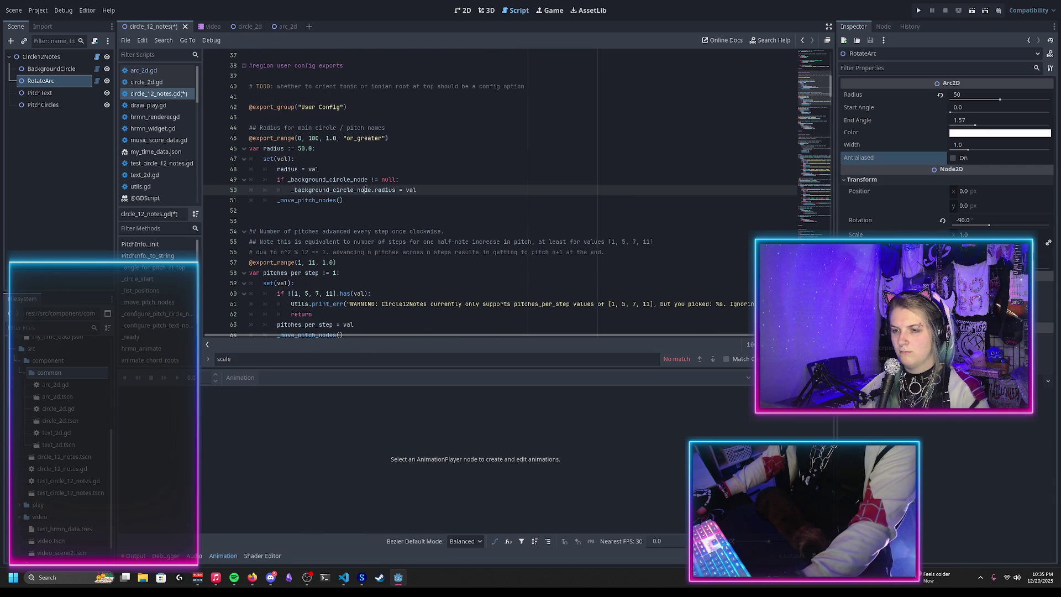
# Add an 'if _rotate_arc != null:' check on a new line below line 50.
pyautogui.press('End')
pyautogui.press('Return')
pyautogui.press('BackSpace')
pyautogui.write('if ')
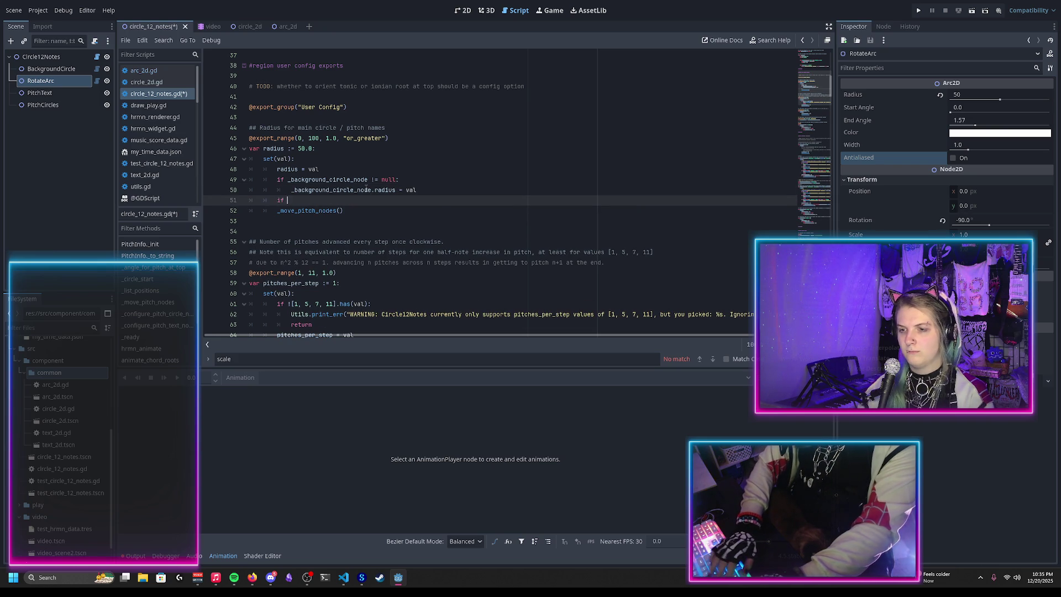
pyautogui.write('_r')
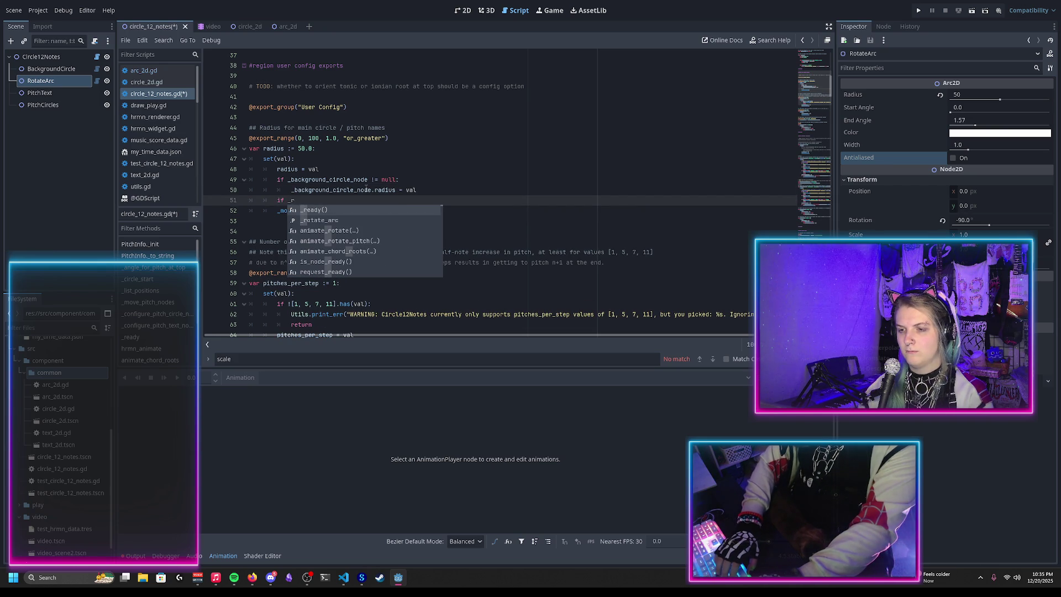
pyautogui.press('Return')
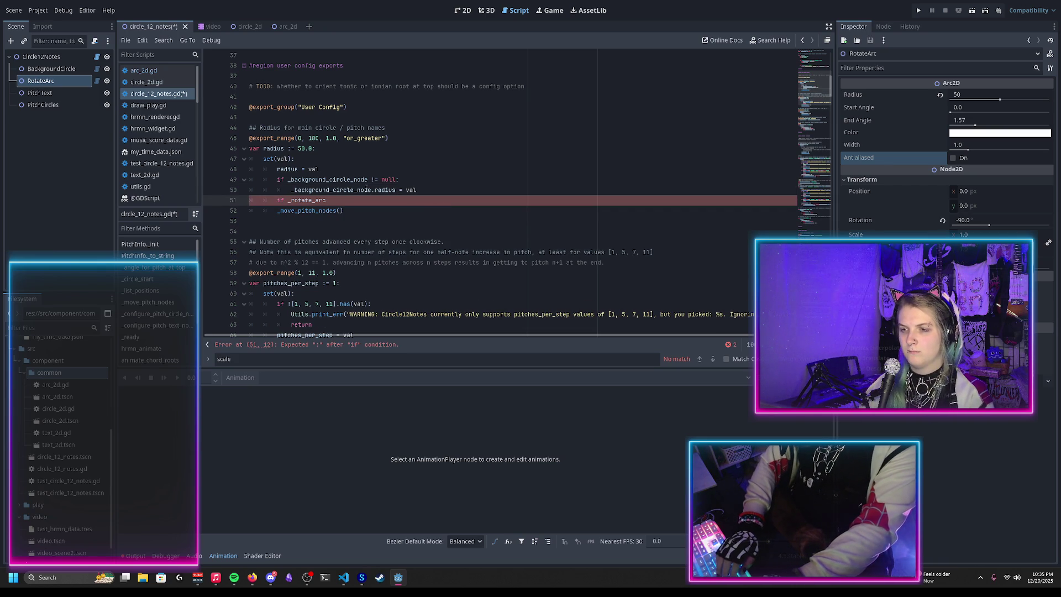
pyautogui.write(' != null:')
pyautogui.press('Return')
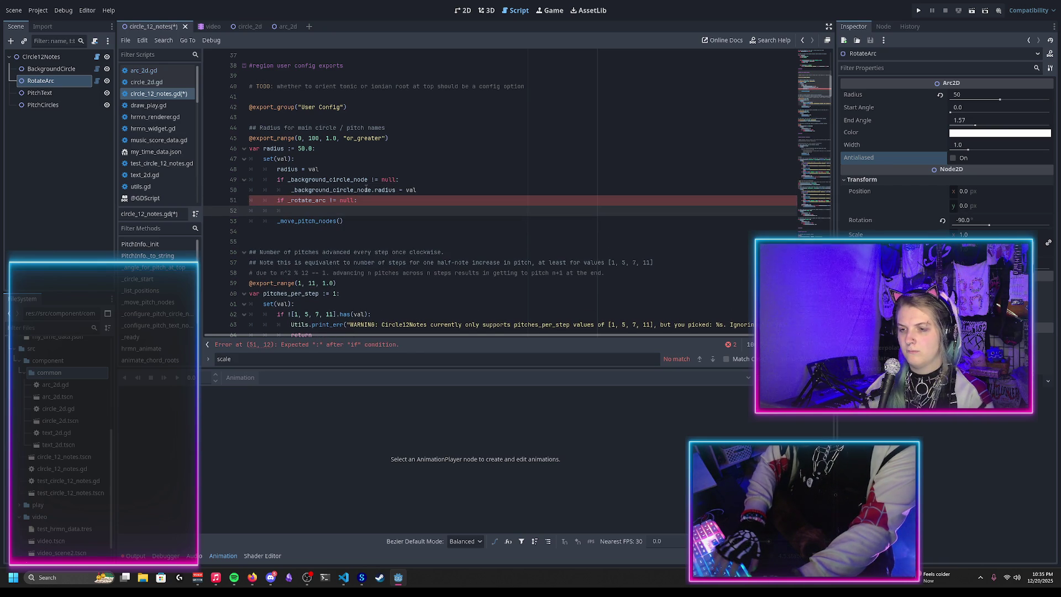
pyautogui.write('_rot')
# Inside it set _rotate_arc.radius = 5 * val with an explanatory comment, and save.
pyautogui.press('Return')
pyautogui.write('.ra')
pyautogui.press('Return')
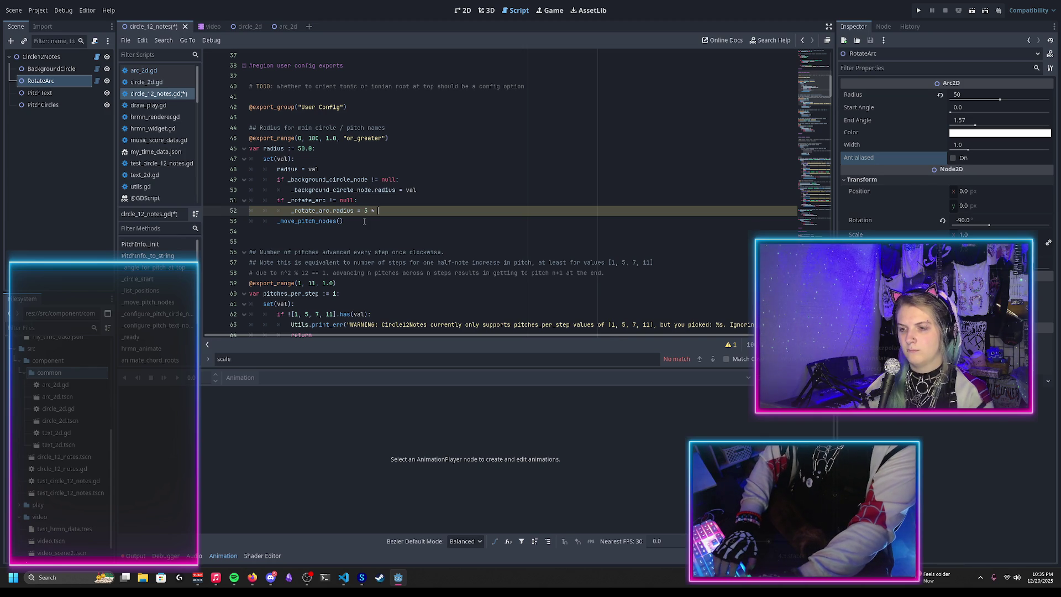
pyautogui.write('val')
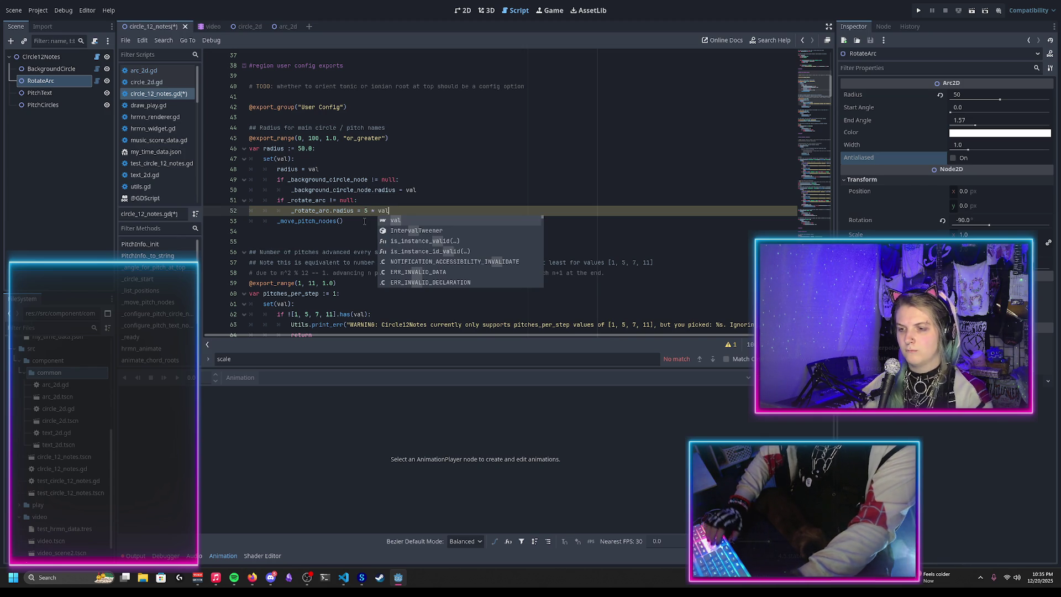
pyautogui.write(' # for some re')
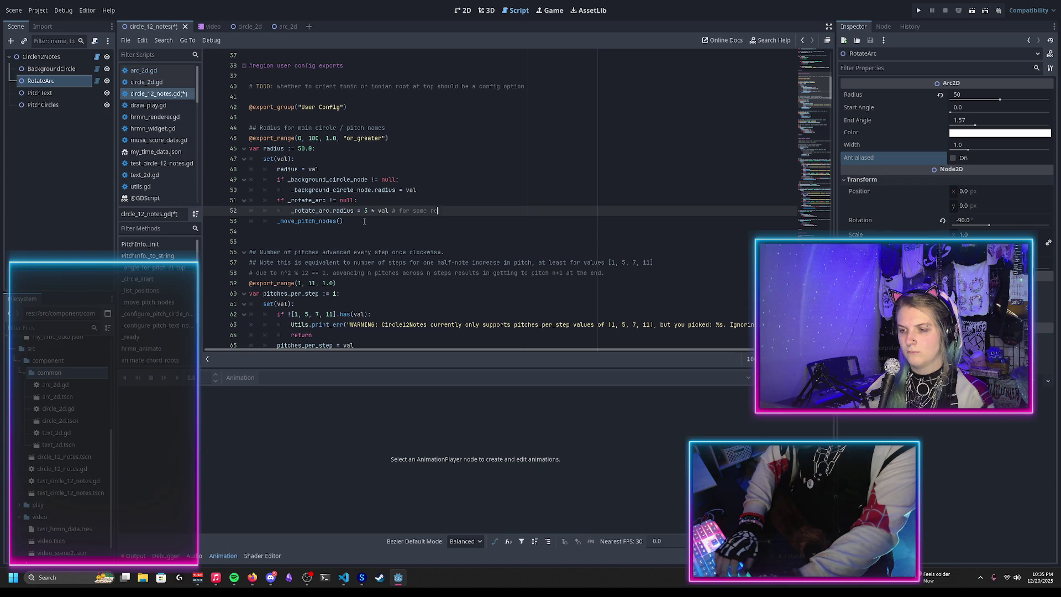
pyautogui.write('ason, "radius')
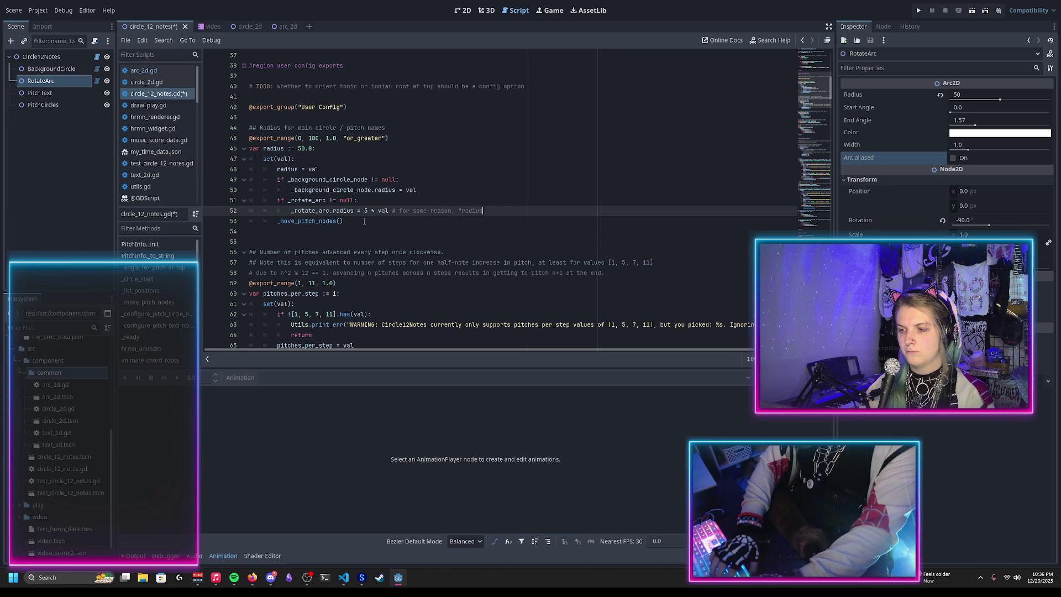
pyautogui.write('" on draw_arc is 5x sm')
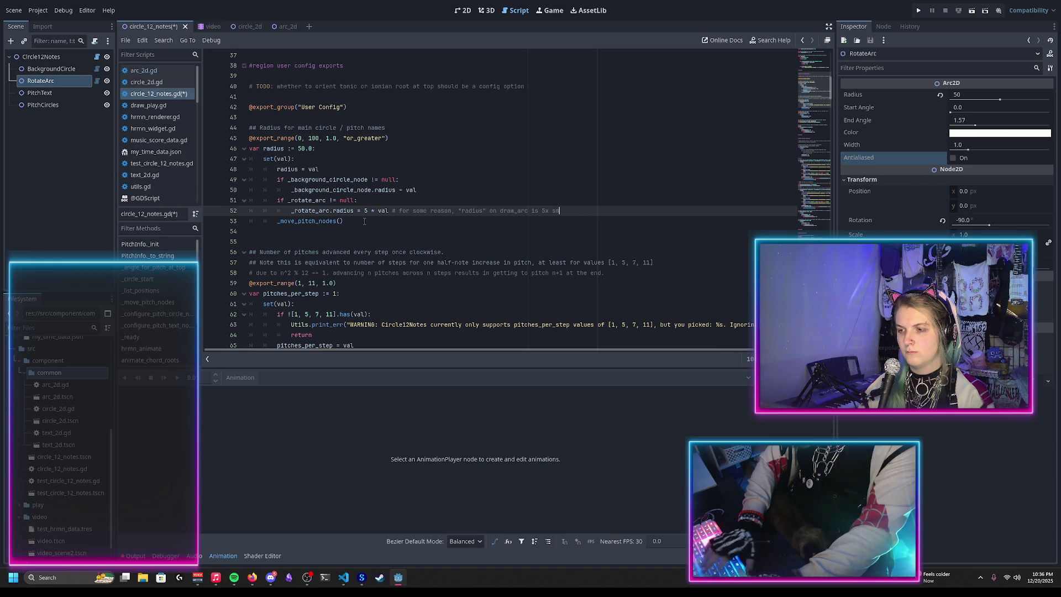
pyautogui.write('circle')
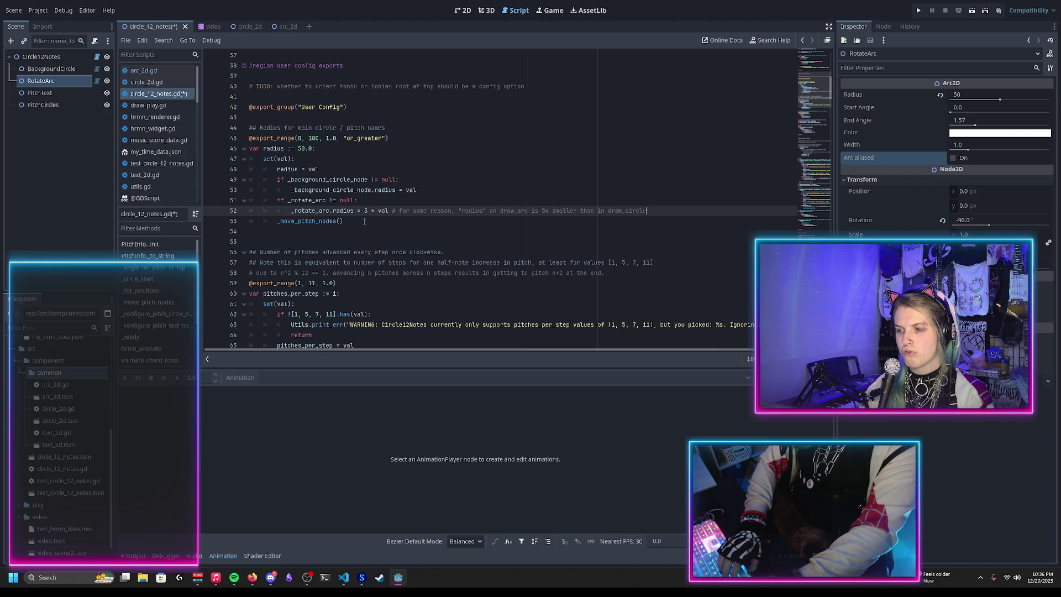
pyautogui.write('ra')
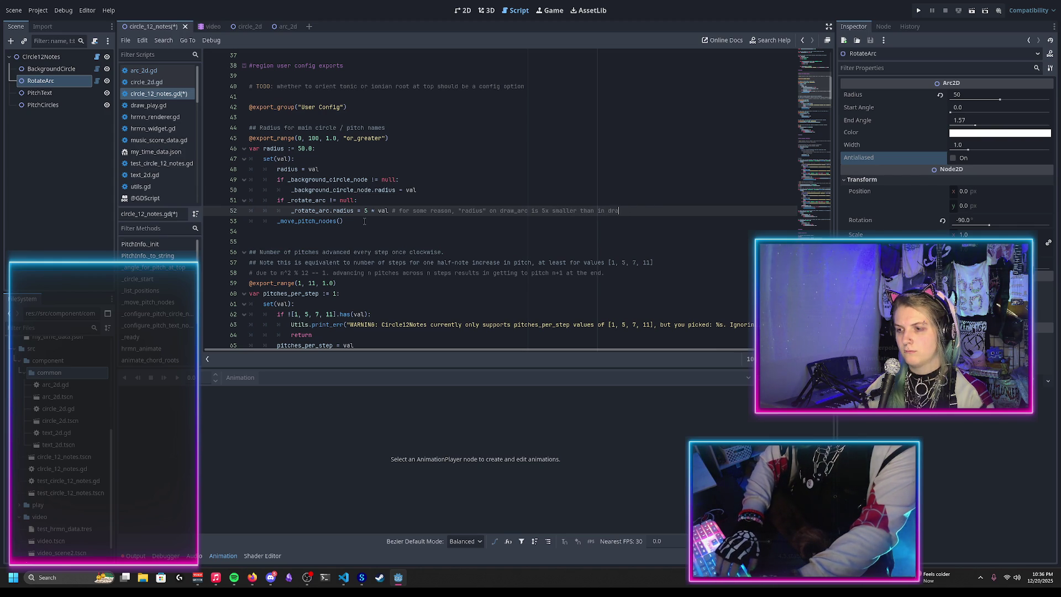
pyautogui.write('w_circle?')
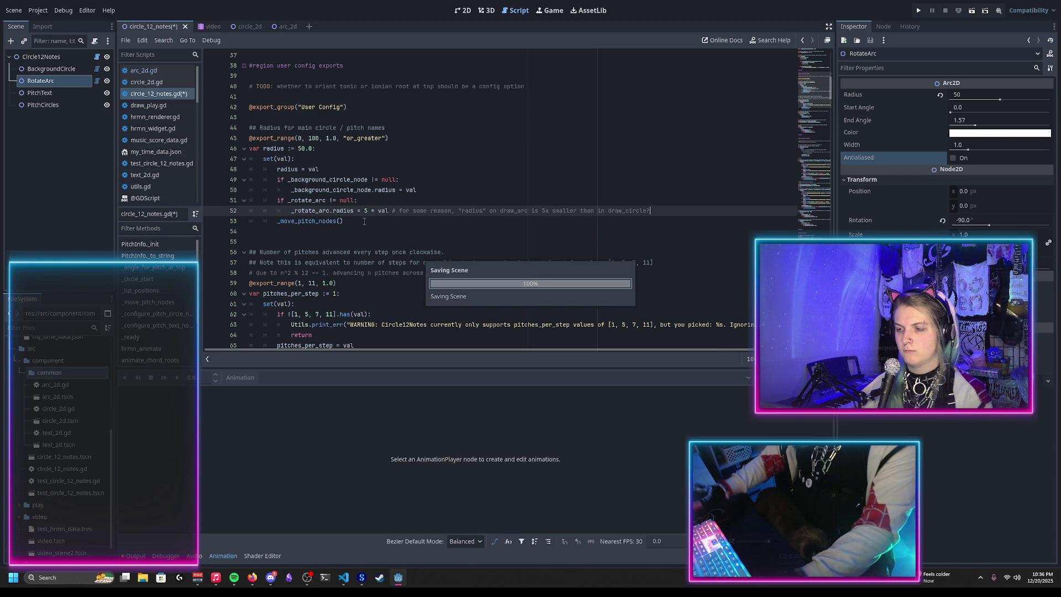
pyautogui.hotkey('ctrl', 's')
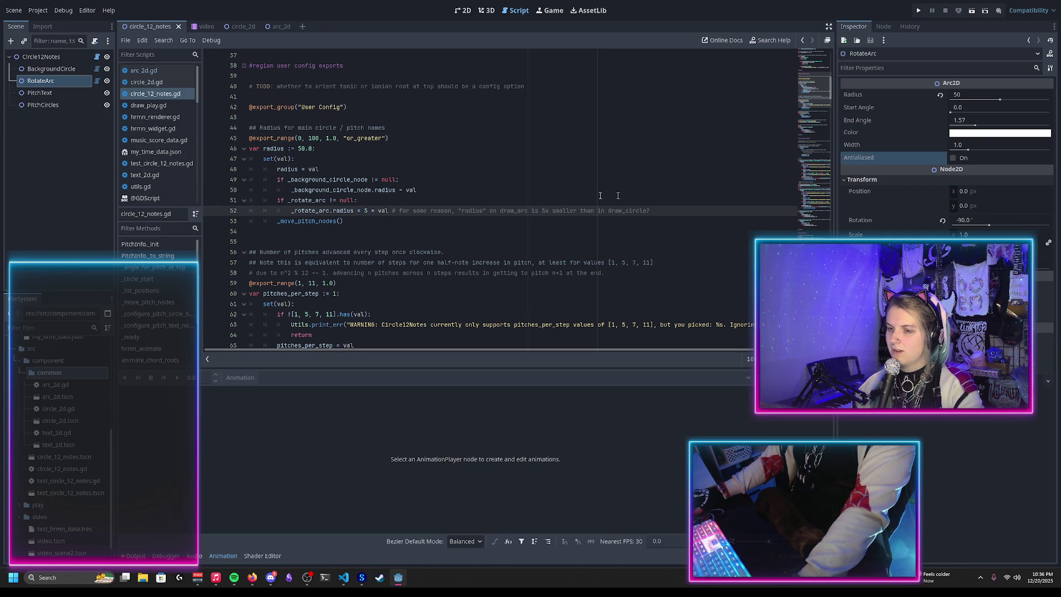
# Inspect the BackgroundCircle, Circle12Notes User Config and RotateArc arc properties.
pyautogui.click(75, 70)
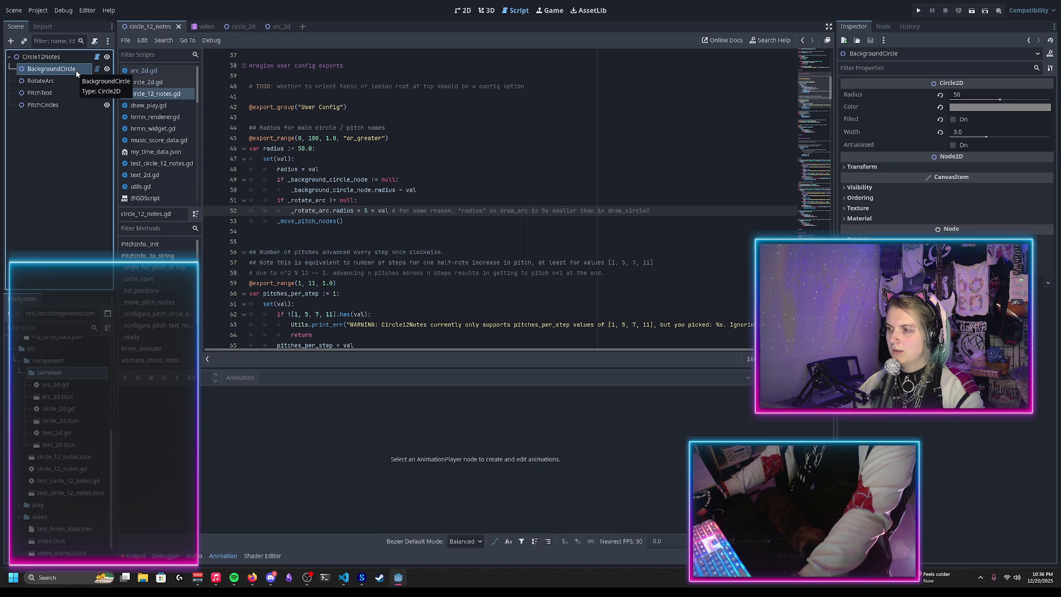
pyautogui.click(55, 57)
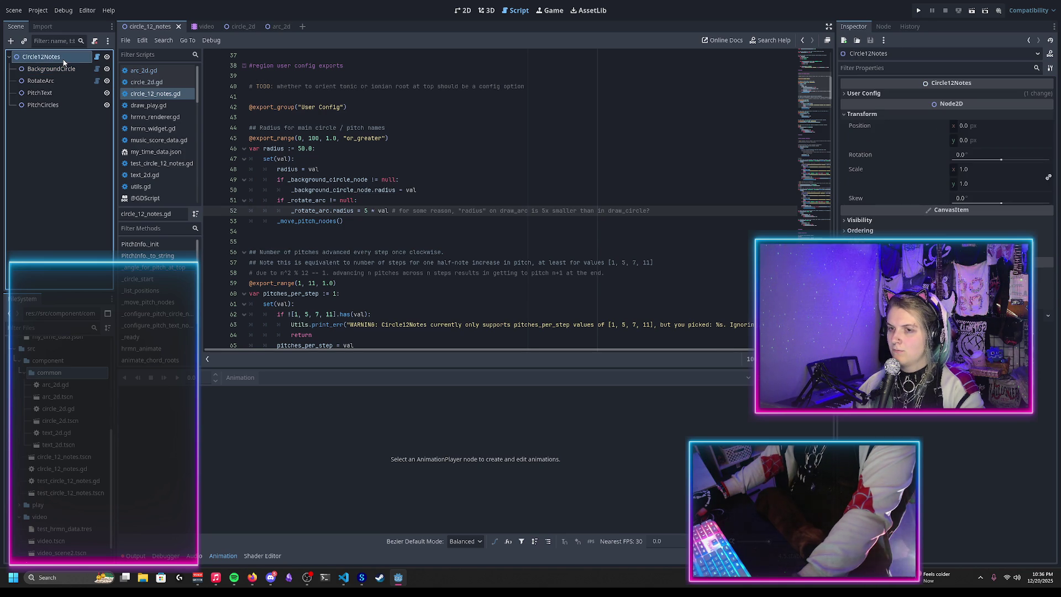
pyautogui.click(845, 94)
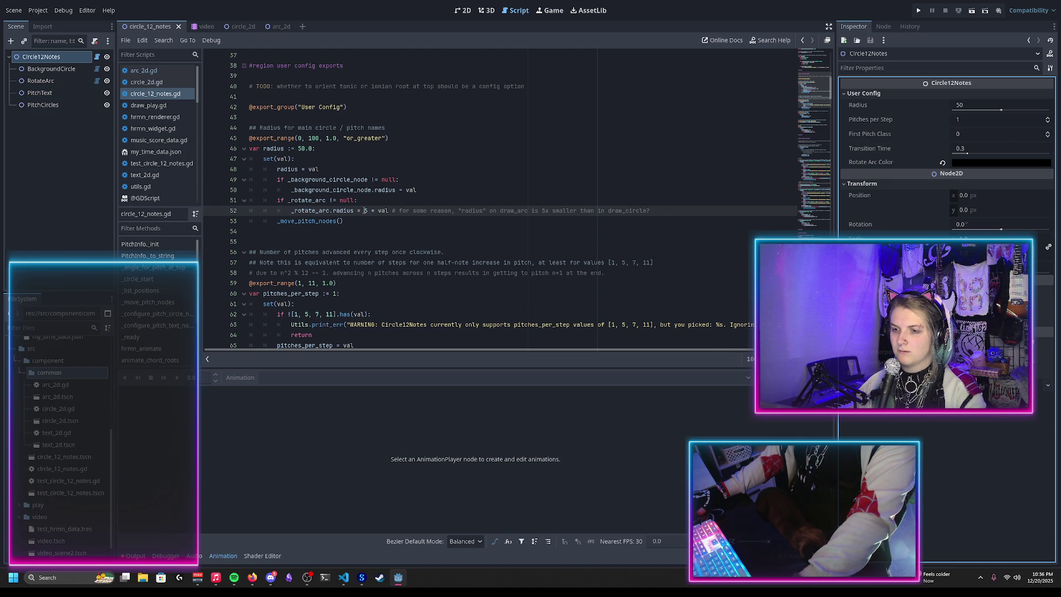
pyautogui.click(46, 82)
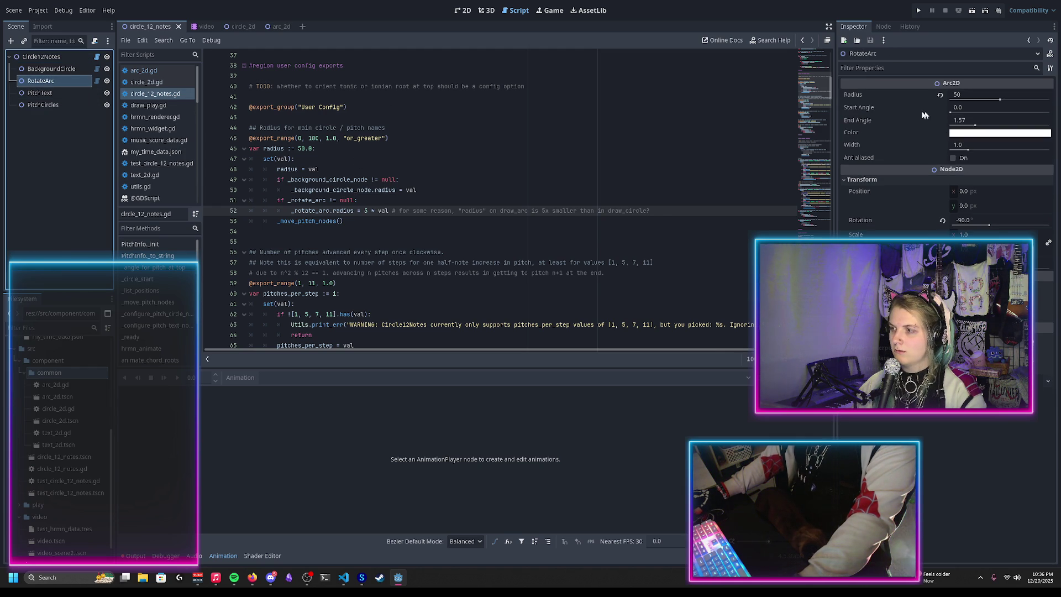
# View the circle scene in 2D, zoomed in on the arc near C.
pyautogui.hotkey('ctrl', 'F1')
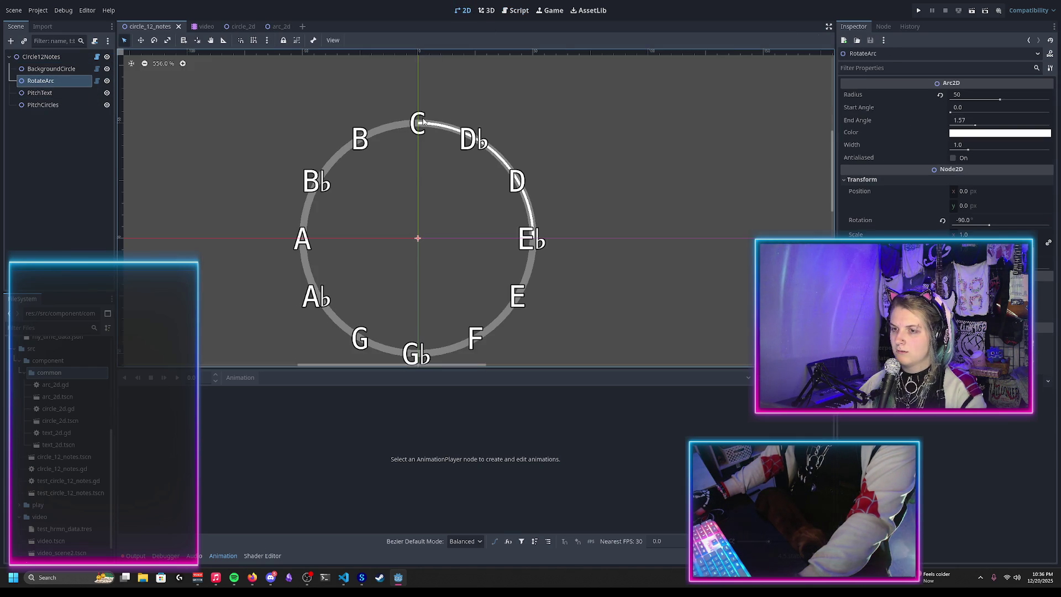
pyautogui.scroll(1, 423, 131)
pyautogui.scroll(2, 402, 122)
pyautogui.click(55, 106)
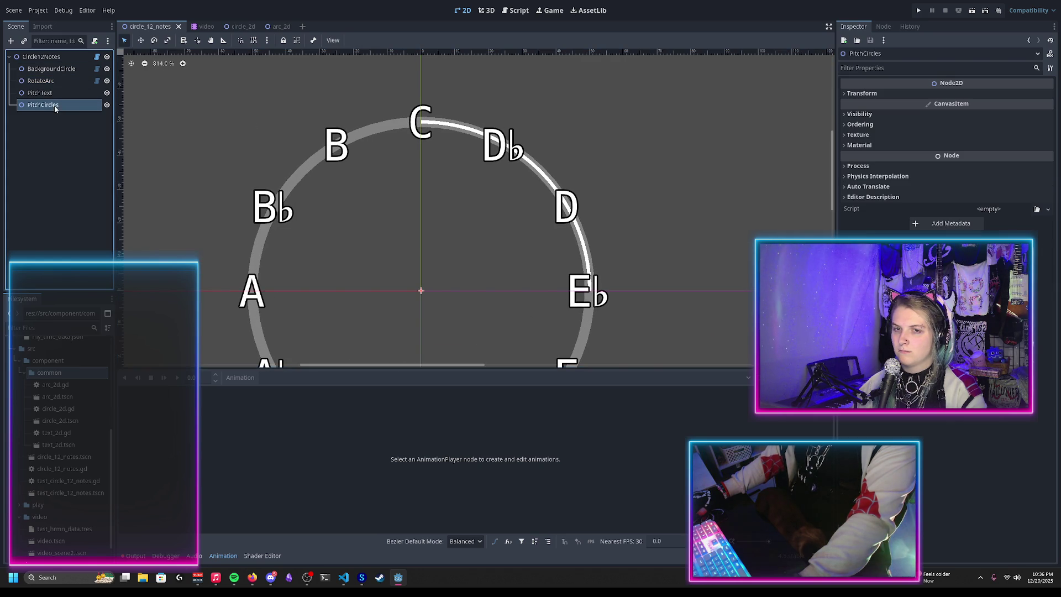
pyautogui.hotkey('ctrl', 'F3')
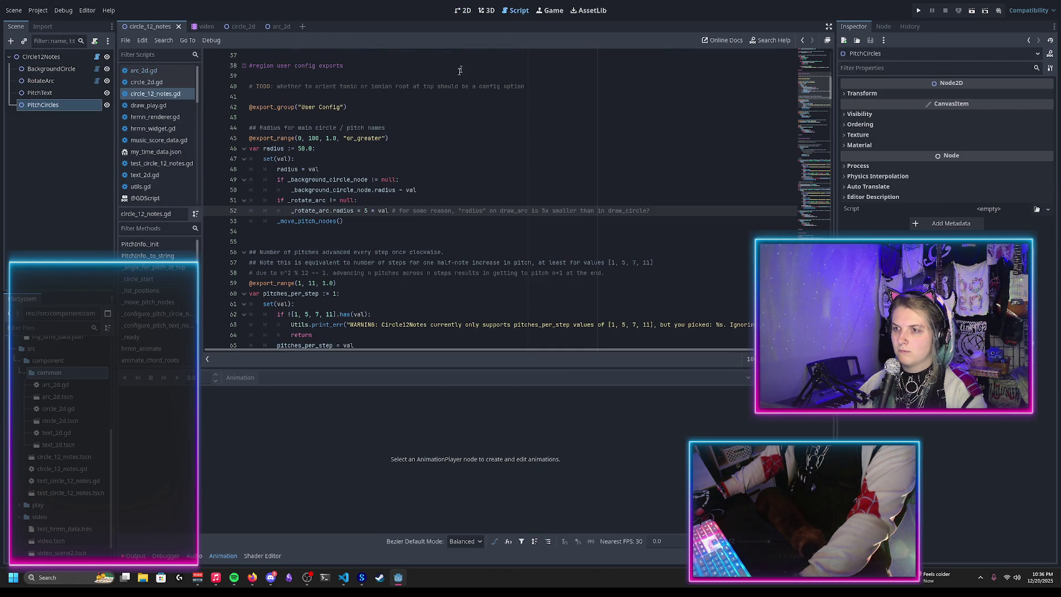
# Change line 52 to '_rotate_arc.radius = val', dropping the 5 * factor and comment, and save.
pyautogui.click(364, 210)
pyautogui.press('Delete')
pyautogui.press('Delete')
pyautogui.press('Delete')
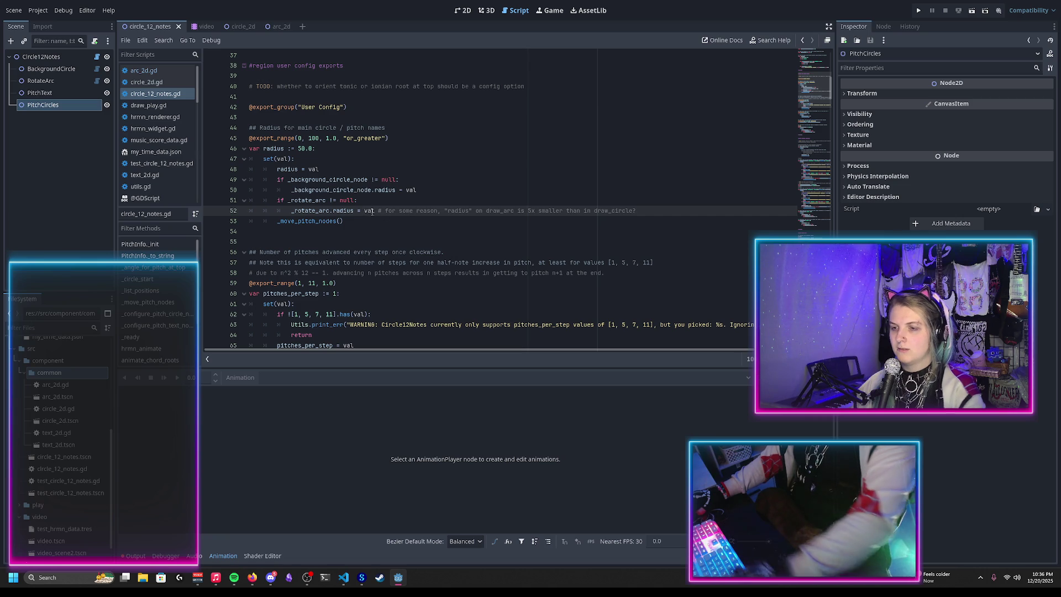
pyautogui.moveTo(375, 210); pyautogui.dragTo(637, 211)
pyautogui.press('BackSpace')
pyautogui.hotkey('ctrl', 's')
pyautogui.scroll(-2, 352, 202)
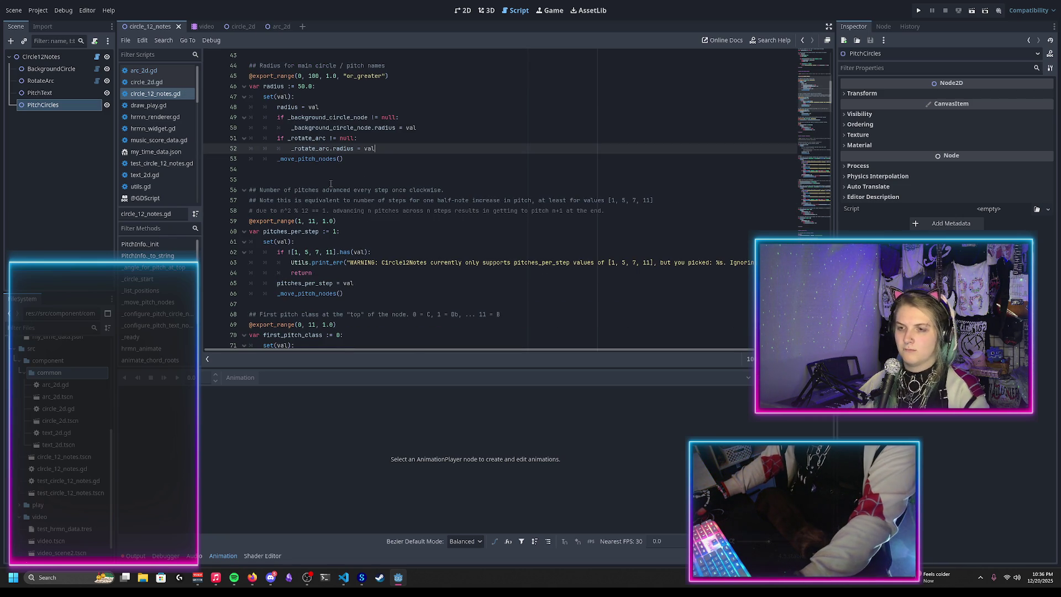
pyautogui.scroll(1, 330, 184)
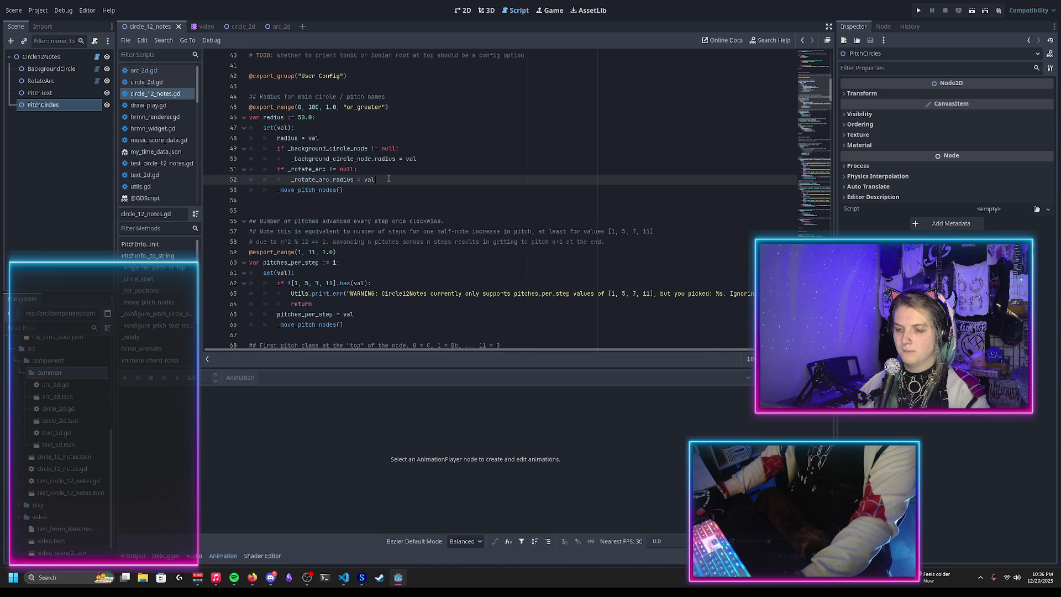
pyautogui.moveTo(332, 185)
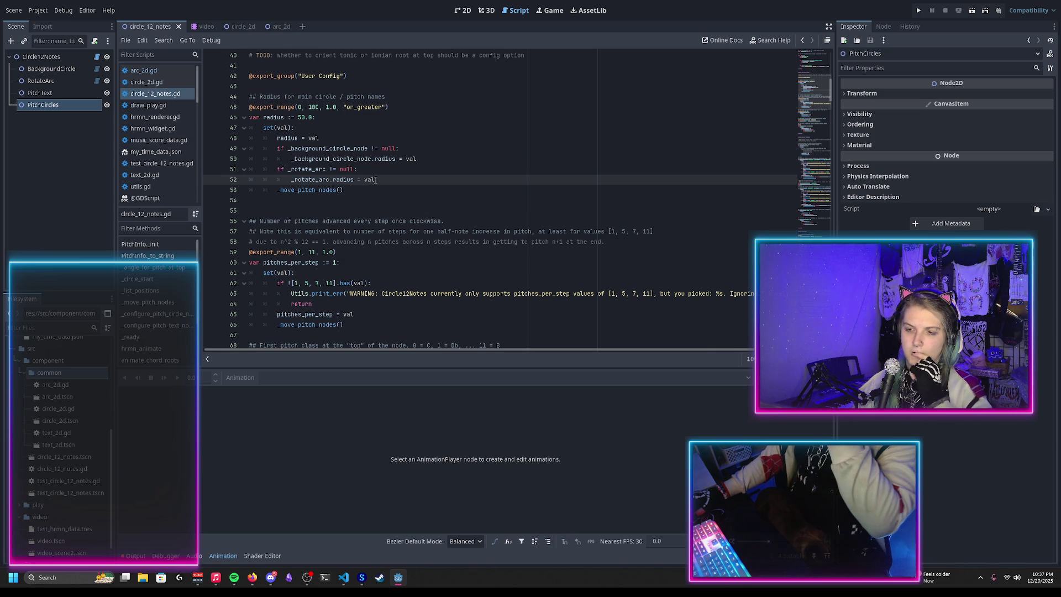
pyautogui.moveTo(376, 180)
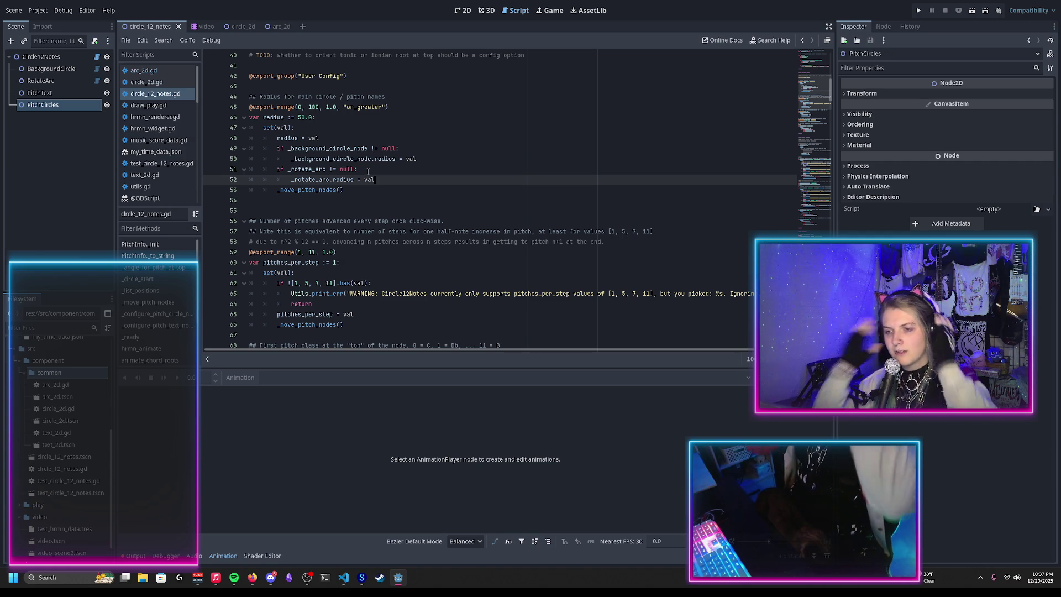
pyautogui.doubleClick(273, 117)
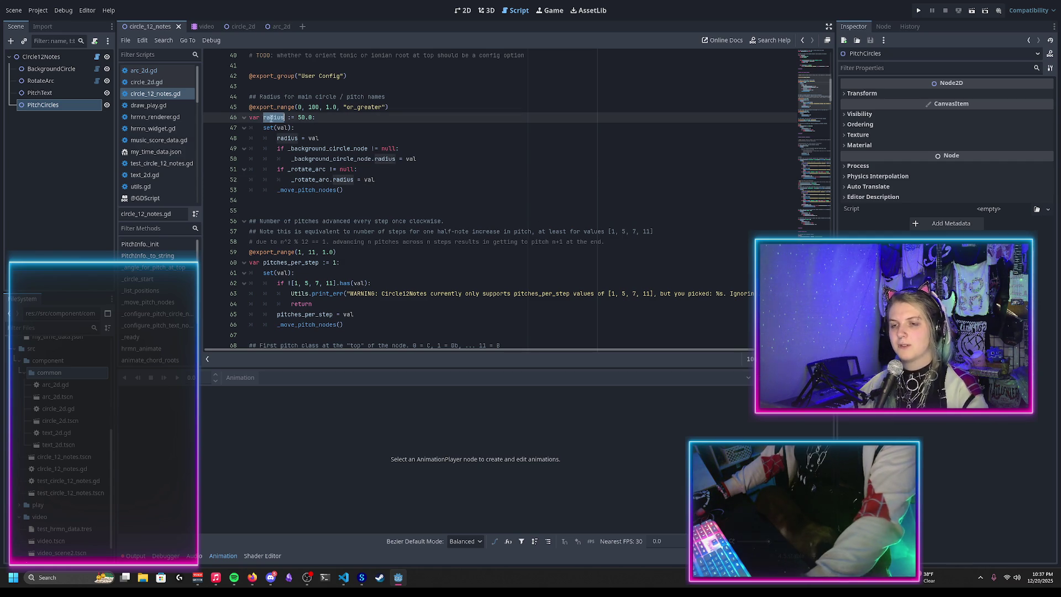
pyautogui.moveTo(273, 117)
pyautogui.mouseDown()
pyautogui.moveTo(331, 144)
pyautogui.moveTo(376, 190)
pyautogui.mouseUp()
pyautogui.click(376, 189)
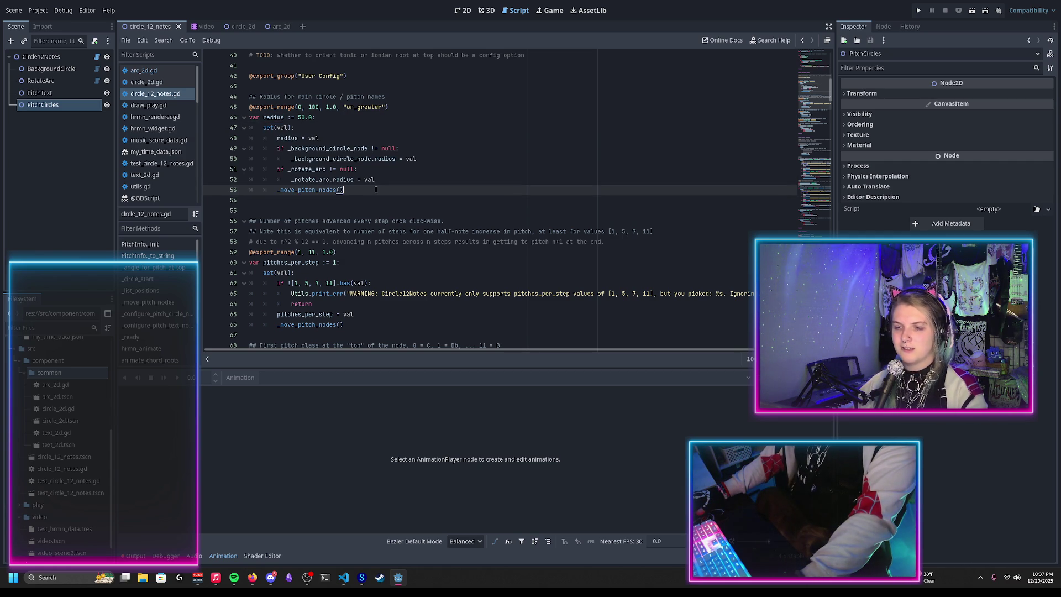
pyautogui.scroll(-20, 319, 190)
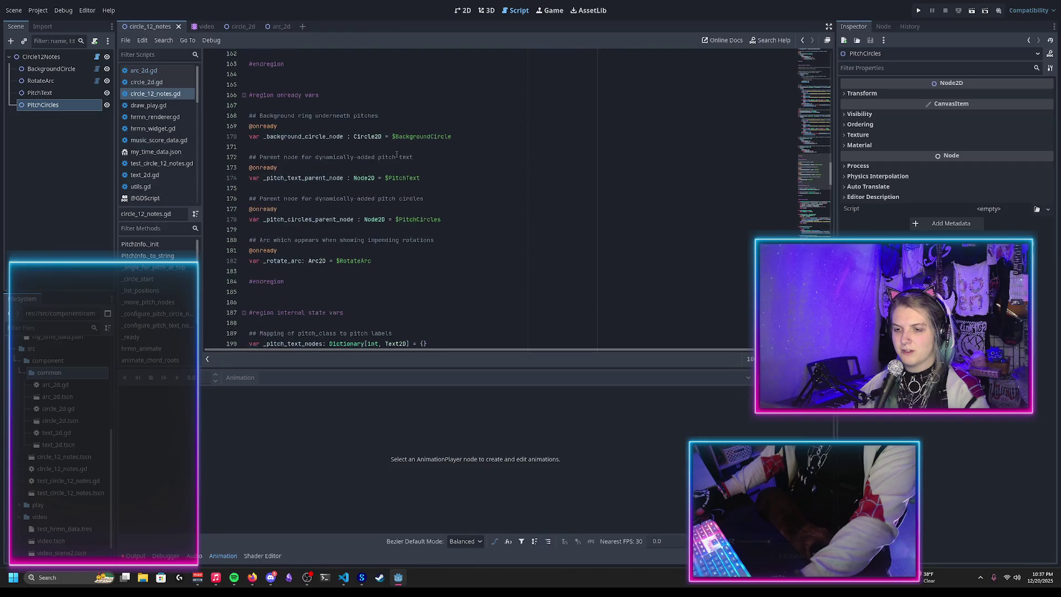
pyautogui.scroll(-2, 390, 146)
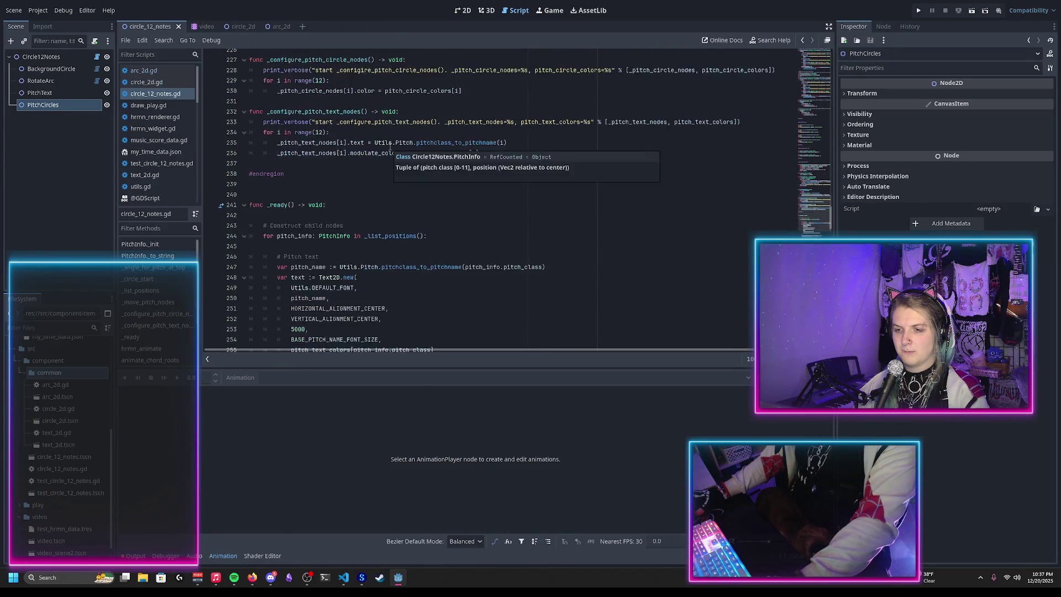
pyautogui.scroll(8, 359, 166)
pyautogui.scroll(-20, 350, 191)
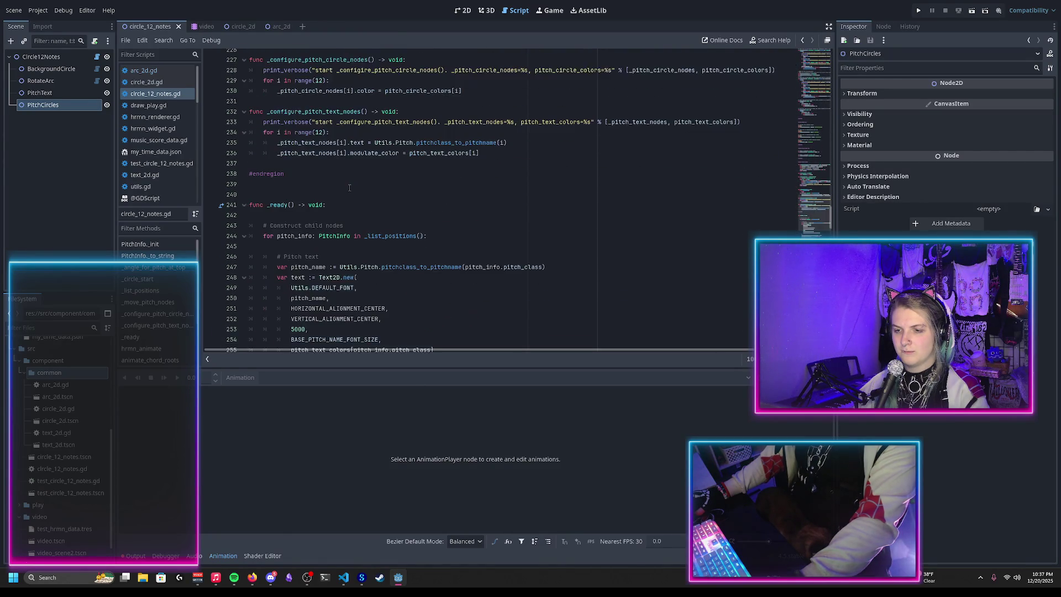
pyautogui.scroll(3, 347, 175)
pyautogui.scroll(-1, 414, 231)
pyautogui.moveTo(424, 215)
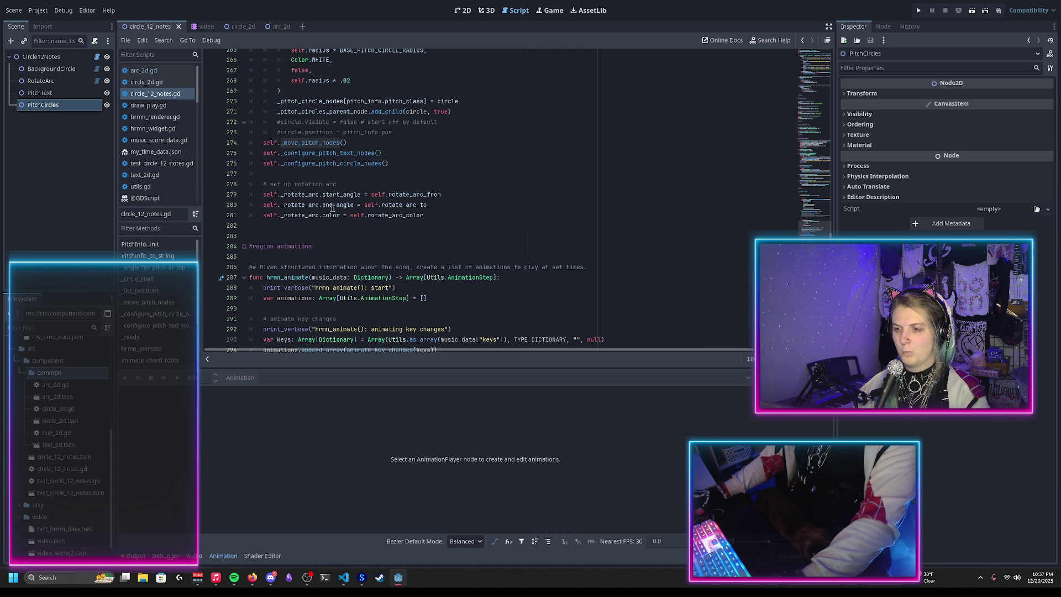
pyautogui.doubleClick(308, 197)
pyautogui.hotkey('ctrl', 'f')
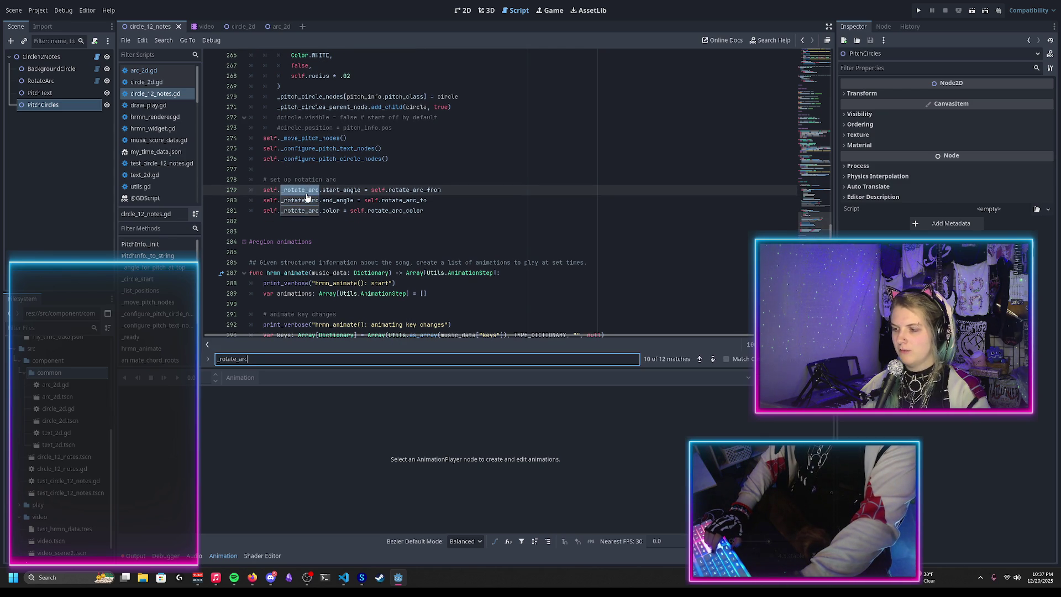
# Locate the _rotate_arc setup lines 278–281 at the end of _ready and comment them out.
pyautogui.hotkey('shift', 'Return')
pyautogui.hotkey('shift', 'Return')
pyautogui.hotkey('shift', 'Return')
pyautogui.hotkey('shift', 'Return')
pyautogui.hotkey('shift', 'Return')
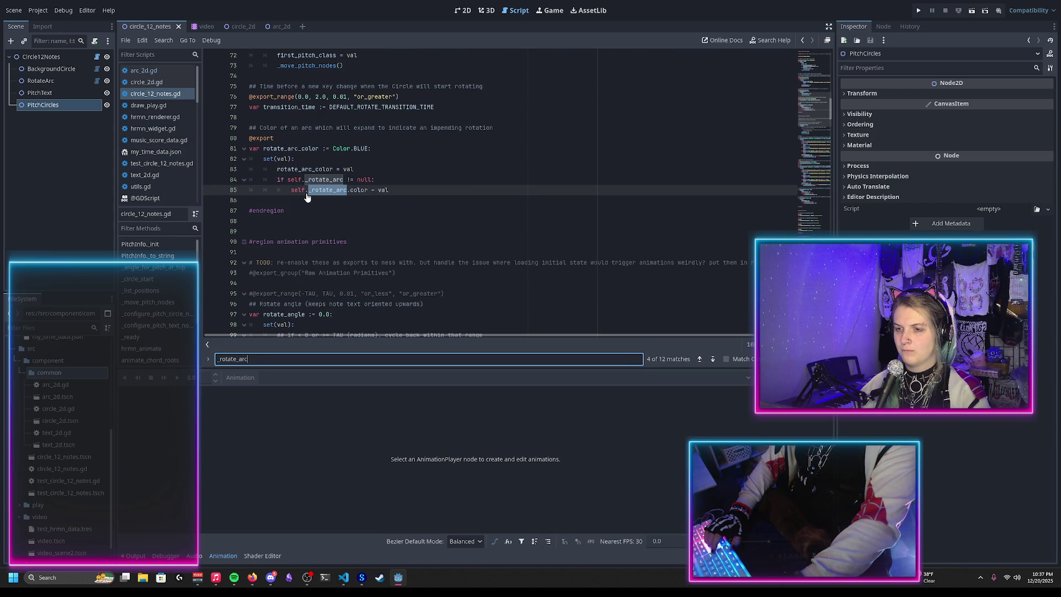
pyautogui.hotkey('shift', 'Return')
pyautogui.press('Escape')
pyautogui.scroll(-2, 399, 213)
pyautogui.scroll(-20, 399, 214)
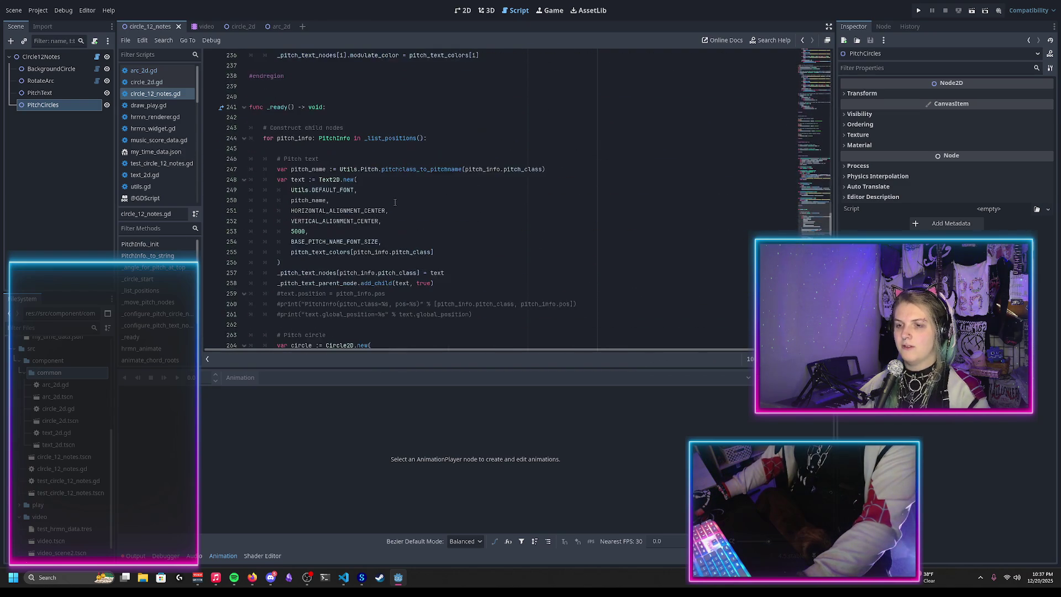
pyautogui.scroll(-10, 396, 202)
pyautogui.moveTo(318, 211); pyautogui.dragTo(264, 179)
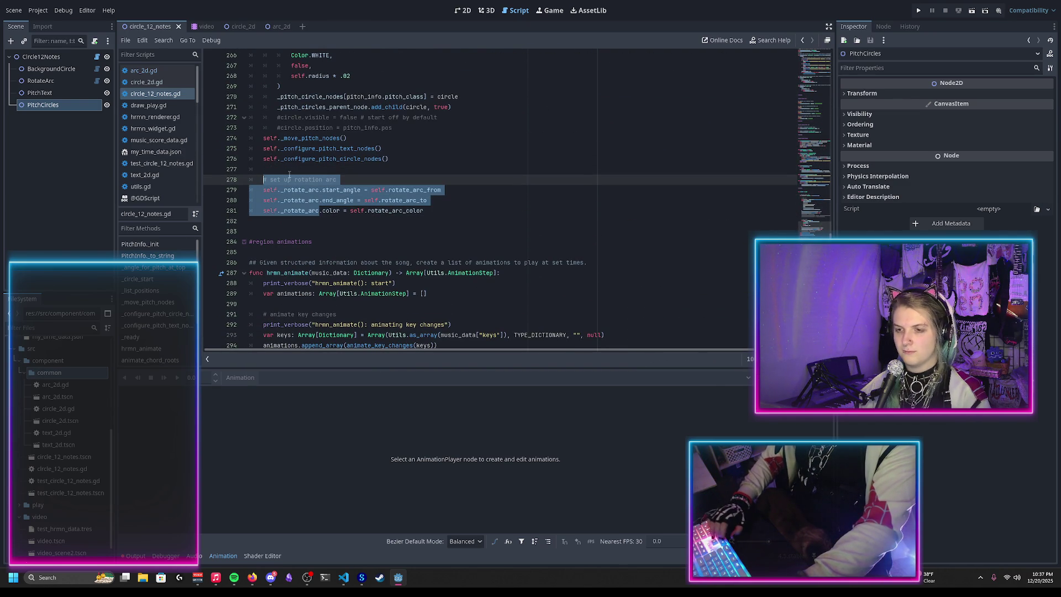
pyautogui.hotkey('ctrl', 'k')
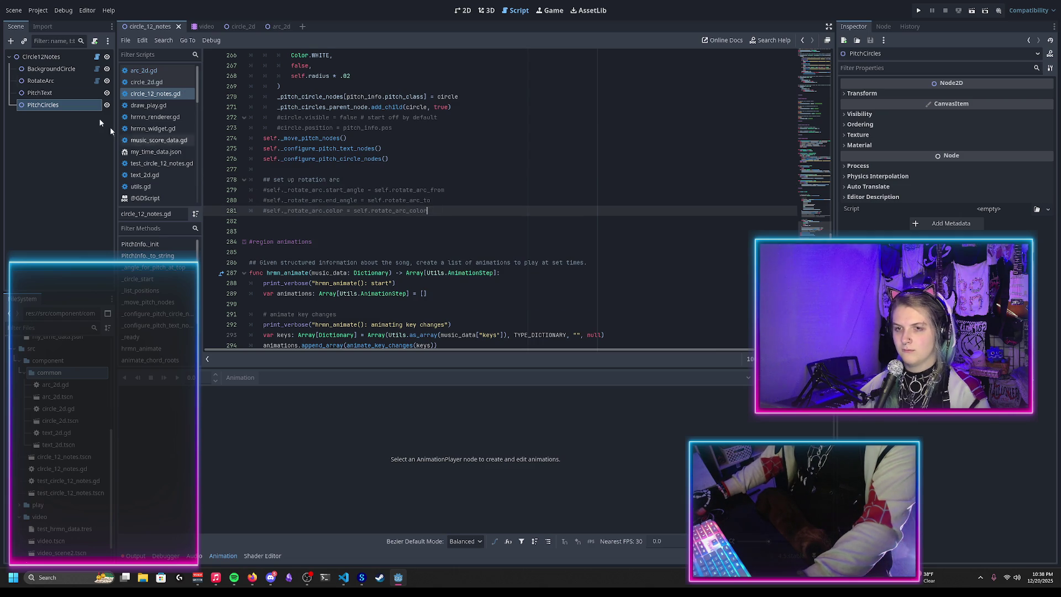
# Switch to the 2D view and reload the saved circle scene from disk.
pyautogui.click(30, 11)
pyautogui.click(463, 10)
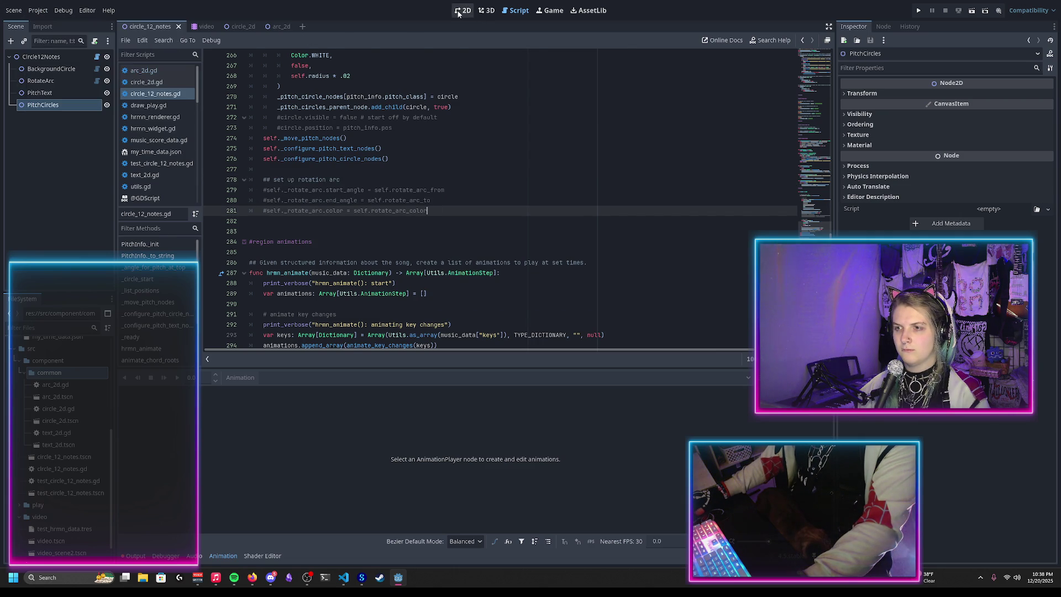
pyautogui.scroll(-3, 423, 175)
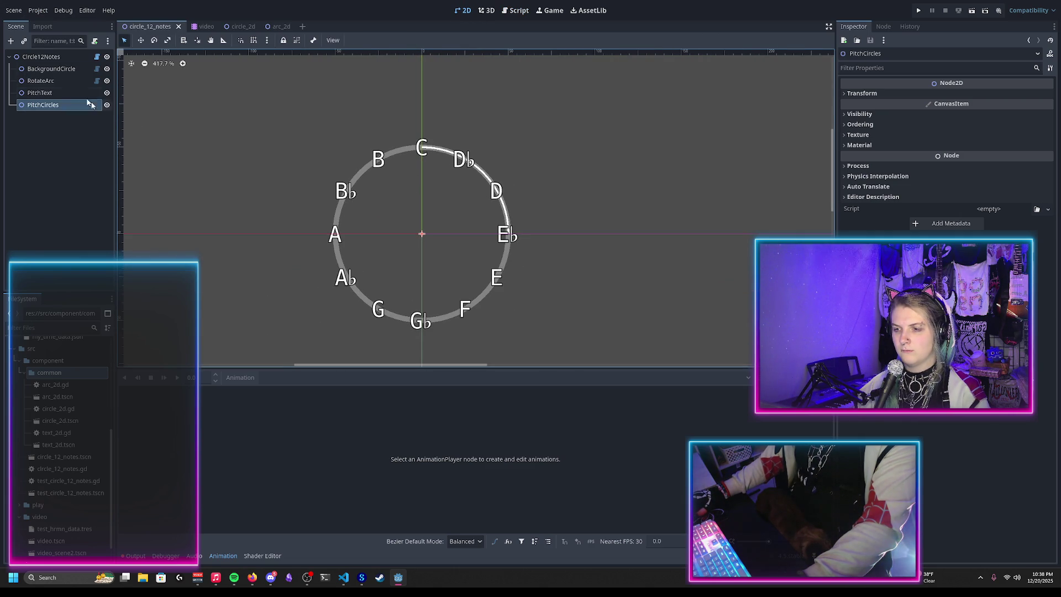
pyautogui.click(13, 10)
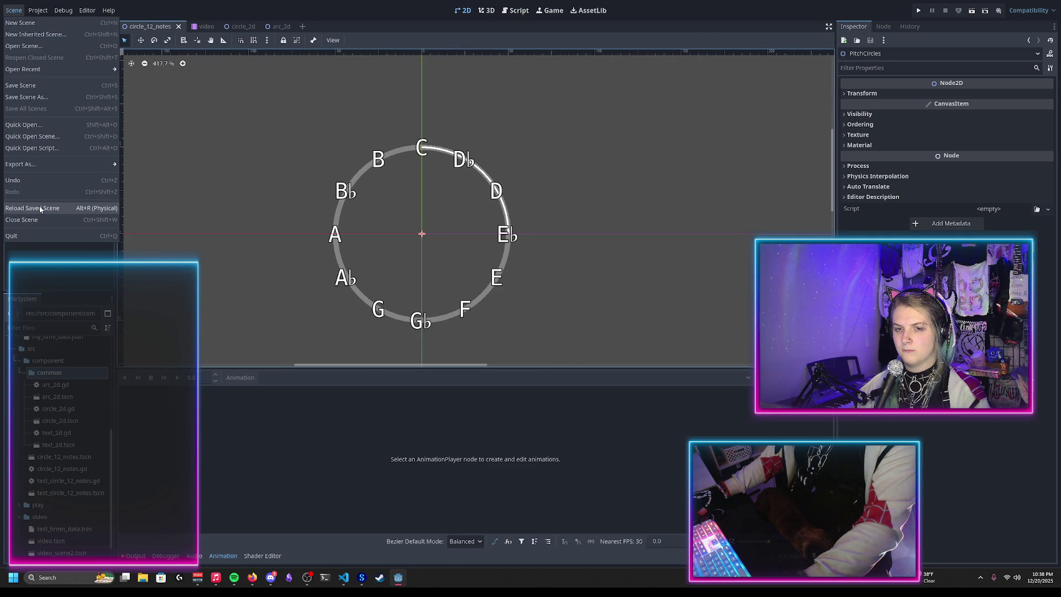
pyautogui.click(39, 209)
# Scrub the autogenerated animation playhead to about 2.0 seconds.
pyautogui.scroll(-2, 278, 188)
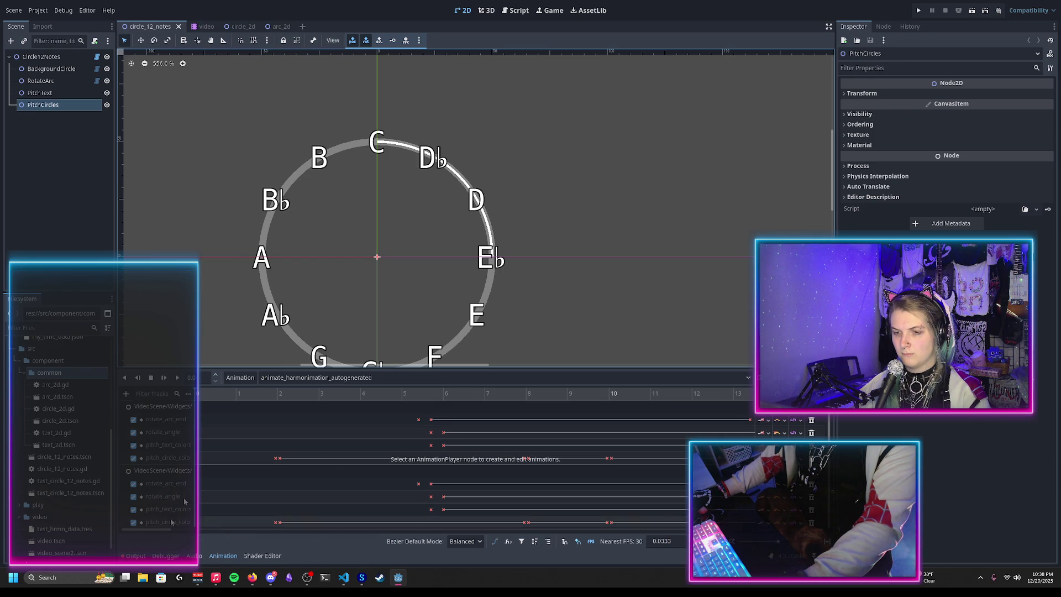
pyautogui.moveTo(248, 400)
pyautogui.mouseDown()
pyautogui.moveTo(237, 400)
pyautogui.moveTo(310, 400)
pyautogui.moveTo(172, 390)
pyautogui.mouseUp()
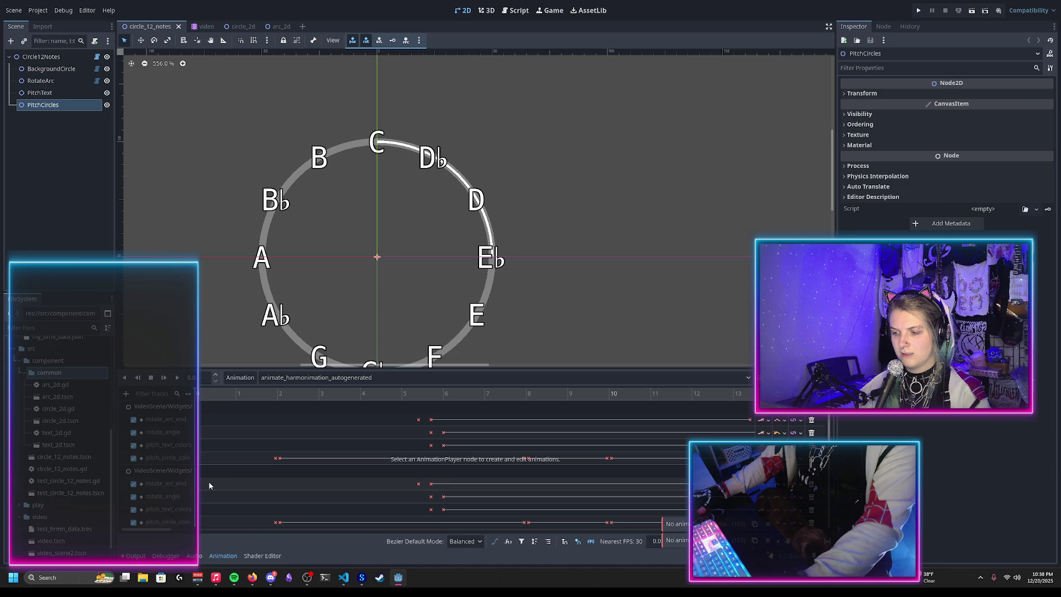
pyautogui.scroll(-1, 218, 475)
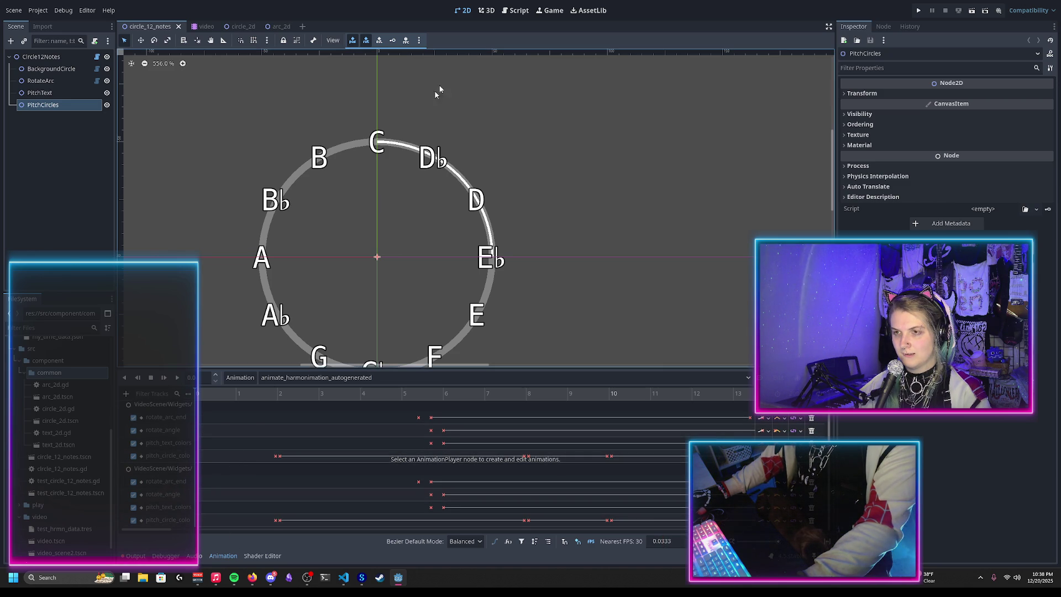
pyautogui.click(518, 11)
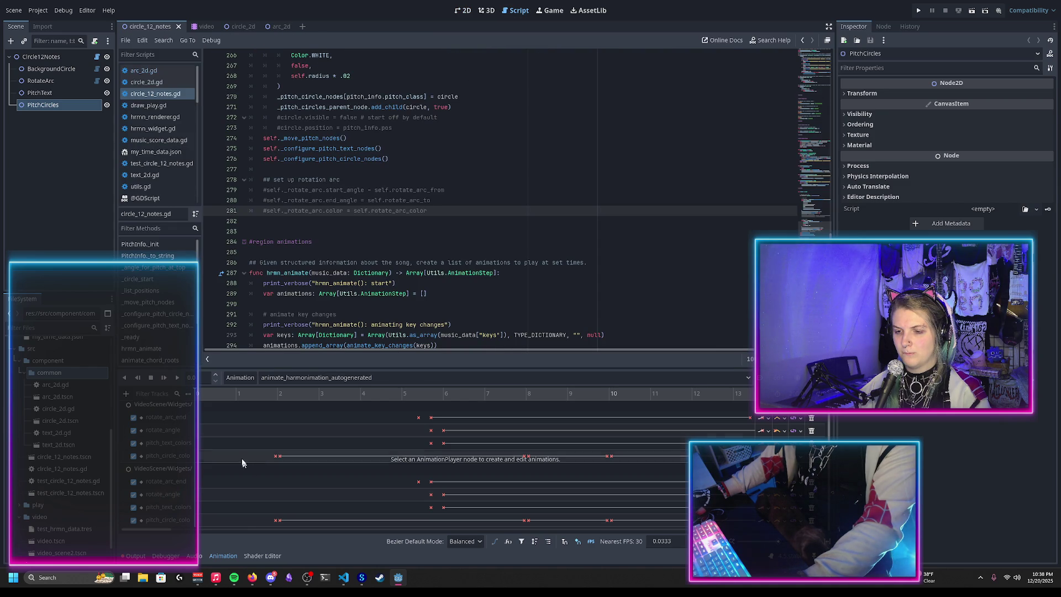
# Review the output log, then show the circle scene in 2D with its short white arc from C toward D♭.
pyautogui.click(128, 559)
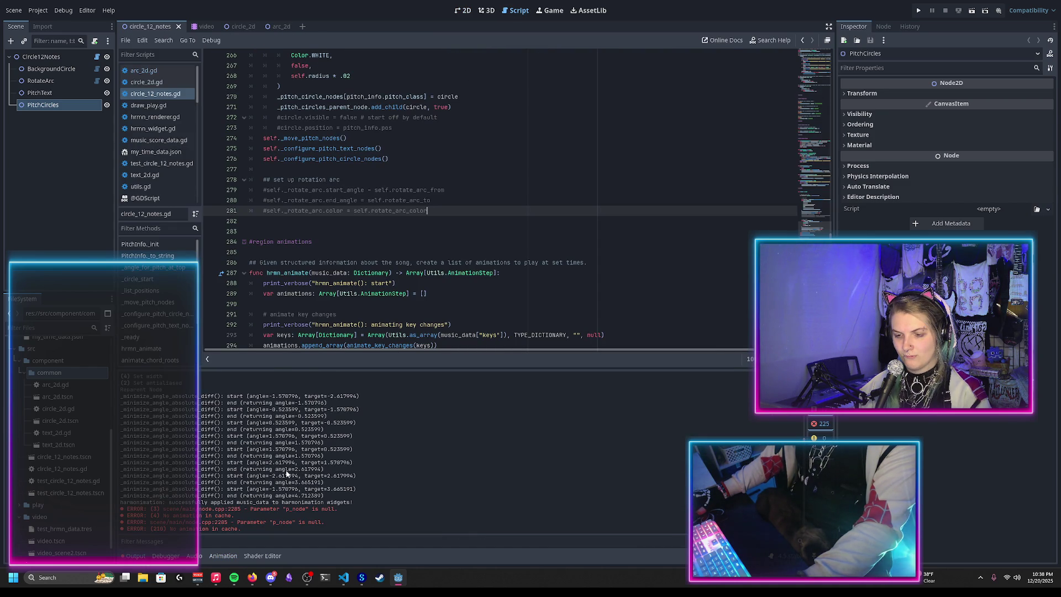
pyautogui.scroll(3, 286, 473)
pyautogui.scroll(-3, 281, 458)
pyautogui.scroll(5, 281, 462)
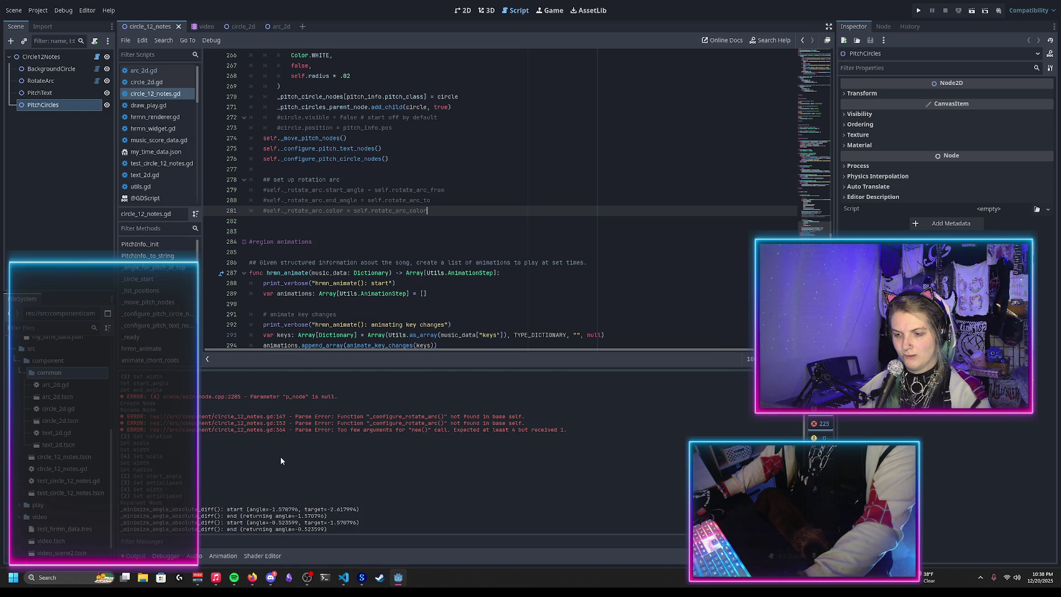
pyautogui.scroll(-5, 280, 461)
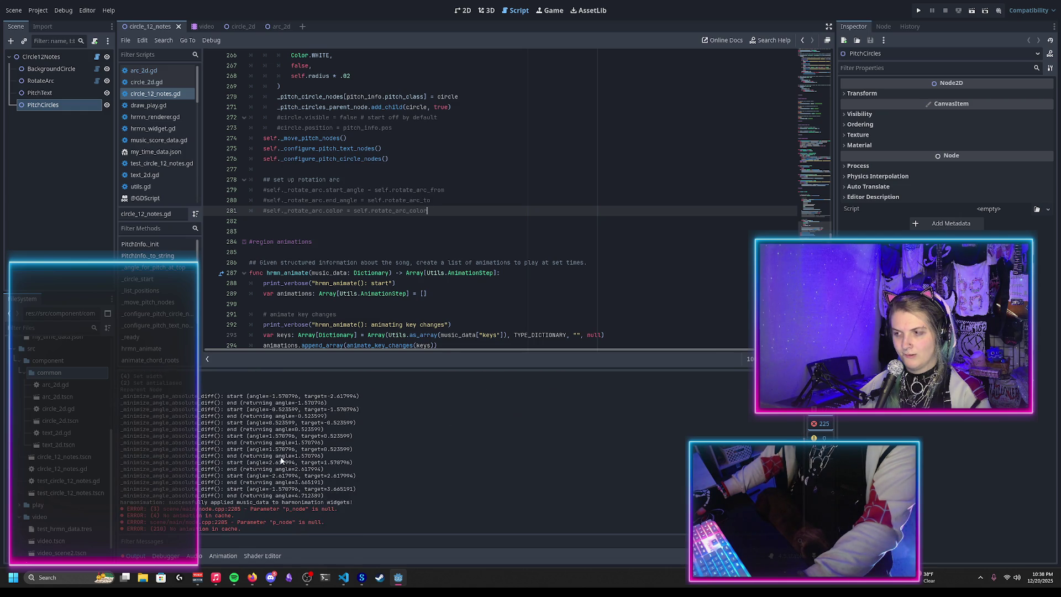
pyautogui.scroll(-1, 412, 254)
pyautogui.scroll(-1, 412, 254)
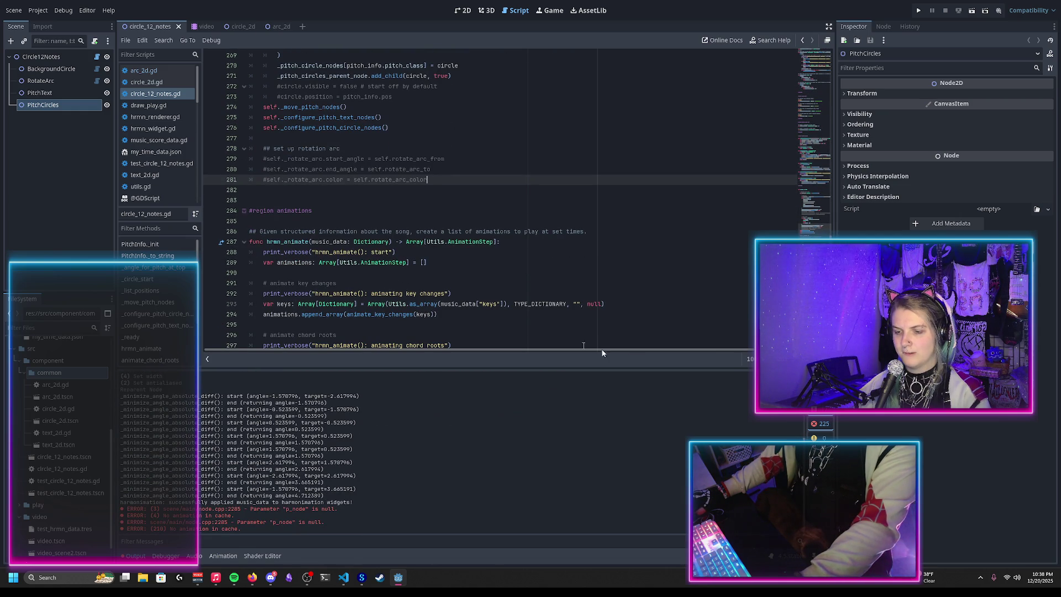
pyautogui.scroll(-1, 392, 236)
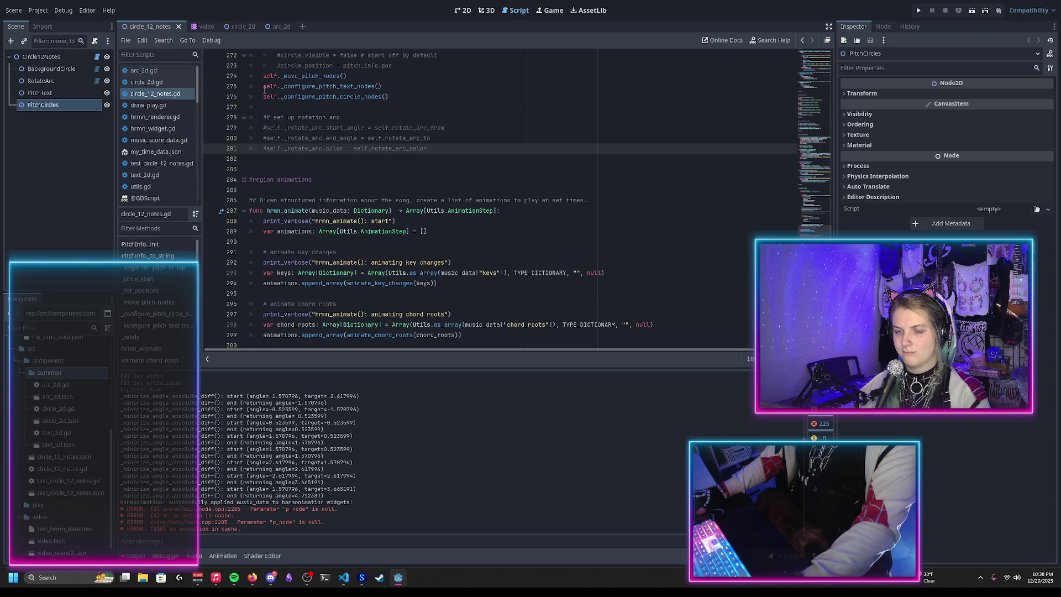
pyautogui.click(459, 15)
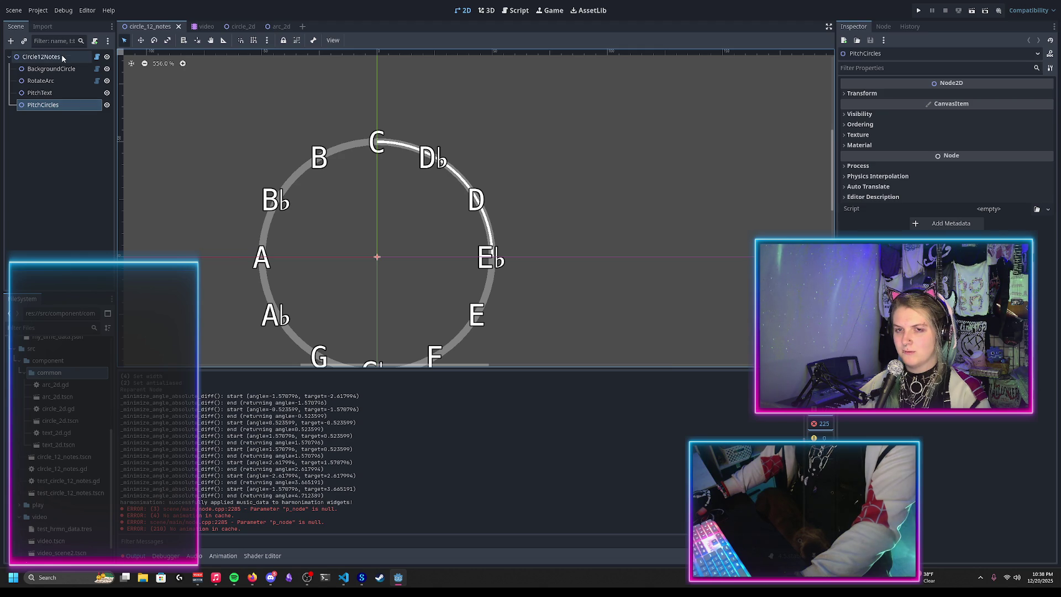
# Make Circle12Notes' Rotate Arc Color blue, save the scene, and open circle_12_notes.gd.
pyautogui.click(55, 80)
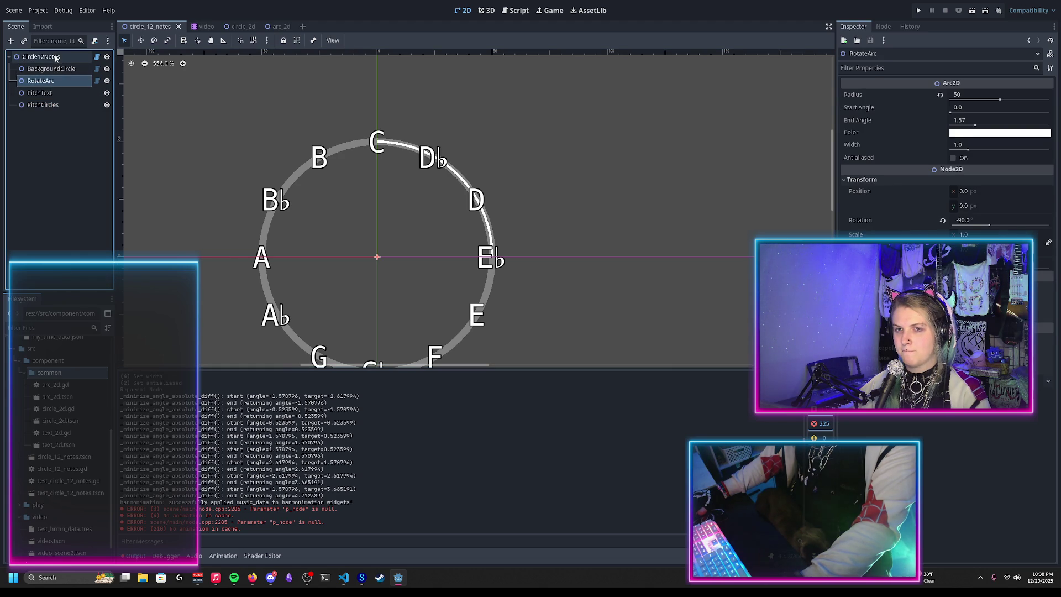
pyautogui.click(41, 56)
pyautogui.click(962, 163)
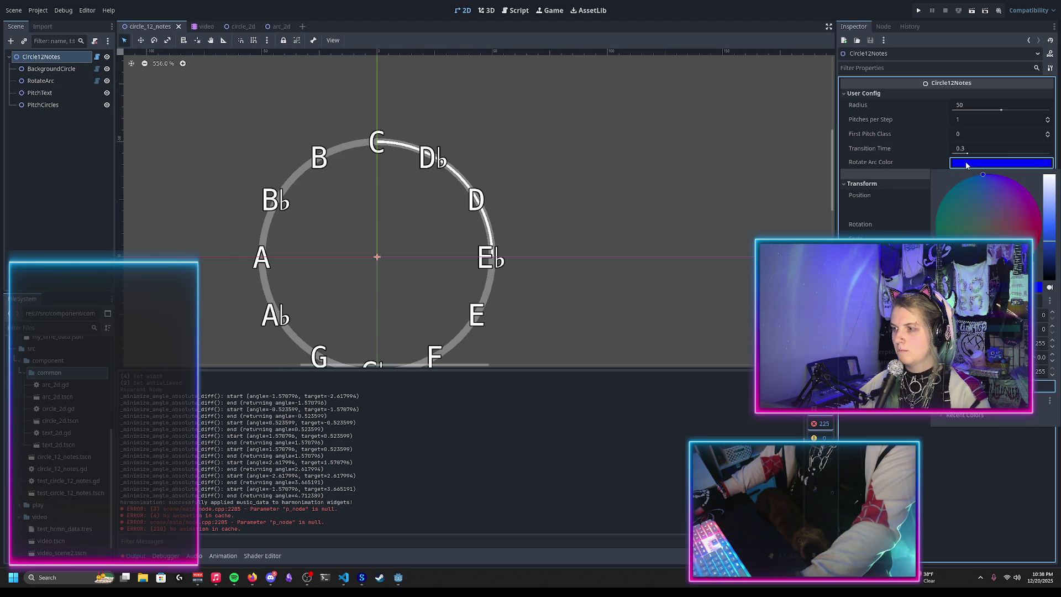
pyautogui.click(967, 162)
pyautogui.click(786, 187)
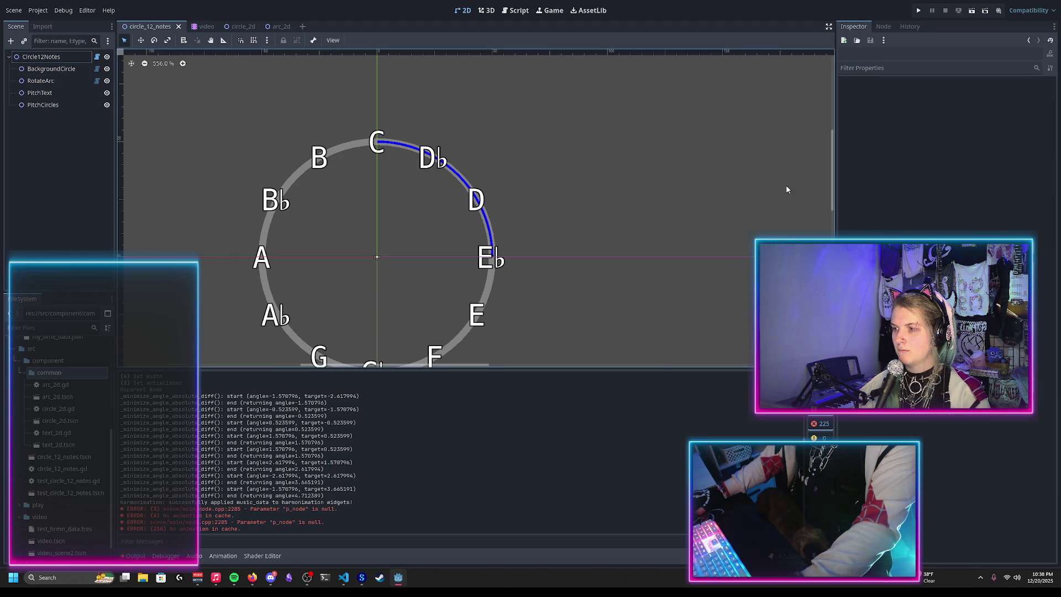
pyautogui.hotkey('ctrl', 's')
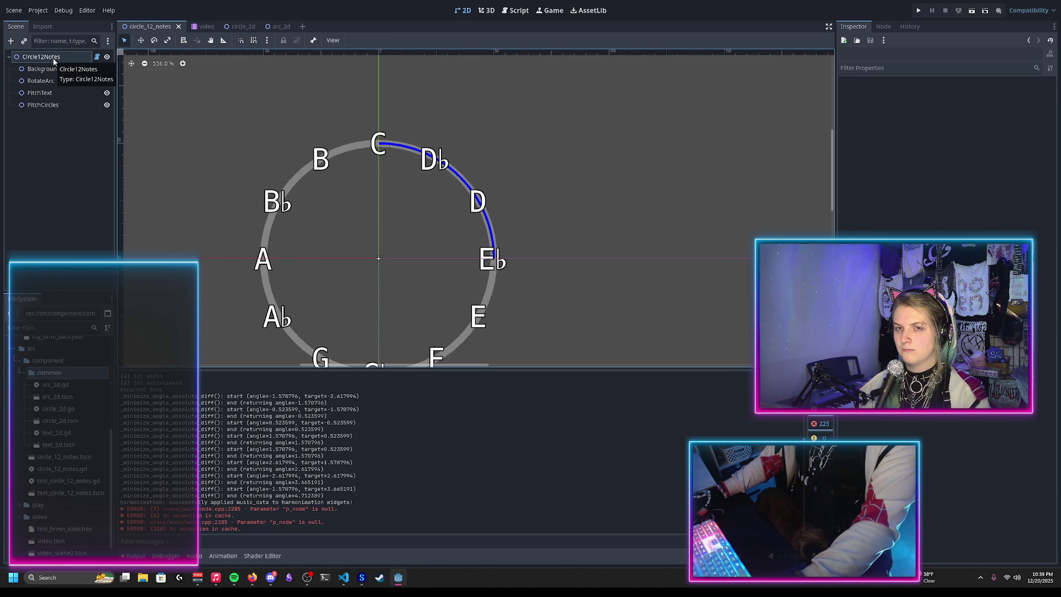
pyautogui.click(98, 62)
pyautogui.click(97, 62)
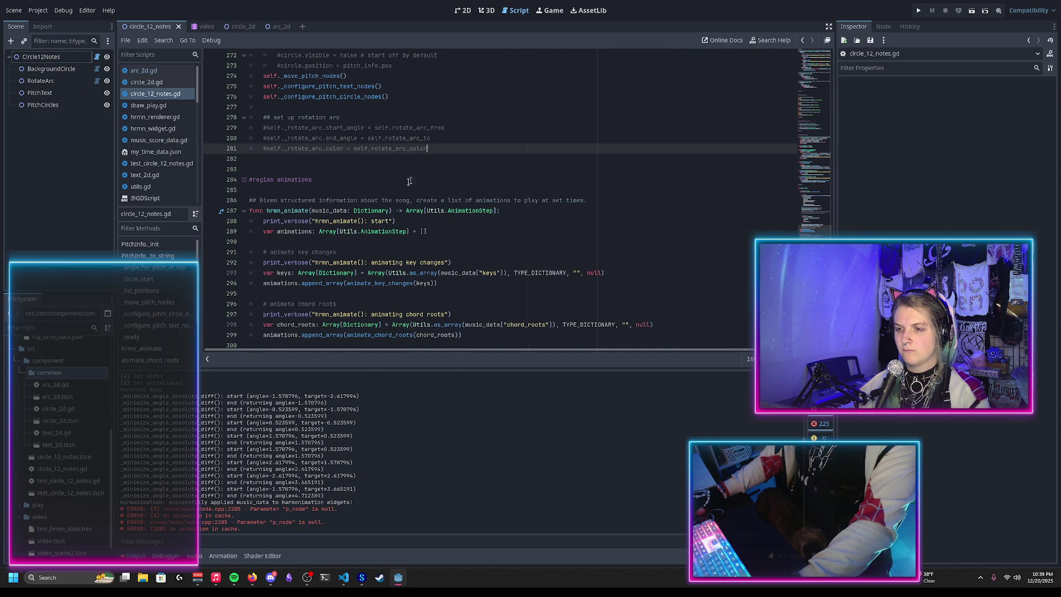
# Replace Color.BLUE with Color.LIGHT_SKY_BLUE as the rotate_arc_color default on line 81.
pyautogui.scroll(-5, 402, 187)
pyautogui.moveTo(811, 219); pyautogui.dragTo(810, 76)
pyautogui.scroll(8, 347, 187)
pyautogui.scroll(-8, 347, 186)
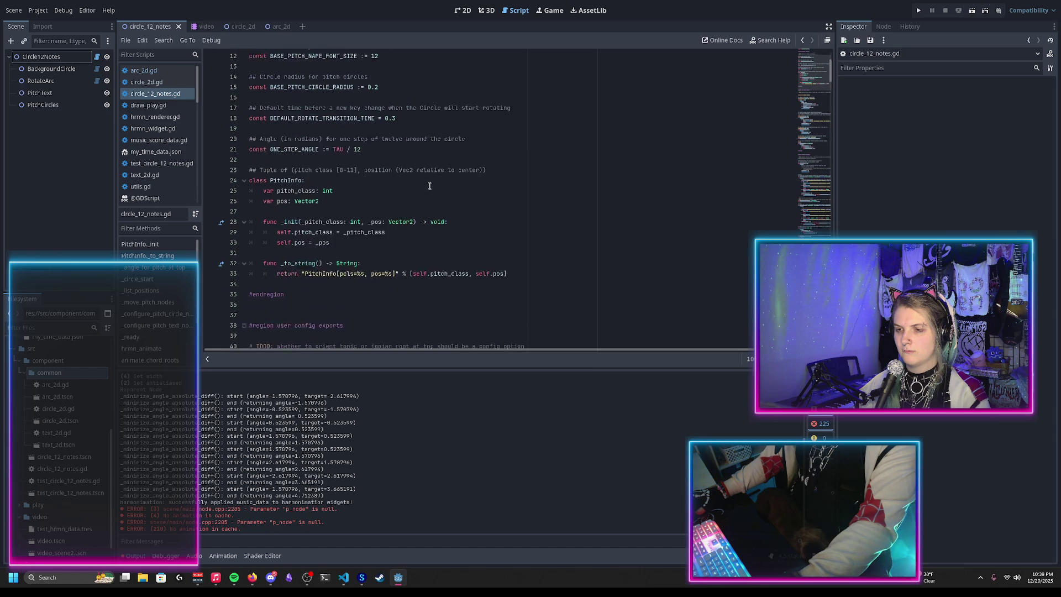
pyautogui.scroll(-12, 347, 187)
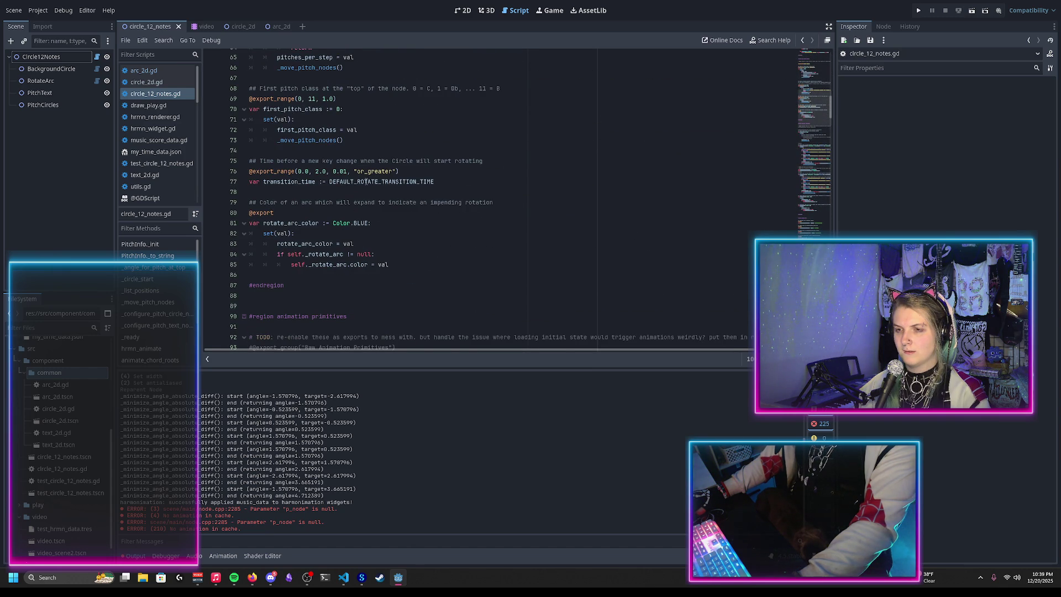
pyautogui.scroll(2, 367, 182)
pyautogui.scroll(-3, 359, 213)
pyautogui.scroll(6, 357, 215)
pyautogui.scroll(-4, 359, 205)
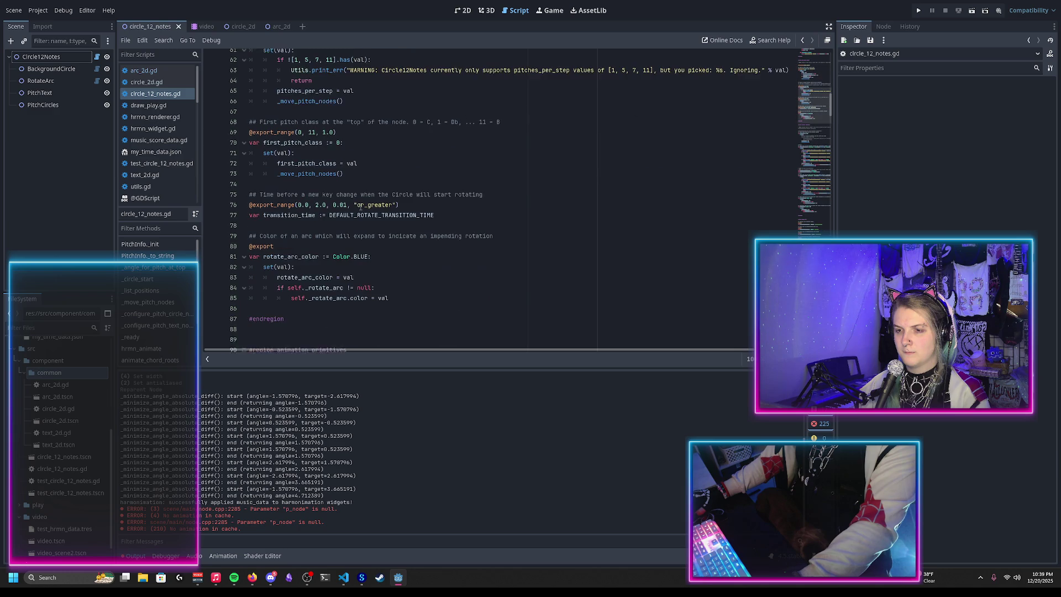
pyautogui.doubleClick(360, 254)
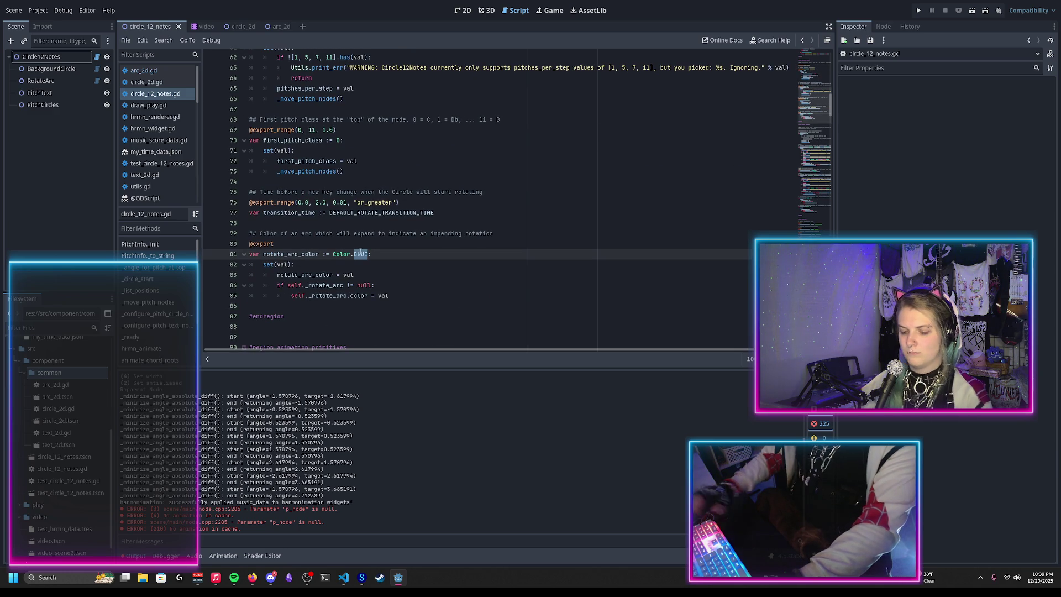
pyautogui.write('LIGHT_BLUE')
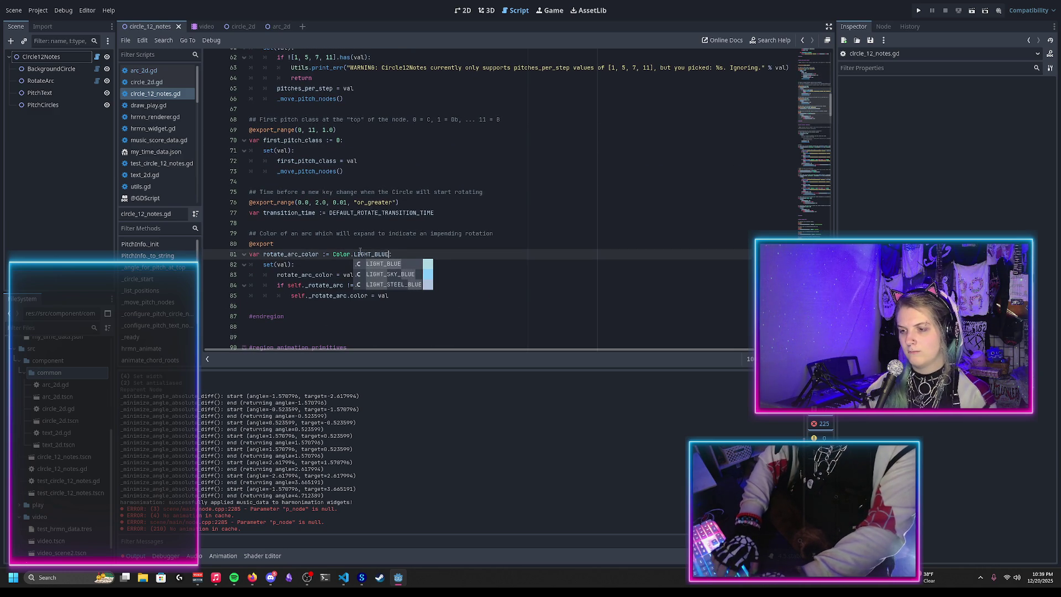
pyautogui.press('Down')
pyautogui.press('Return')
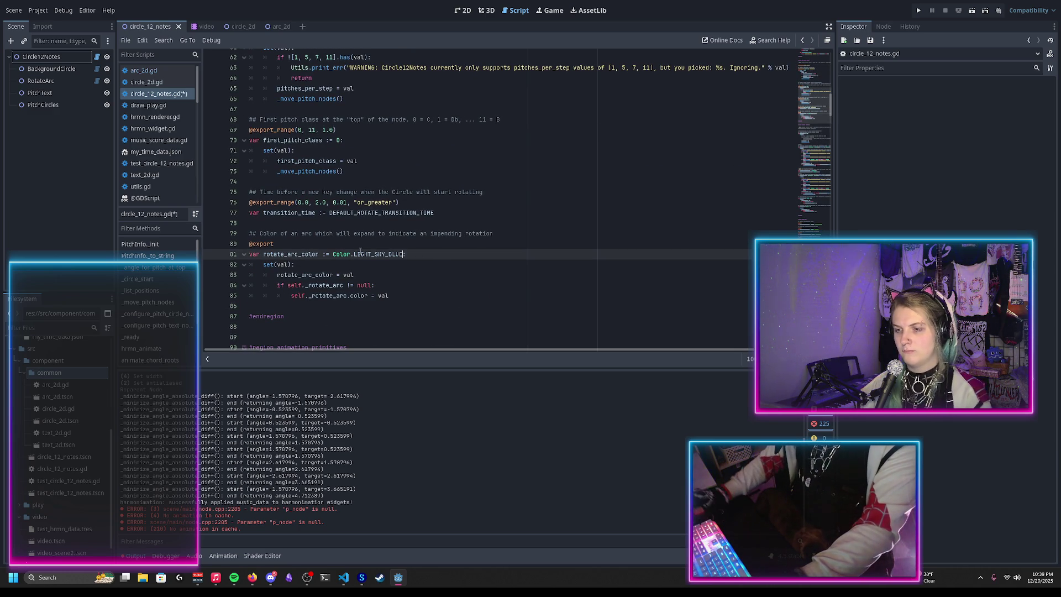
# Revert the circle's Rotate Arc Color in 2D so the light sky blue default shows.
pyautogui.click(463, 10)
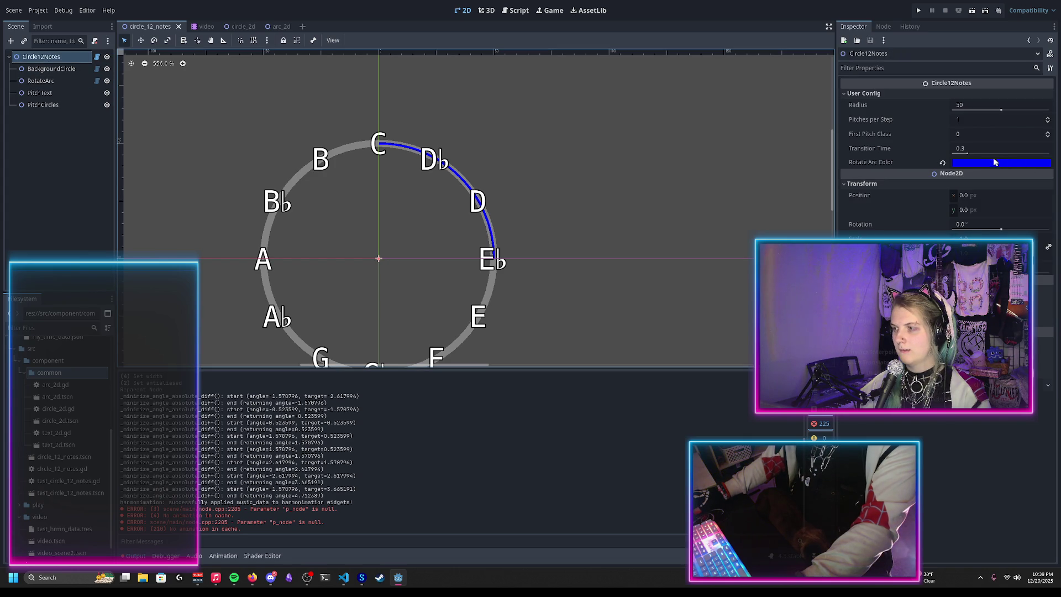
pyautogui.click(944, 164)
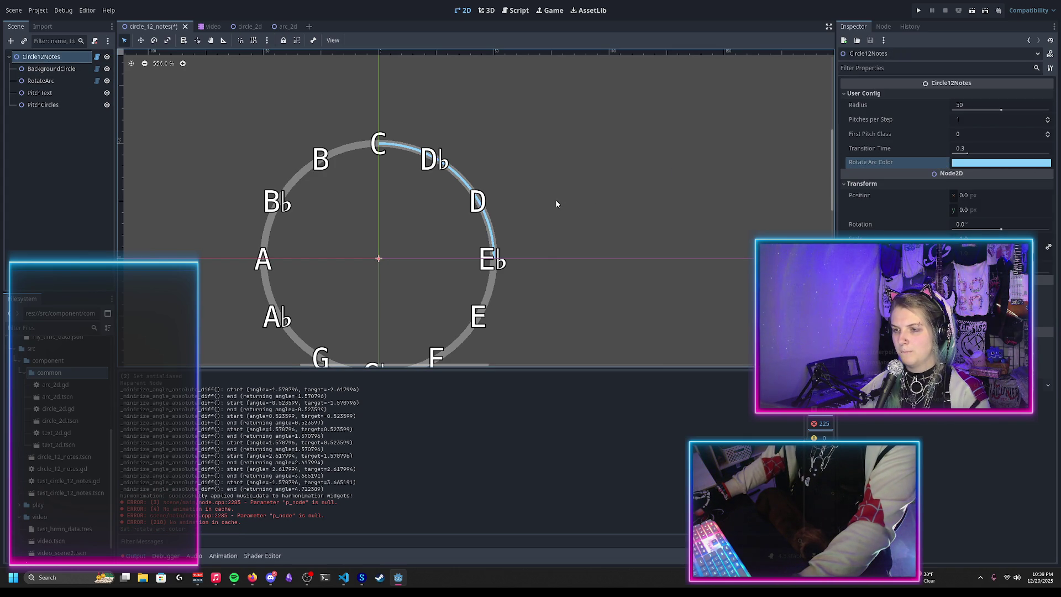
pyautogui.click(98, 58)
pyautogui.doubleClick(381, 262)
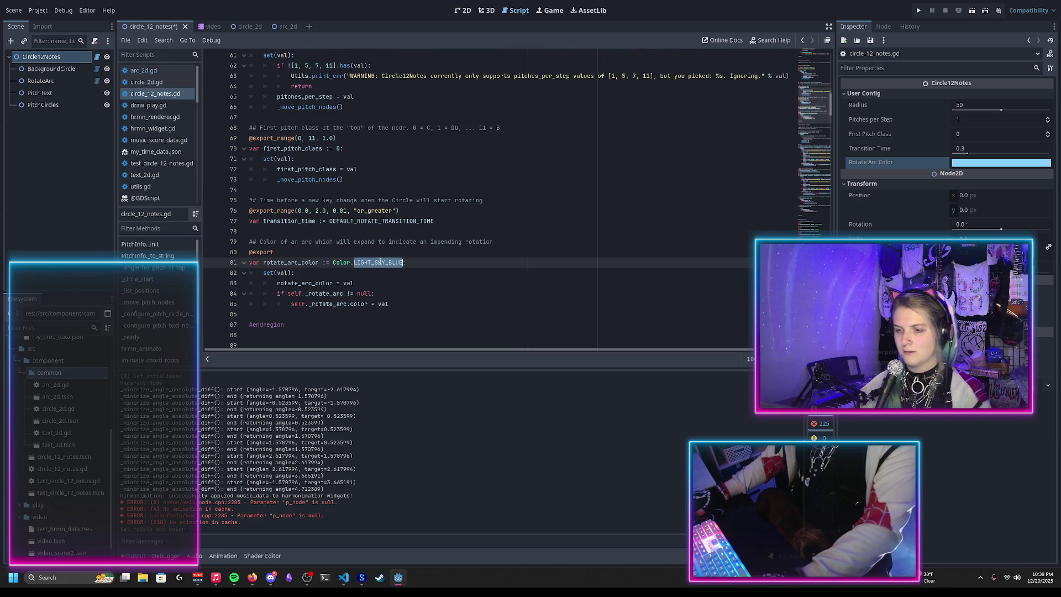
# Switch the rotate_arc_color default to Color.ROYAL_BLUE and save the script.
pyautogui.write('BLUE')
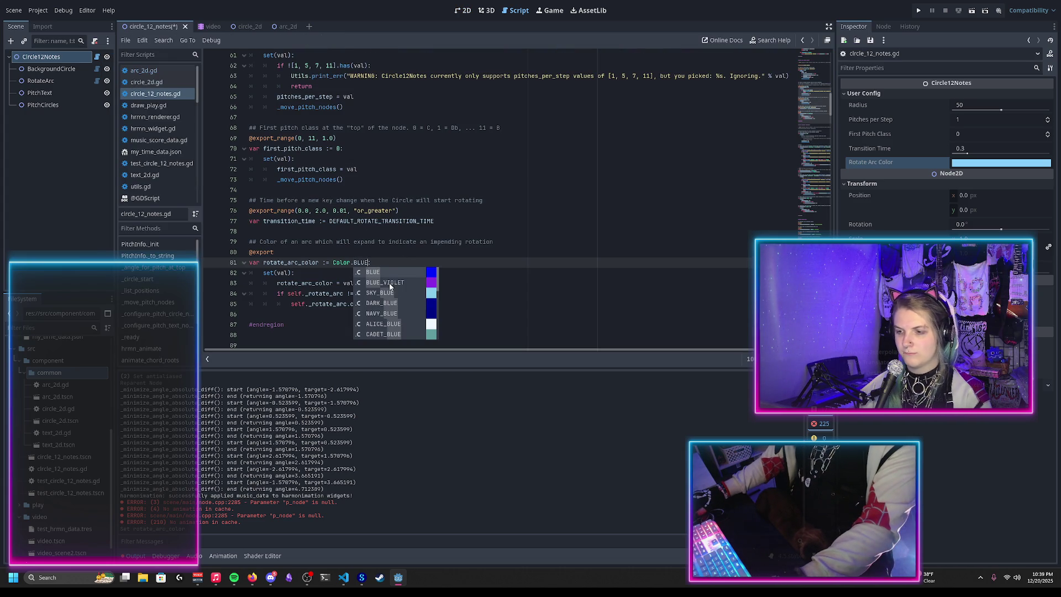
pyautogui.scroll(-2, 390, 291)
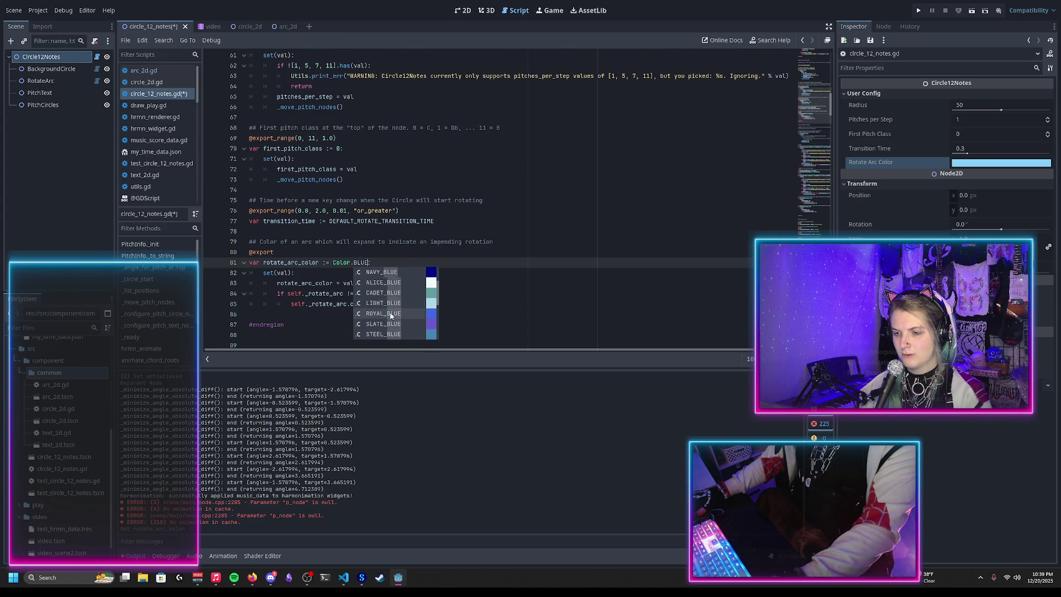
pyautogui.scroll(-3, 386, 335)
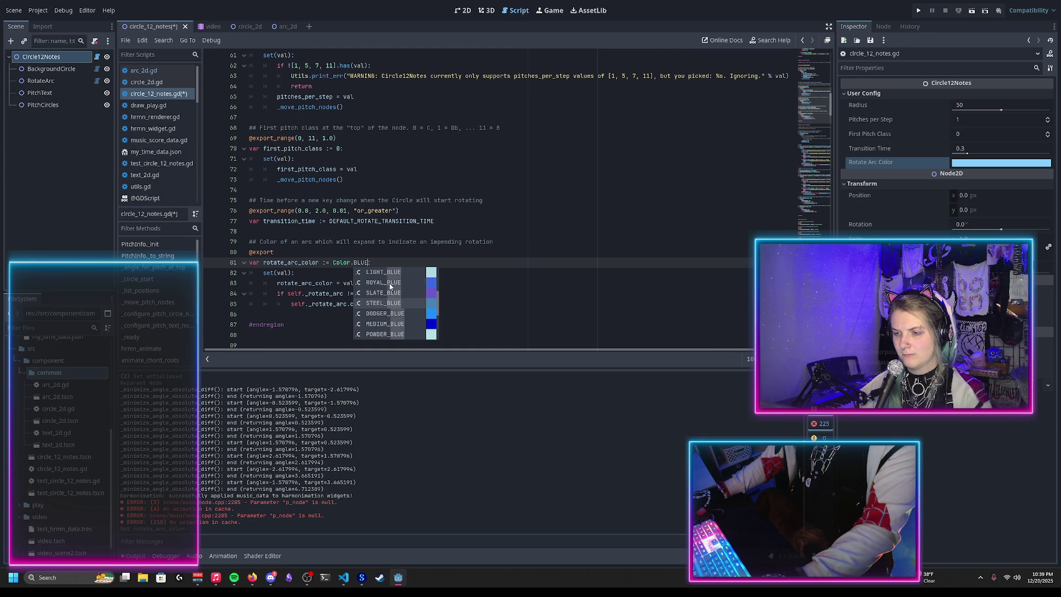
pyautogui.click(391, 286)
pyautogui.hotkey('ctrl', 's')
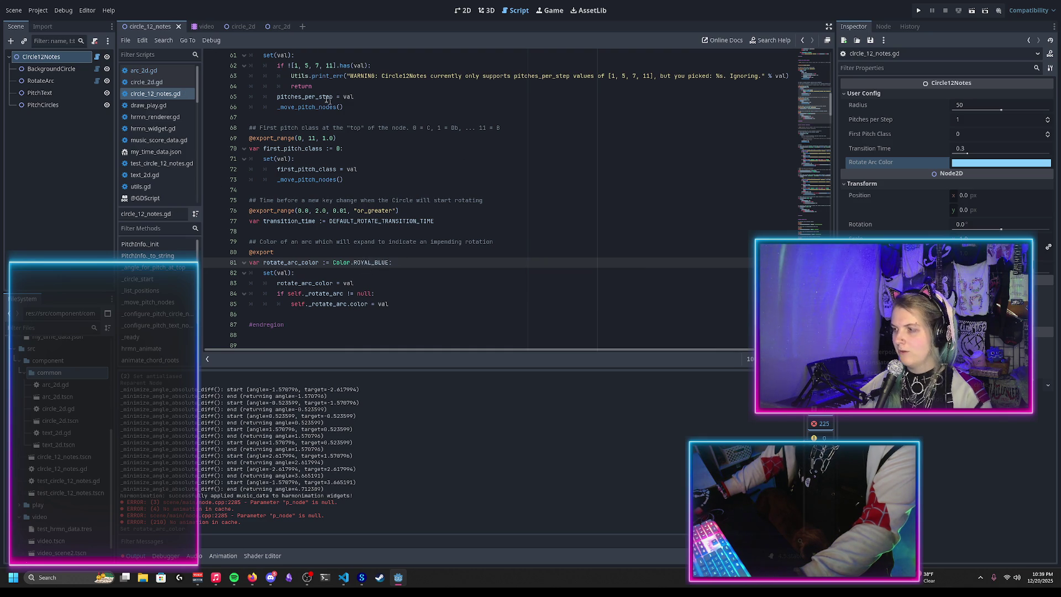
# Check the arc colour in the 2D view, then open the video scene with both note circles.
pyautogui.click(471, 13)
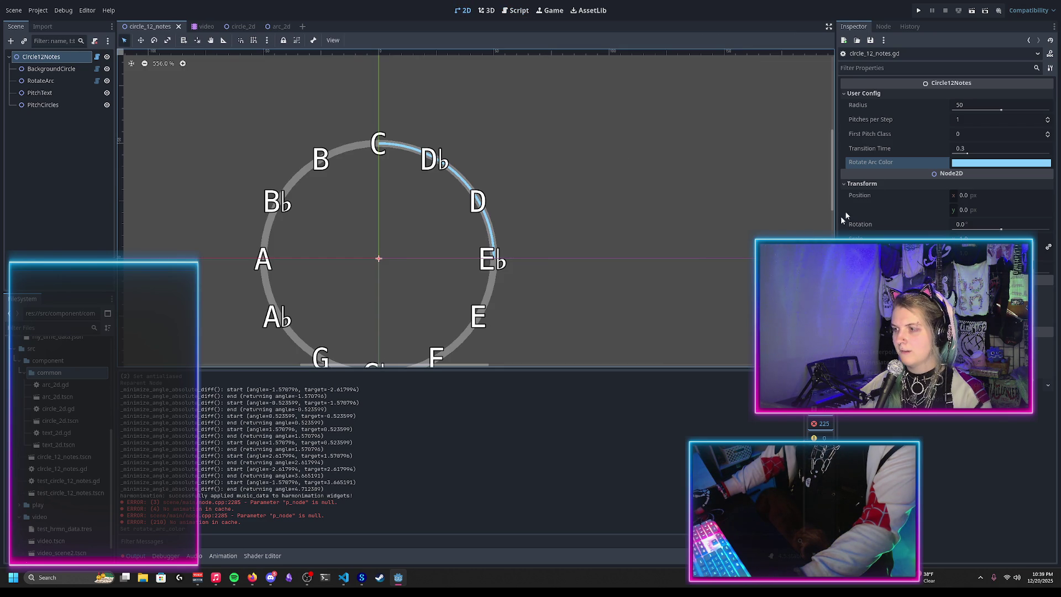
pyautogui.click(984, 163)
pyautogui.click(921, 159)
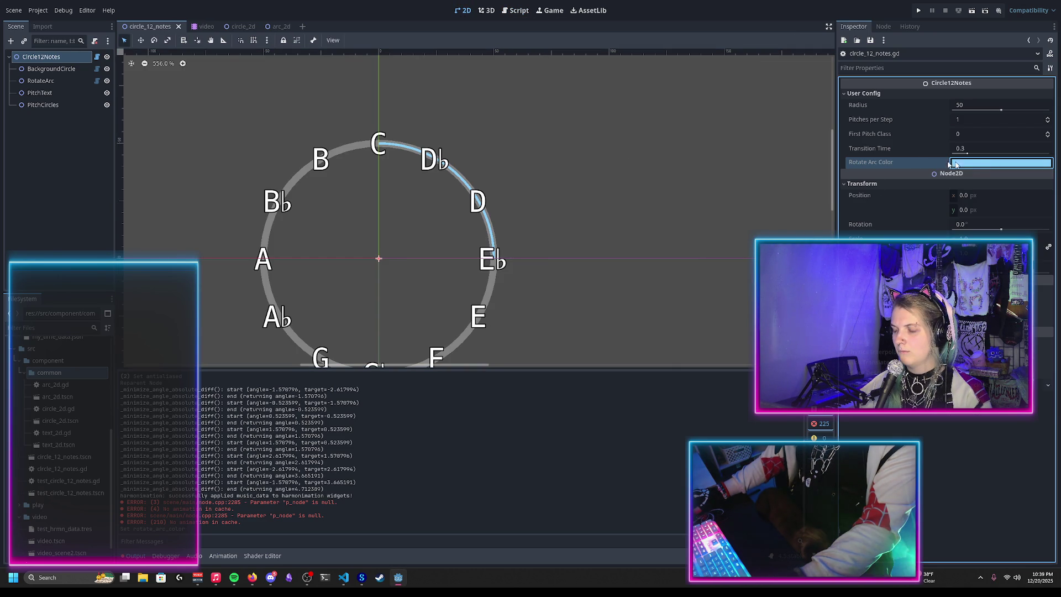
pyautogui.click(797, 174)
pyautogui.scroll(-2, 385, 187)
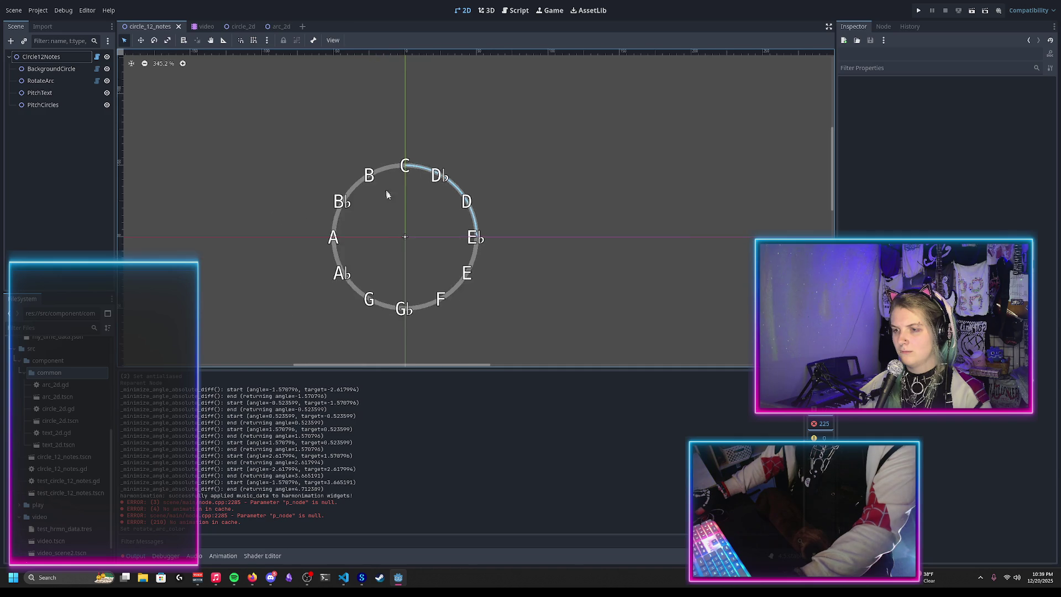
pyautogui.scroll(2, 409, 210)
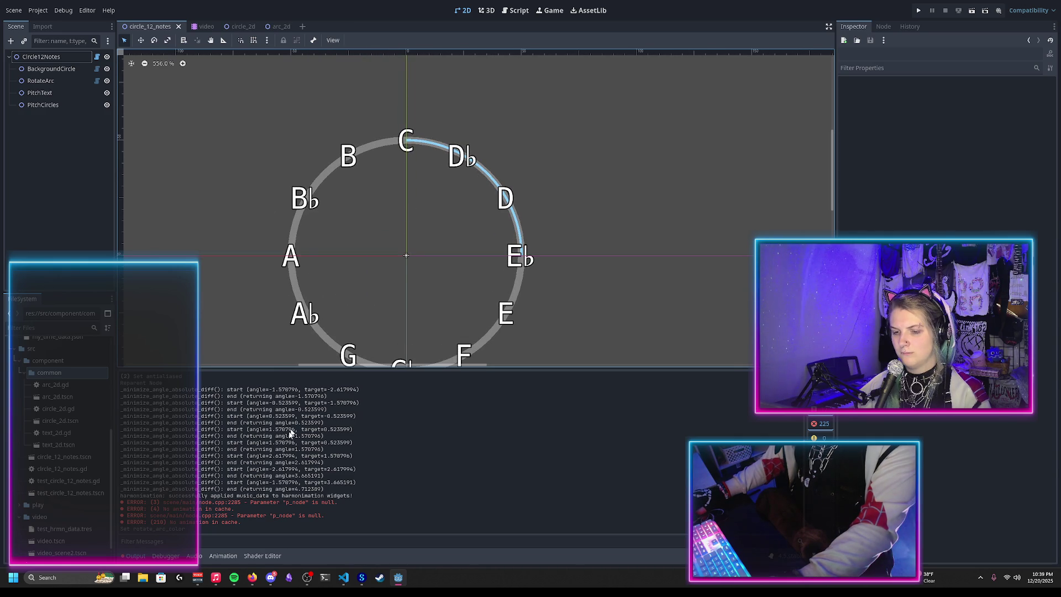
pyautogui.click(198, 27)
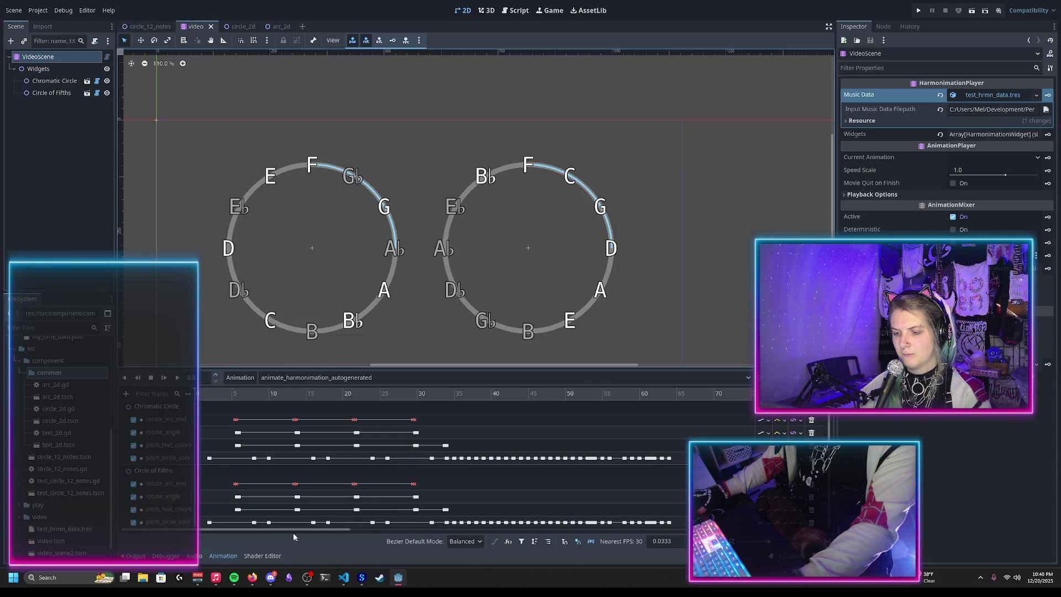
pyautogui.moveTo(212, 394)
pyautogui.mouseDown()
pyautogui.moveTo(262, 396)
pyautogui.moveTo(196, 395)
pyautogui.mouseUp()
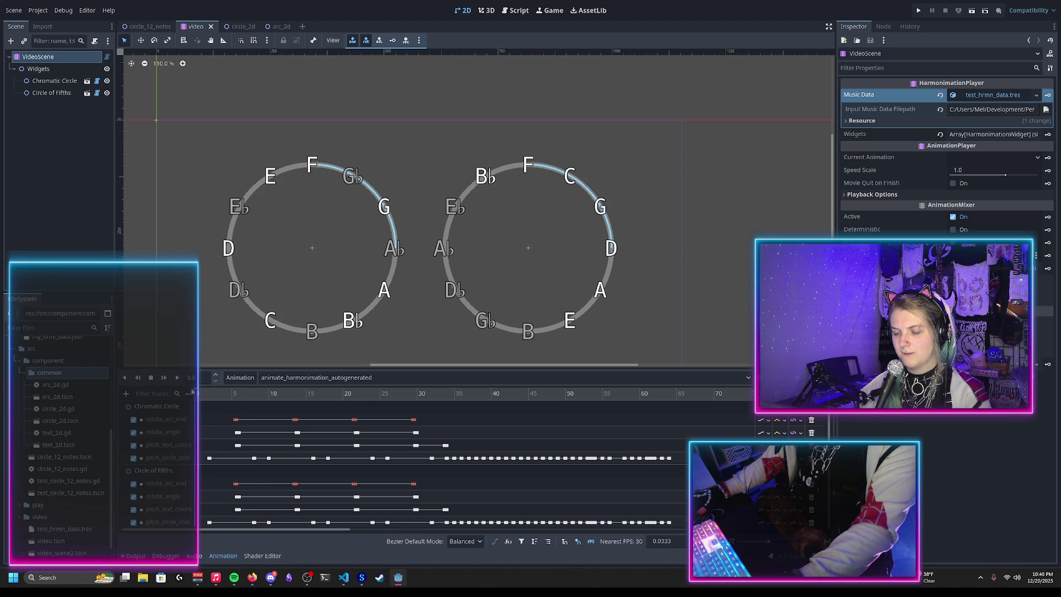
pyautogui.moveTo(234, 428)
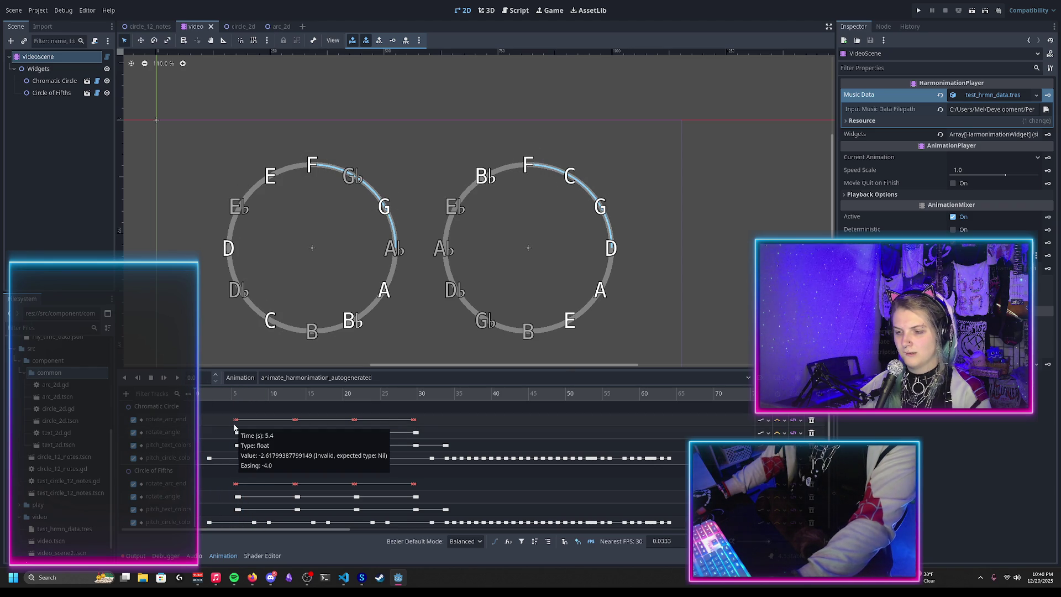
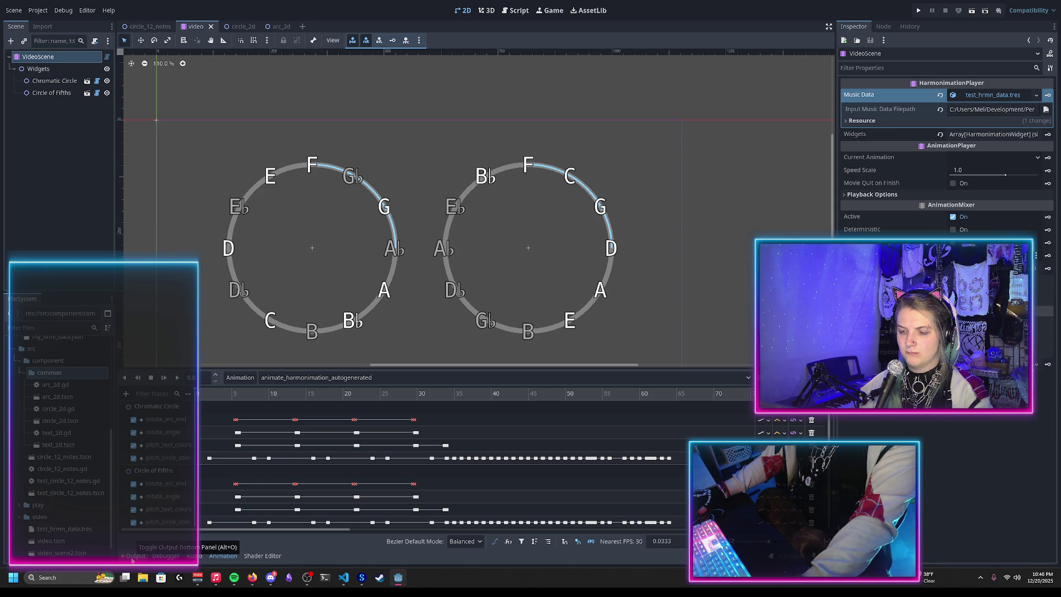
# Inspect the Chromatic Circle rotate_arc_end key at 5.4 s: value -2.618, easing -4.00.
pyautogui.scroll(3, 228, 425)
pyautogui.scroll(5, 228, 423)
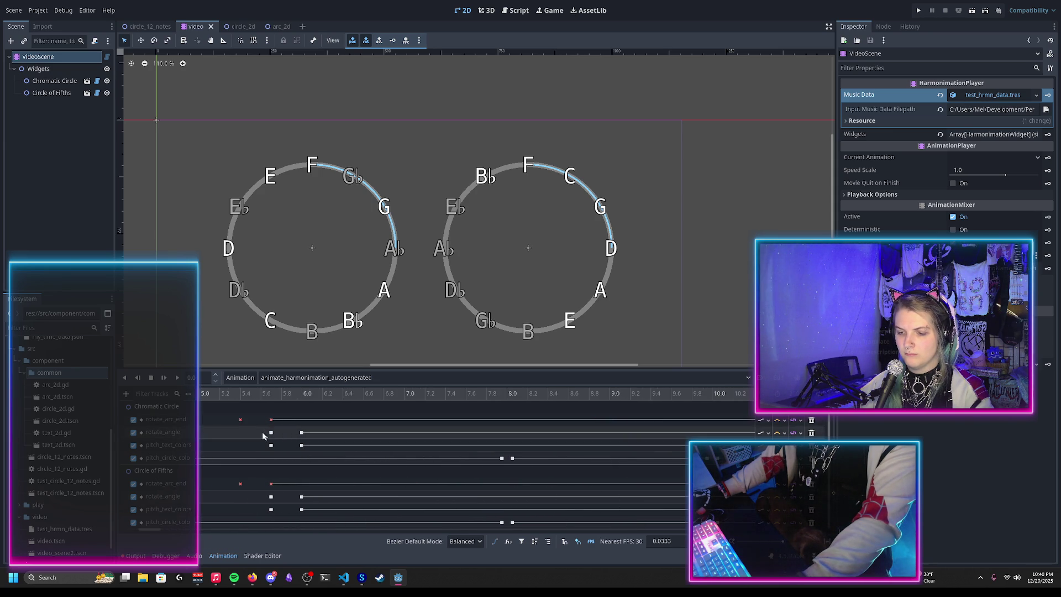
pyautogui.click(240, 419)
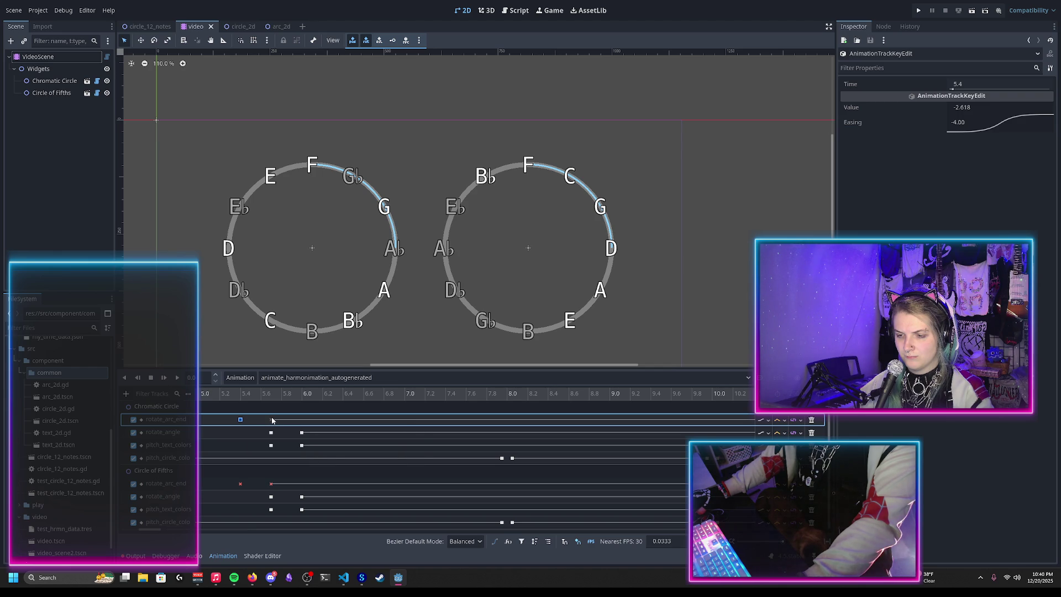
pyautogui.moveTo(272, 421)
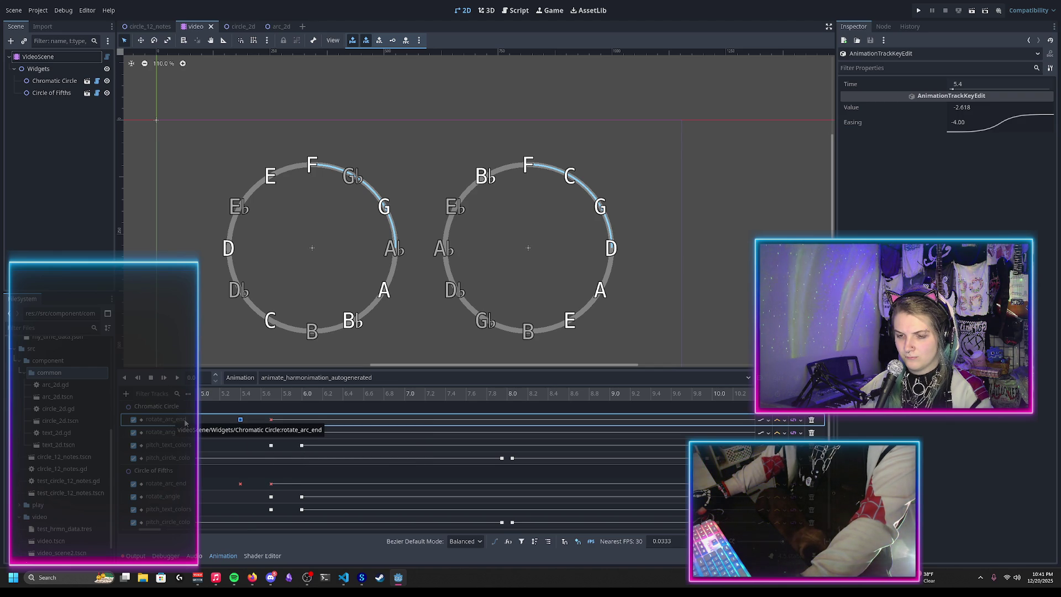
pyautogui.scroll(-3, 405, 434)
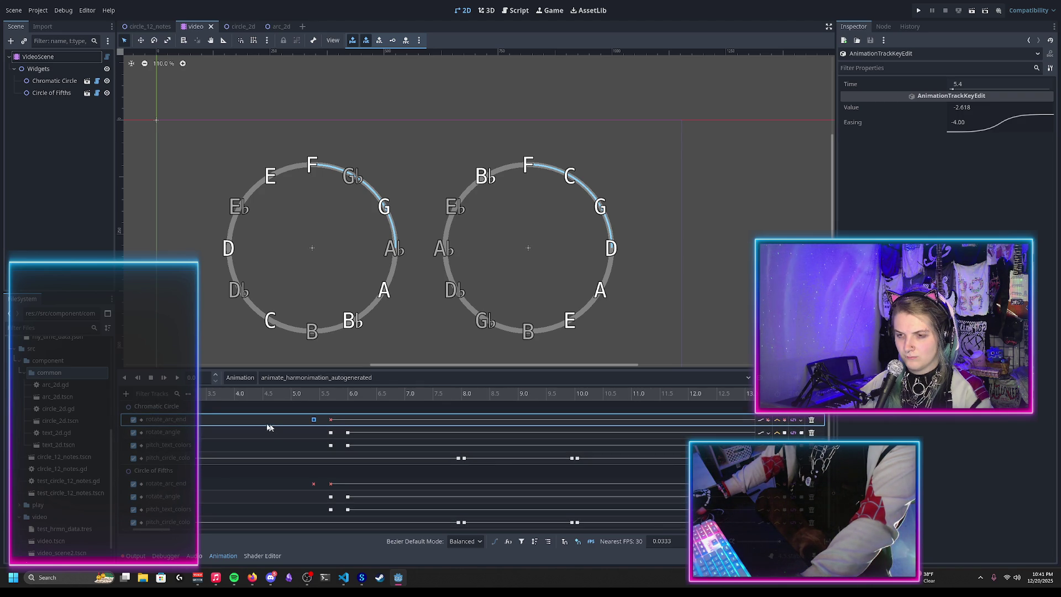
# Find rotate_arc_end on line 367 of circle_12_notes.gd in the animate_key_changes code.
pyautogui.click(516, 10)
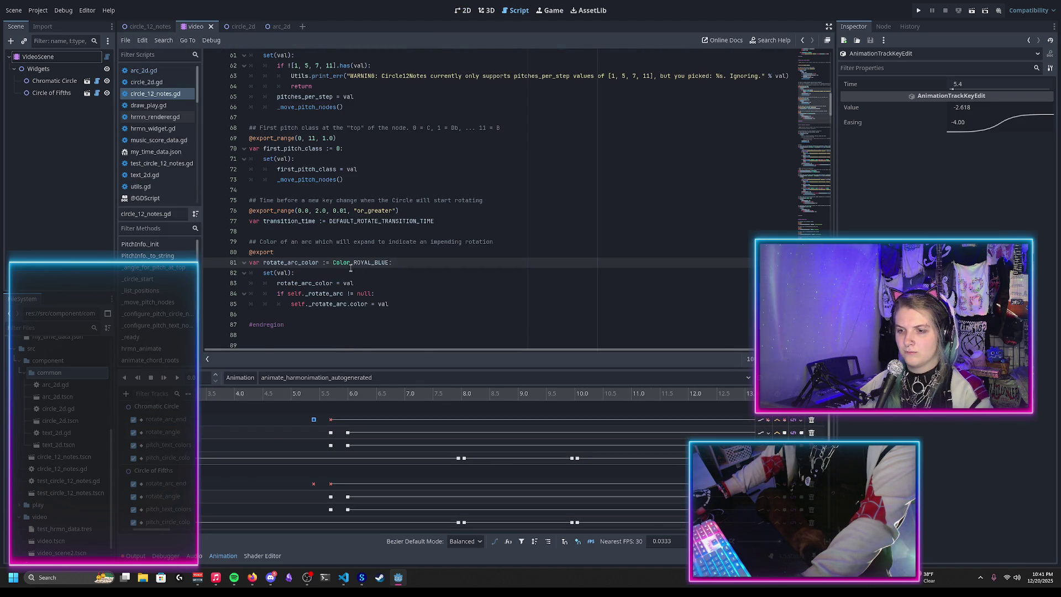
pyautogui.scroll(4, 596, 245)
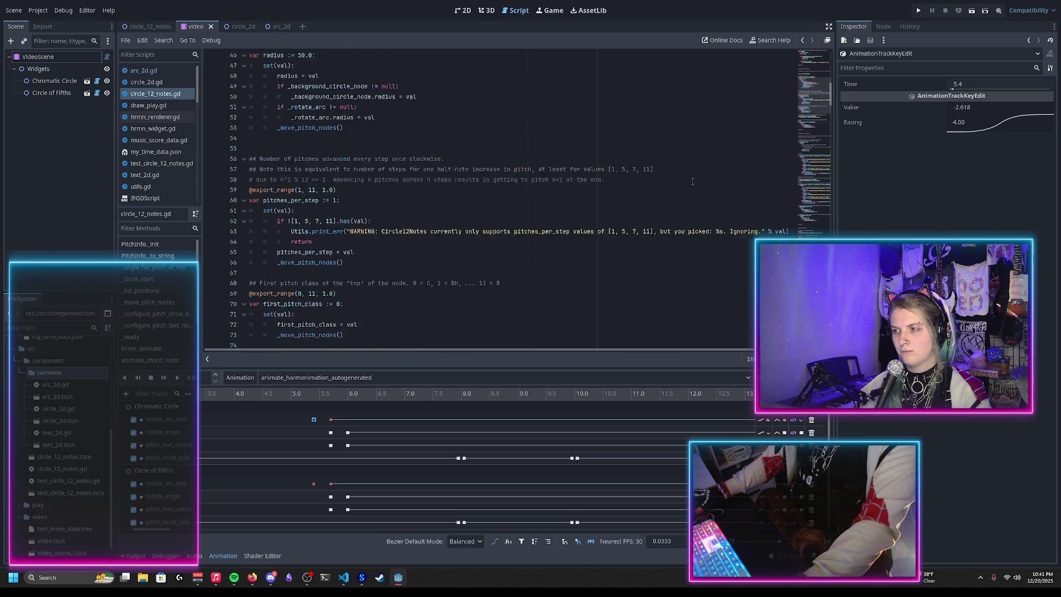
pyautogui.scroll(-3, 693, 180)
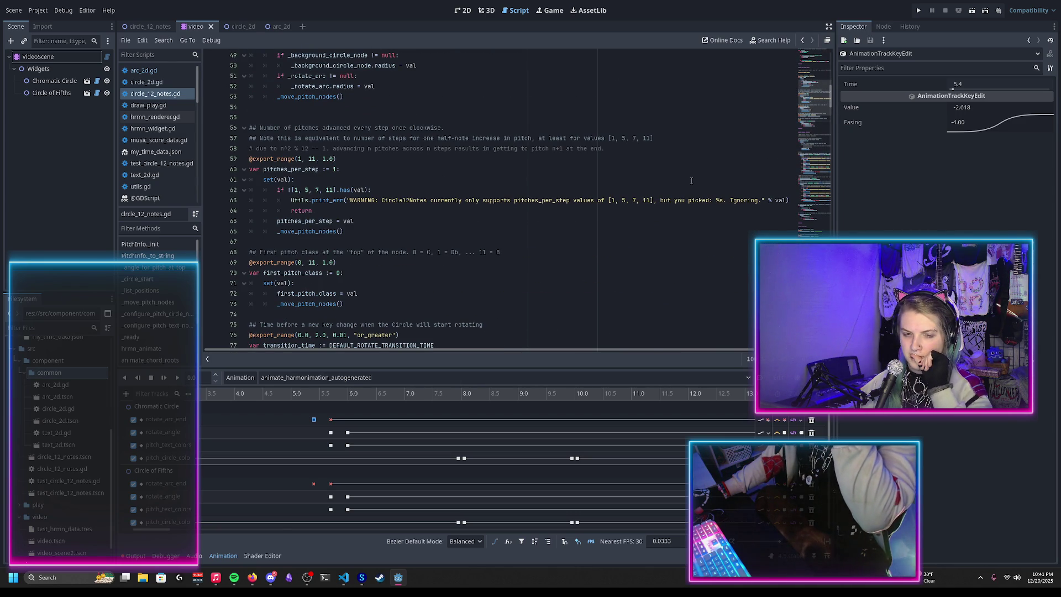
pyautogui.scroll(16, 539, 167)
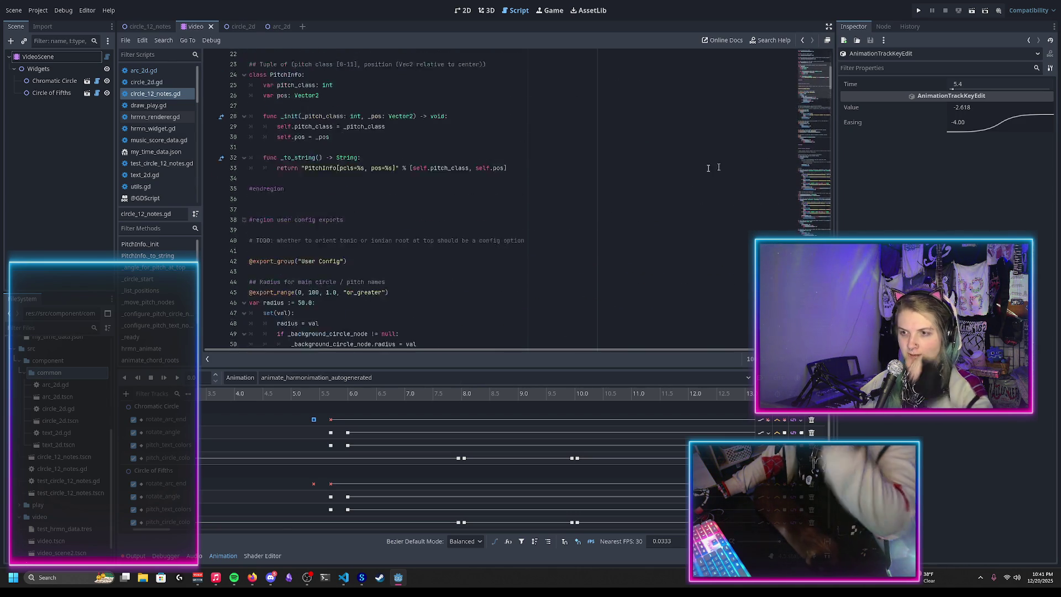
pyautogui.scroll(-20, 539, 168)
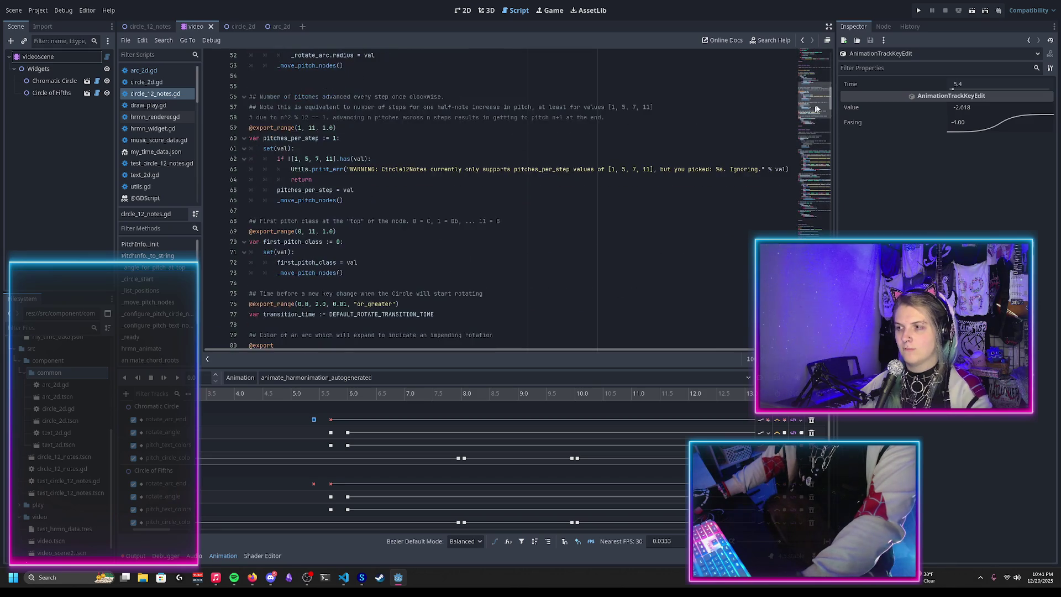
pyautogui.scroll(-11, 419, 241)
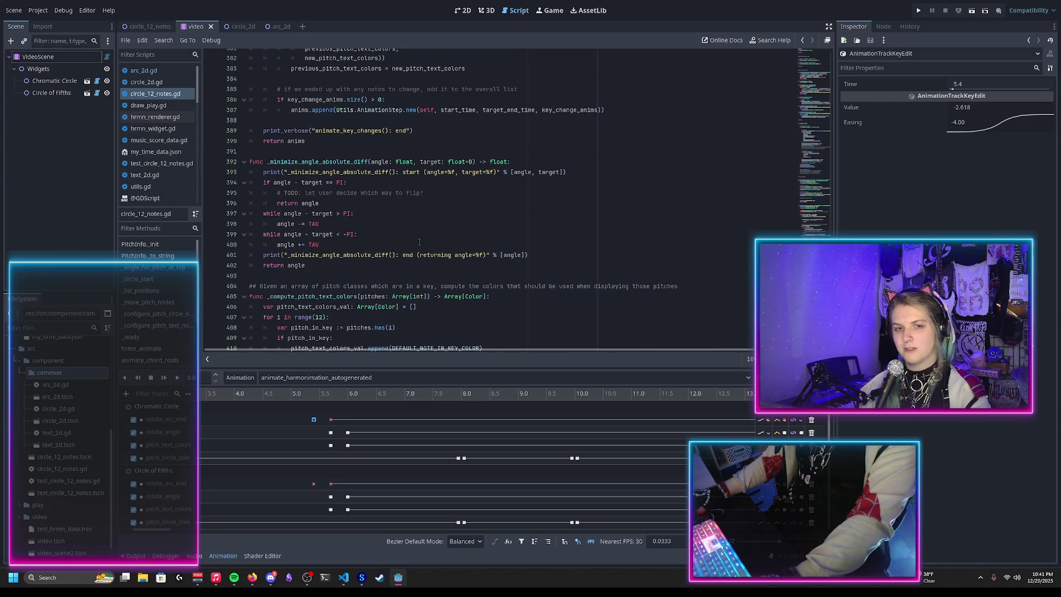
pyautogui.scroll(-5, 387, 233)
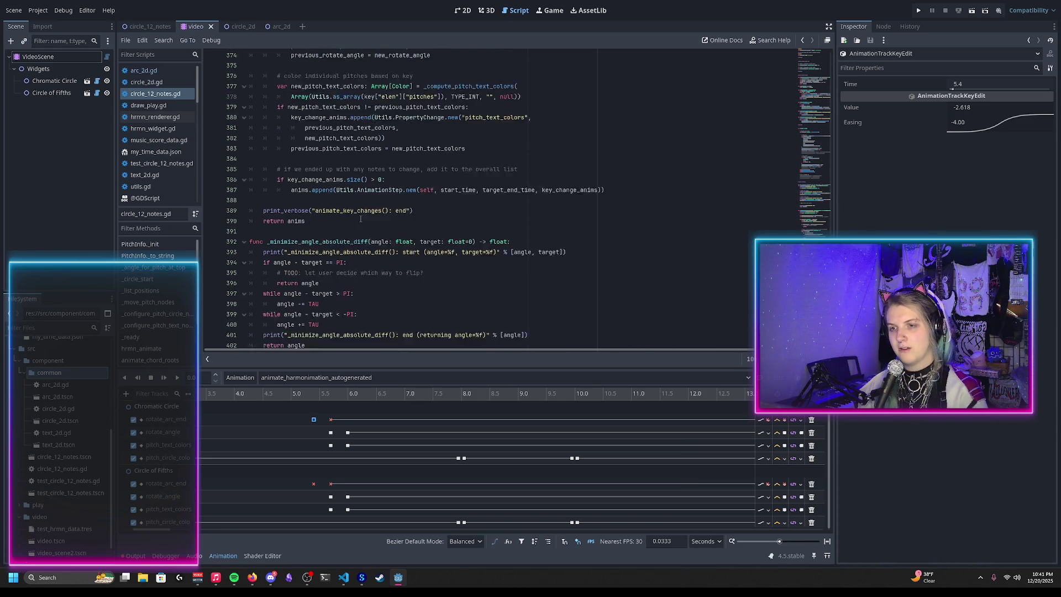
pyautogui.scroll(9, 361, 219)
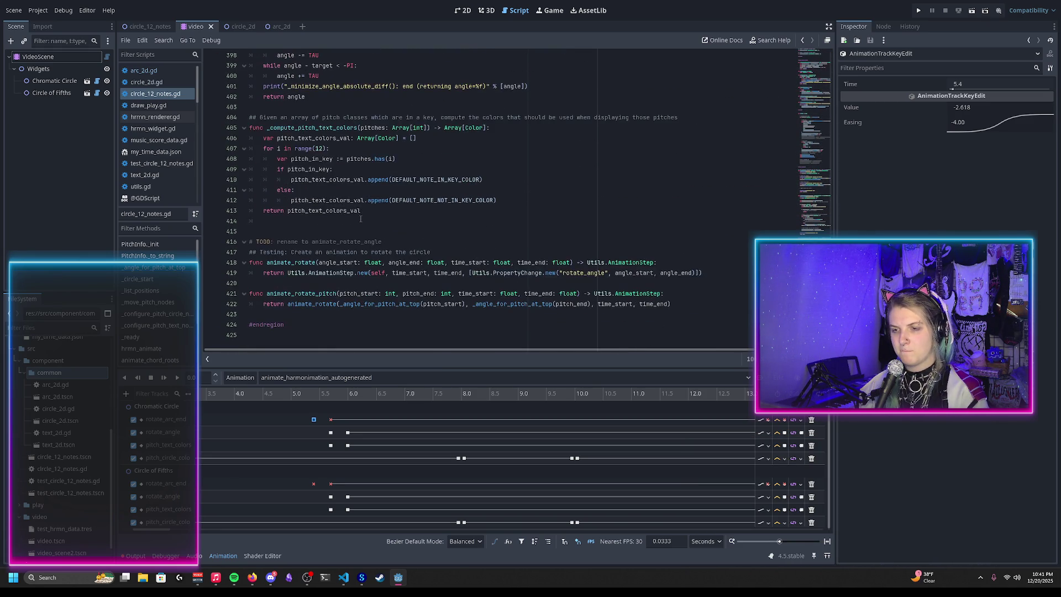
pyautogui.scroll(11, 360, 220)
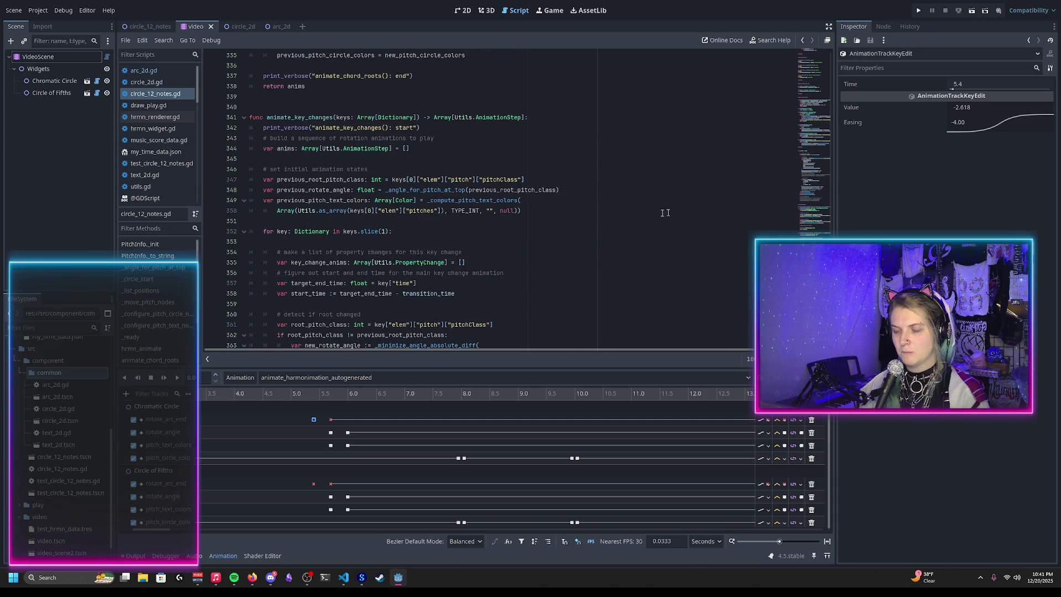
pyautogui.scroll(1, 630, 213)
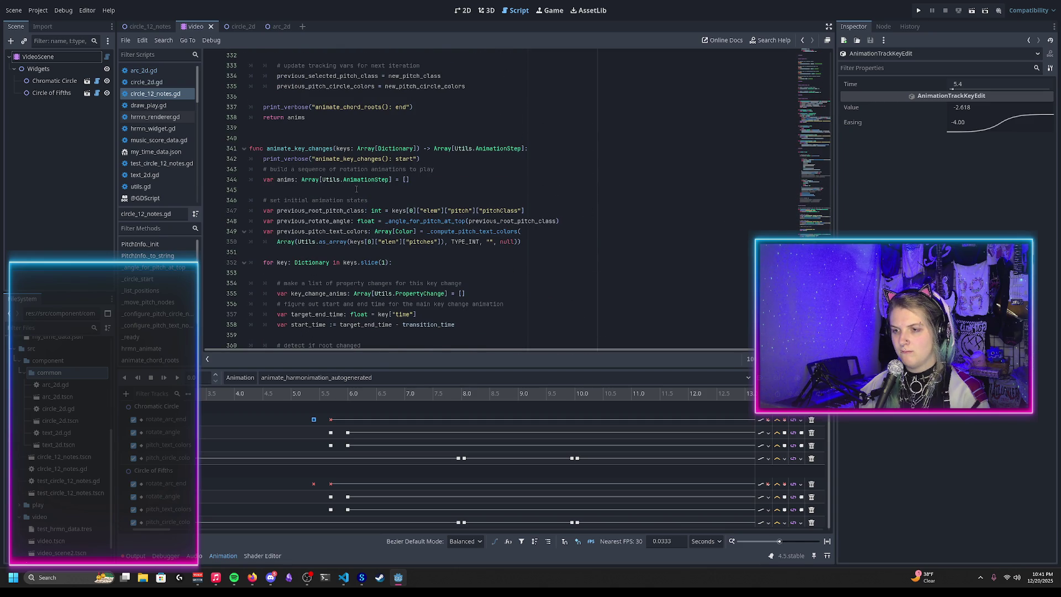
pyautogui.scroll(-6, 353, 188)
pyautogui.scroll(-3, 365, 179)
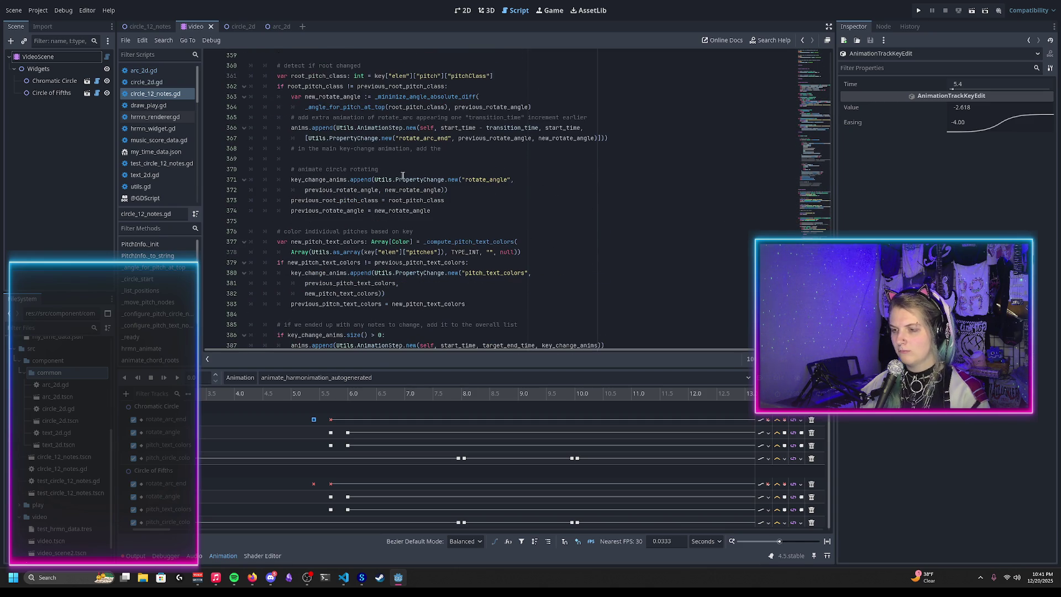
pyautogui.scroll(1, 475, 269)
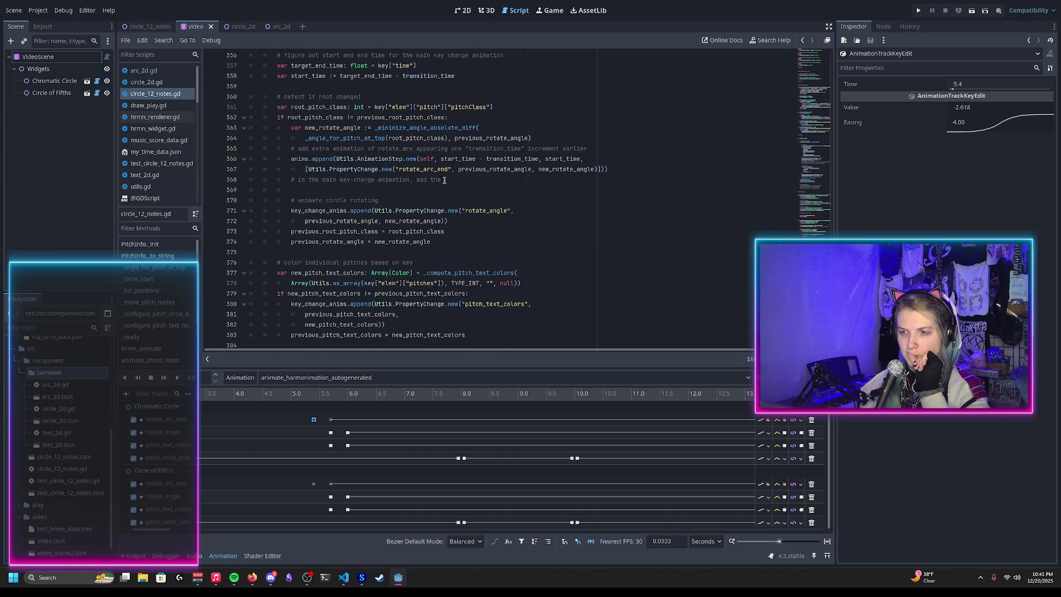
pyautogui.doubleClick(423, 170)
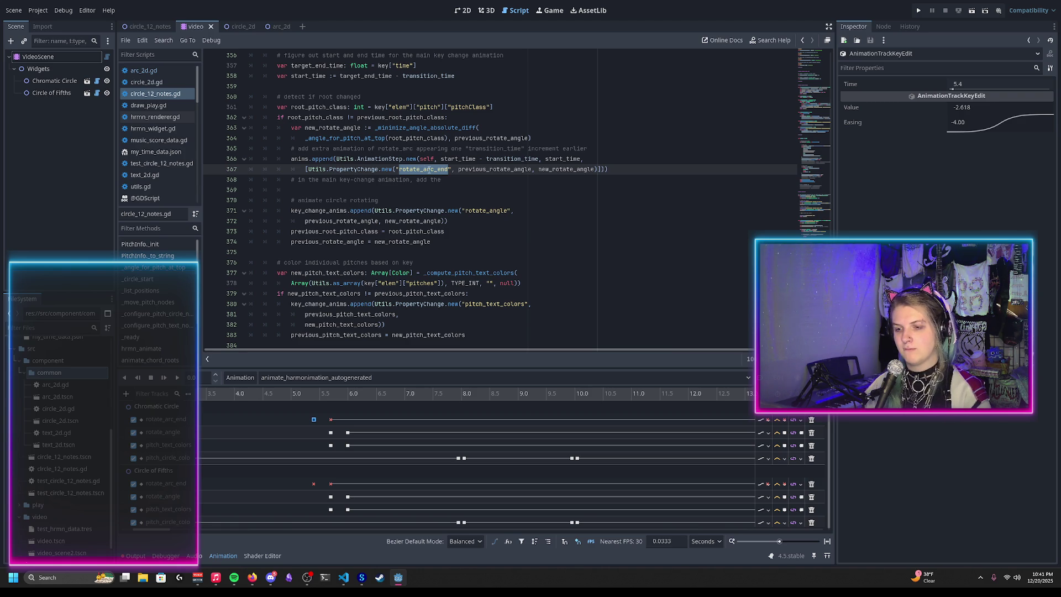
pyautogui.moveTo(331, 433)
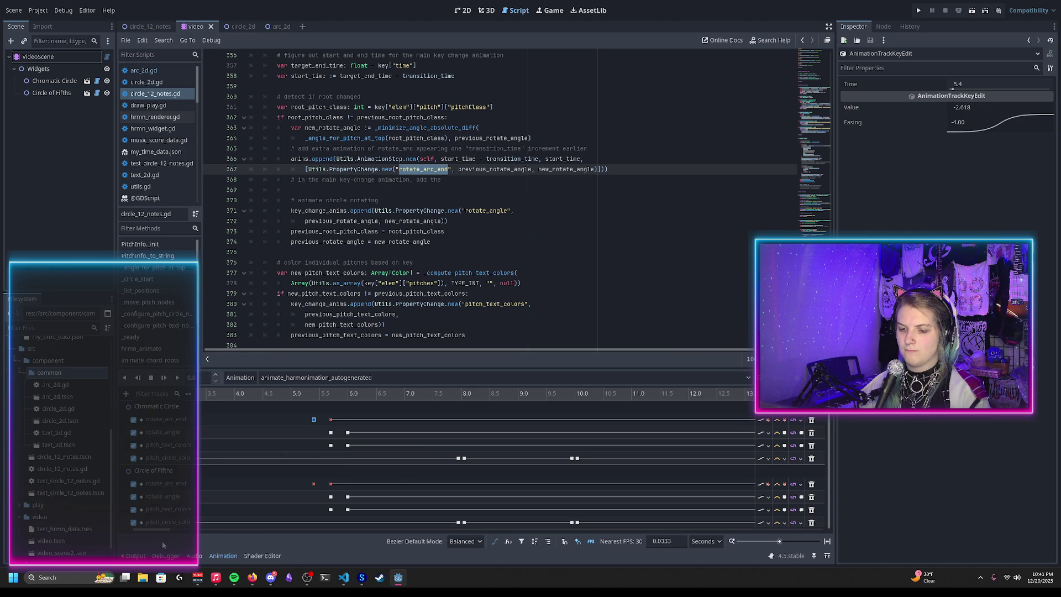
# In the 2D view, scrub the animation from about 5.7 to 5.85 s to watch both circles rotate.
pyautogui.click(463, 10)
pyautogui.moveTo(267, 396)
pyautogui.mouseDown()
pyautogui.moveTo(349, 396)
pyautogui.moveTo(329, 399)
pyautogui.mouseUp()
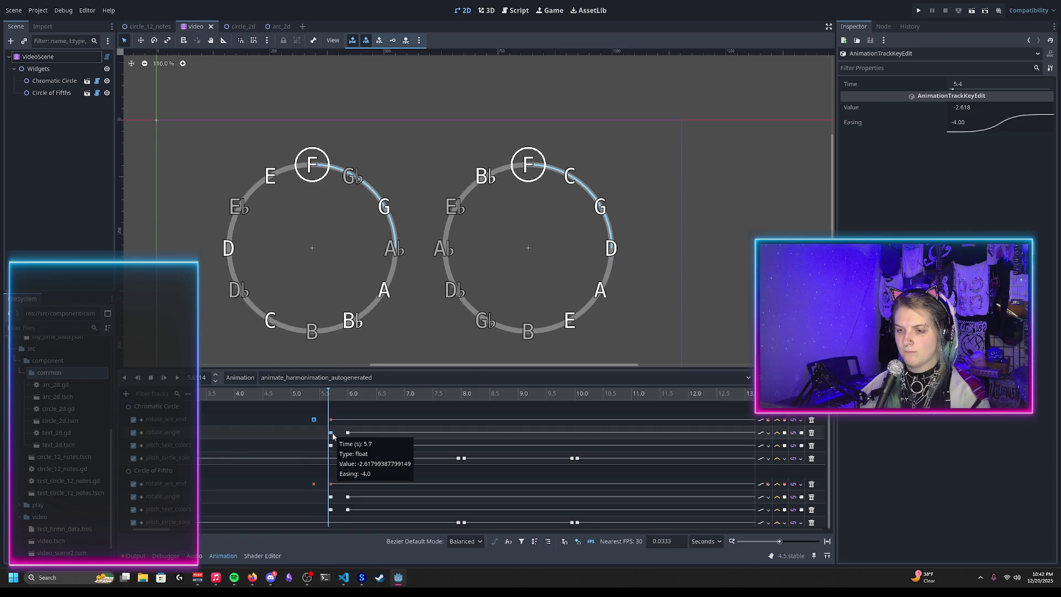
pyautogui.moveTo(330, 396)
pyautogui.mouseDown()
pyautogui.moveTo(351, 398)
pyautogui.moveTo(326, 397)
pyautogui.mouseUp()
pyautogui.moveTo(333, 433)
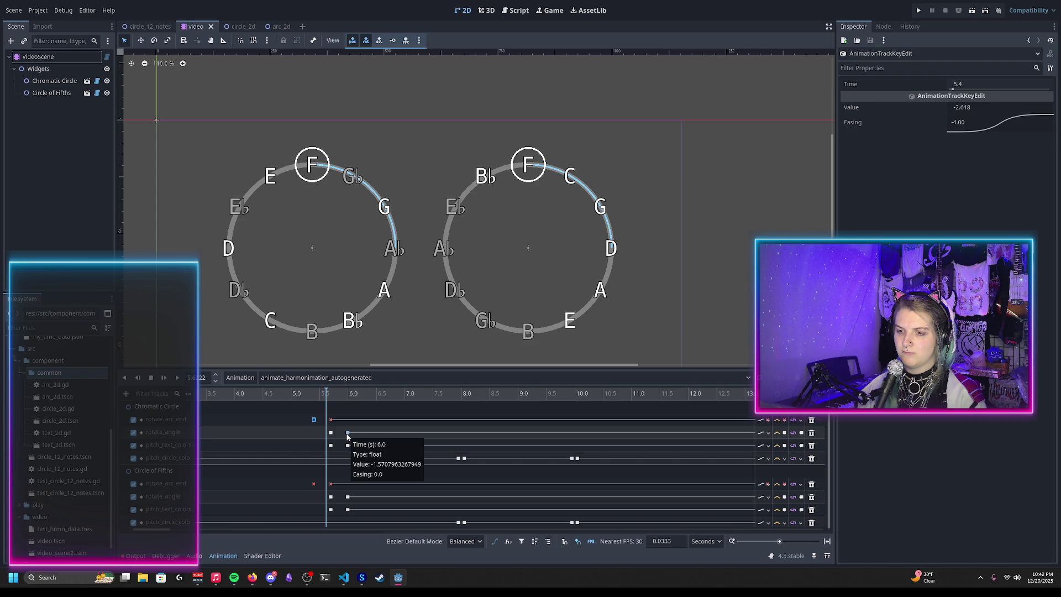
pyautogui.click(517, 10)
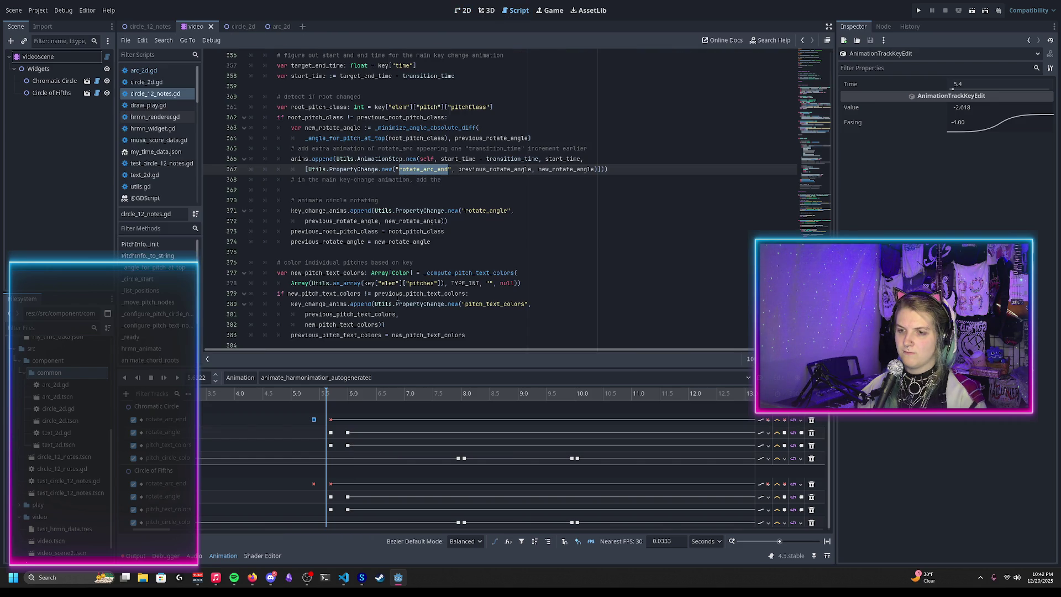
pyautogui.scroll(2, 399, 282)
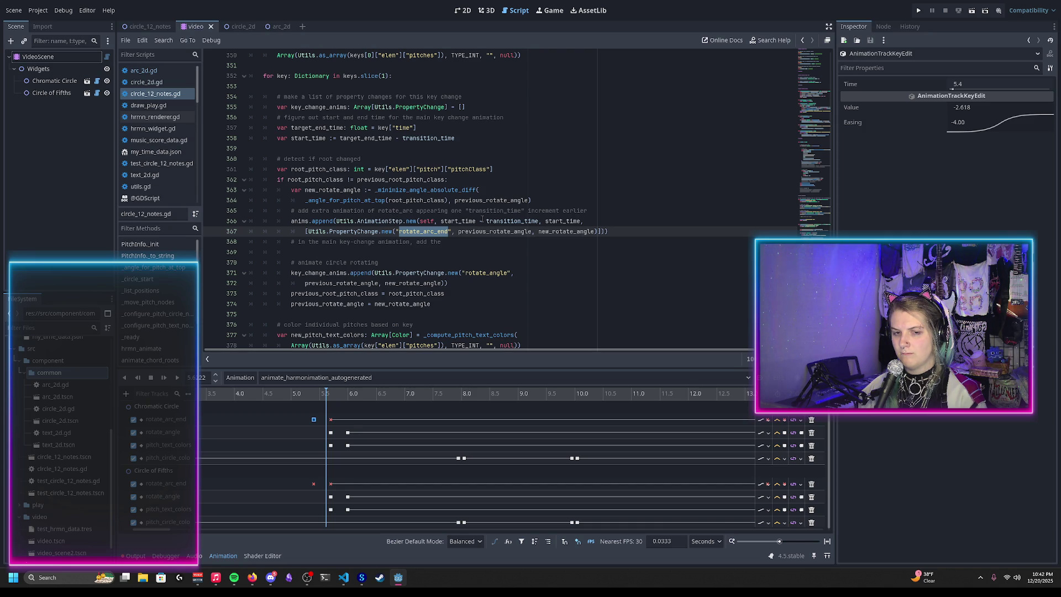
pyautogui.click(589, 220)
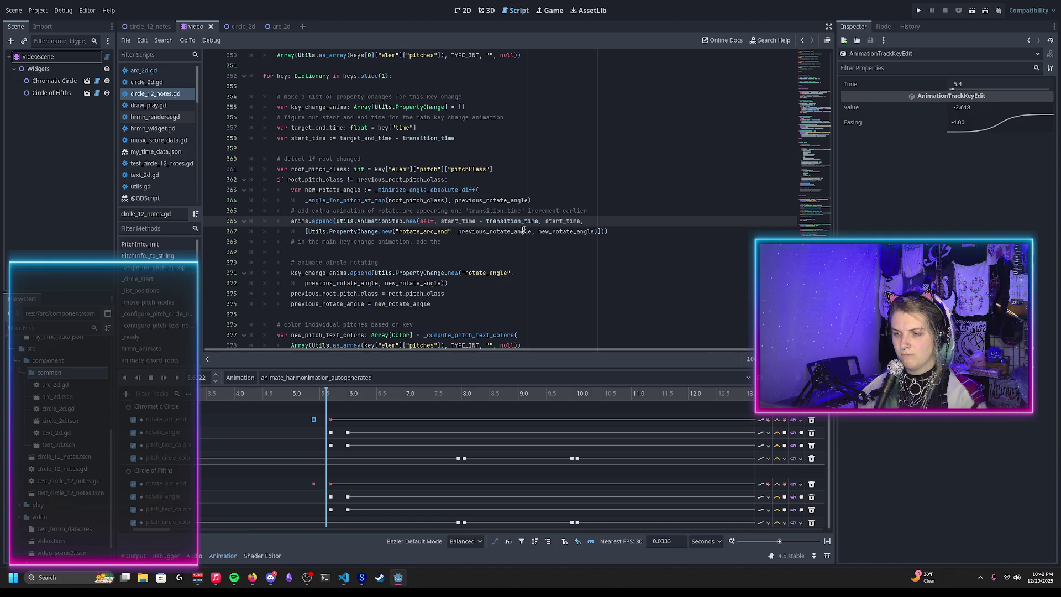
pyautogui.doubleClick(481, 232)
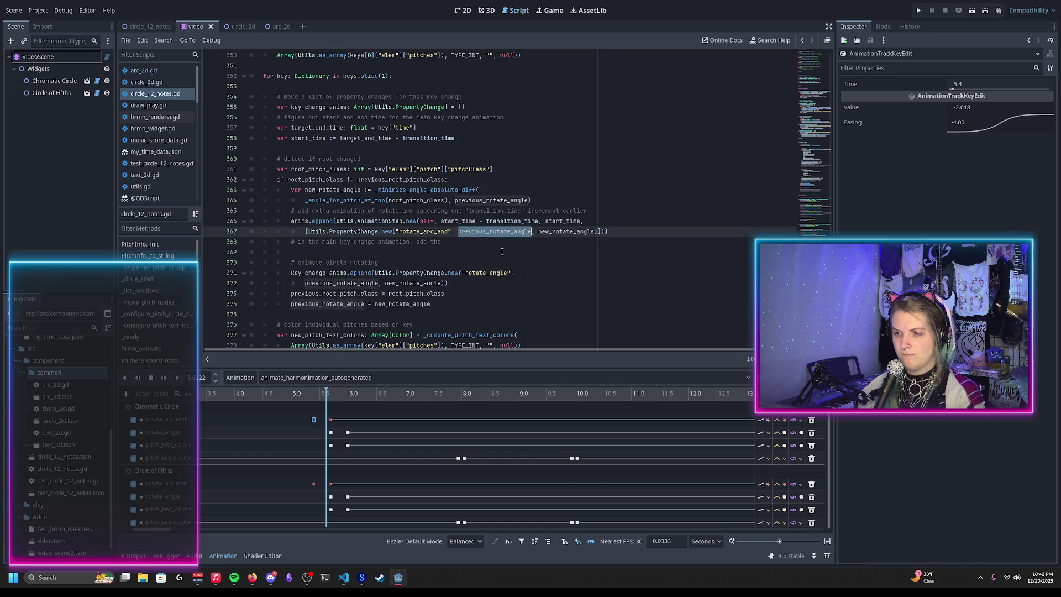
pyautogui.scroll(3, 492, 250)
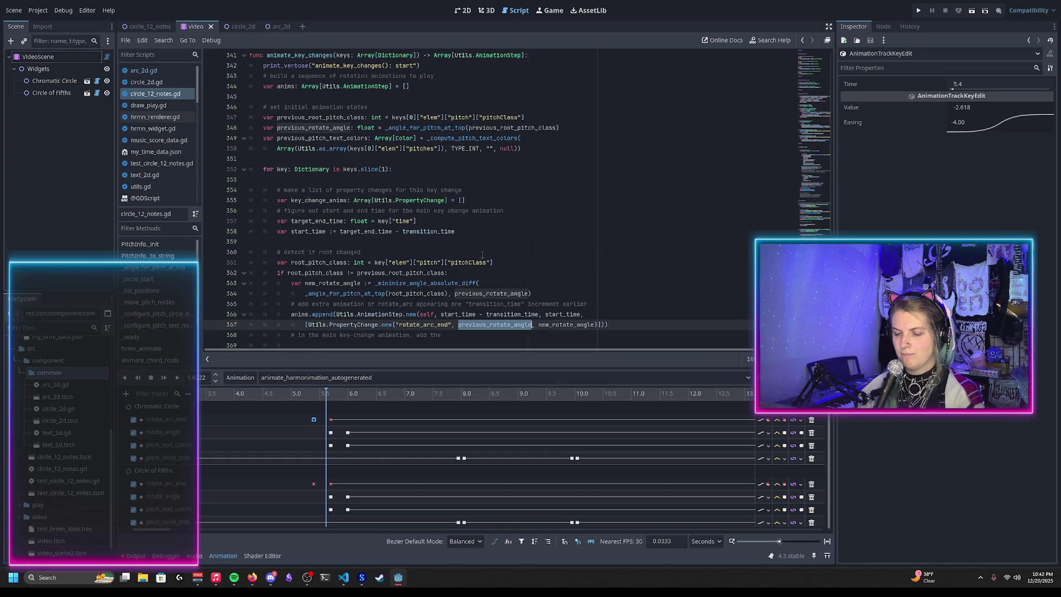
pyautogui.scroll(-2, 483, 255)
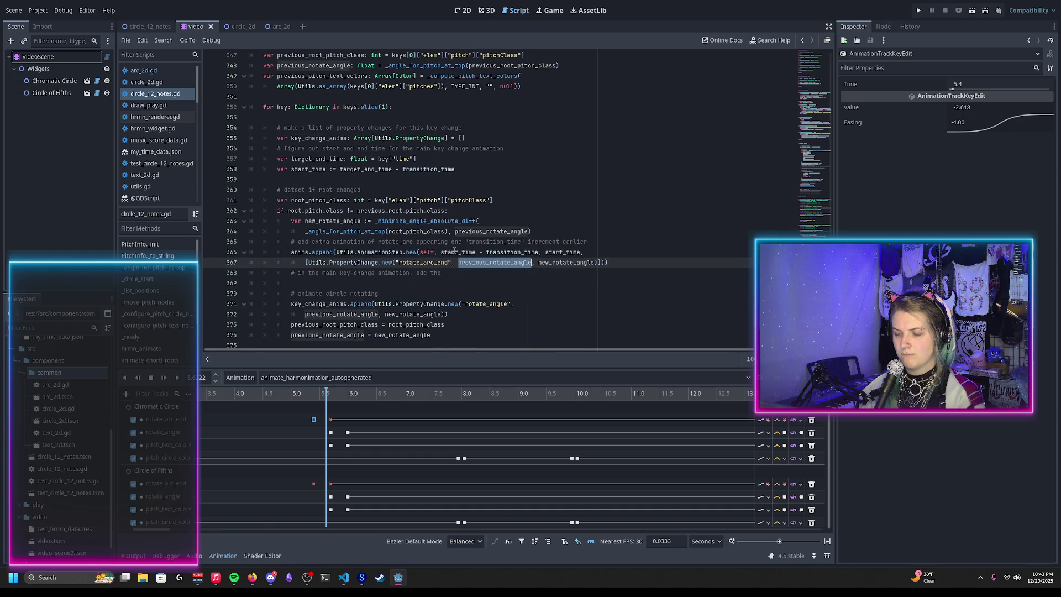
pyautogui.write('0')
# Make line 367's rotate_arc_end change use previous_rotate_angle - new_rotate_angle, and save.
pyautogui.doubleClick(497, 262)
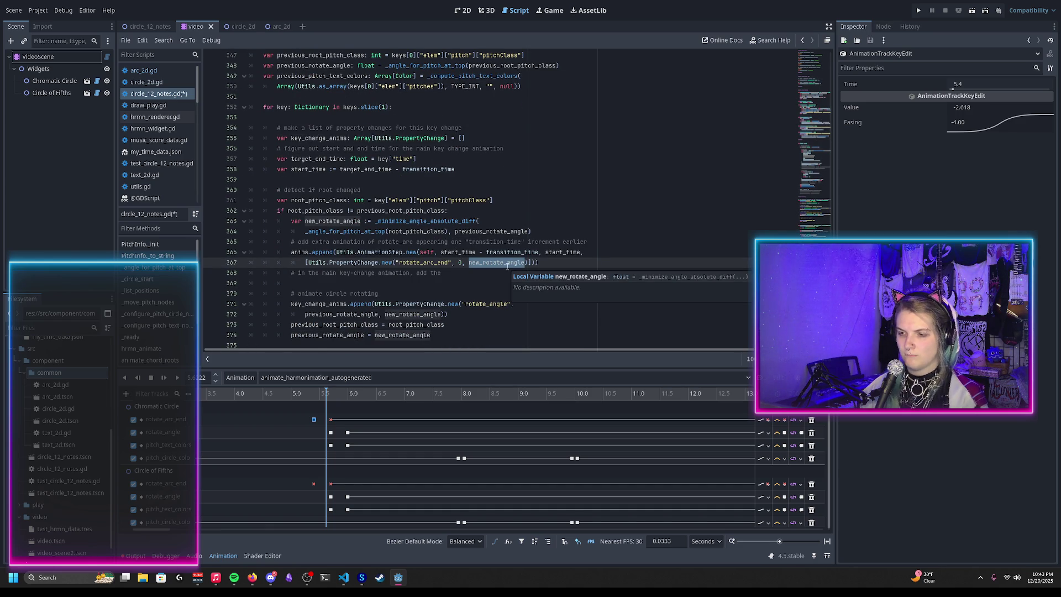
pyautogui.click(507, 265)
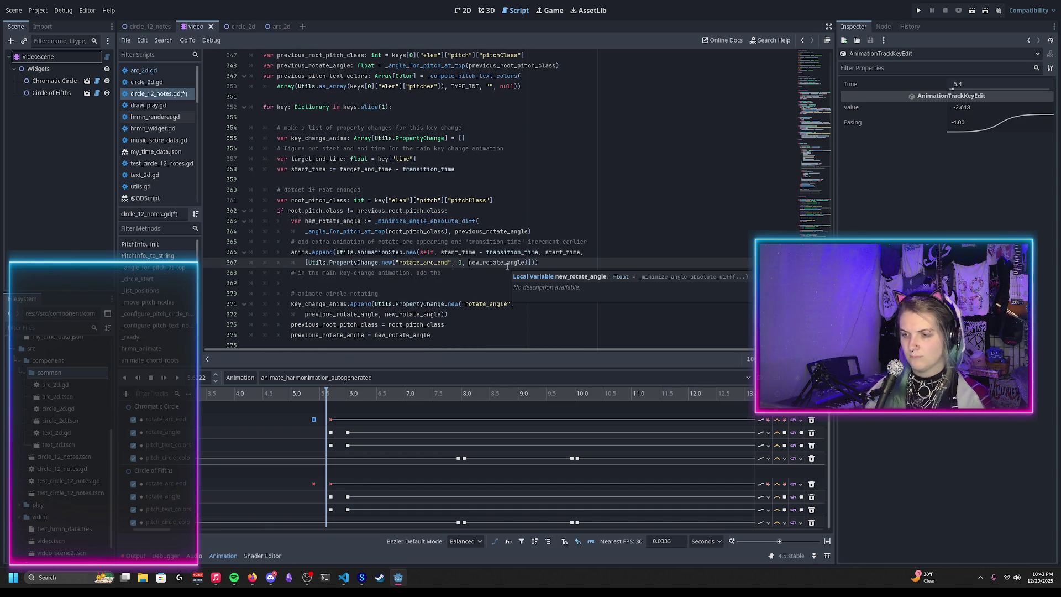
pyautogui.write('prev')
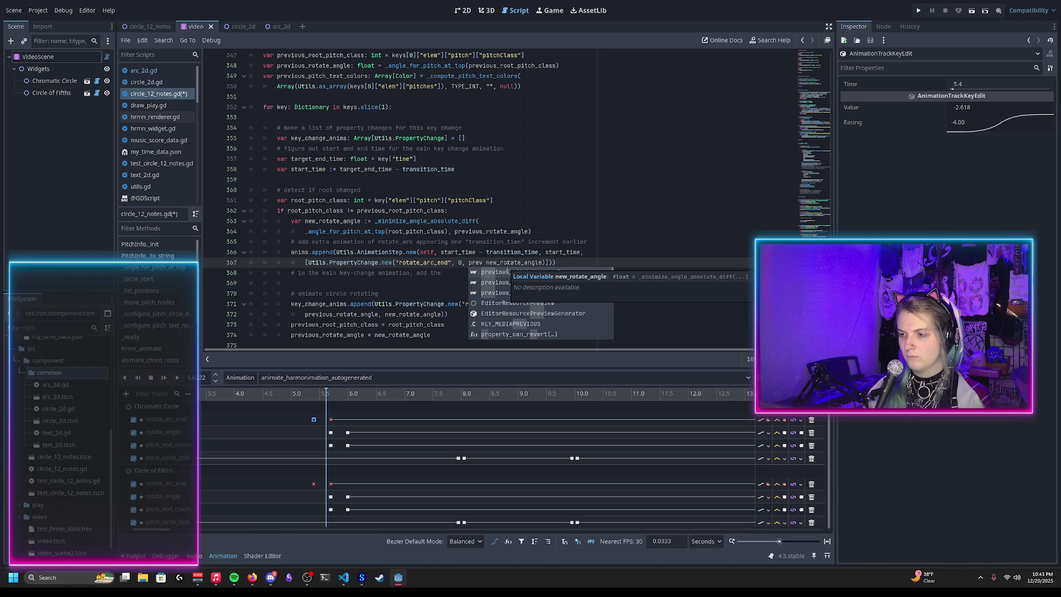
pyautogui.press('Return')
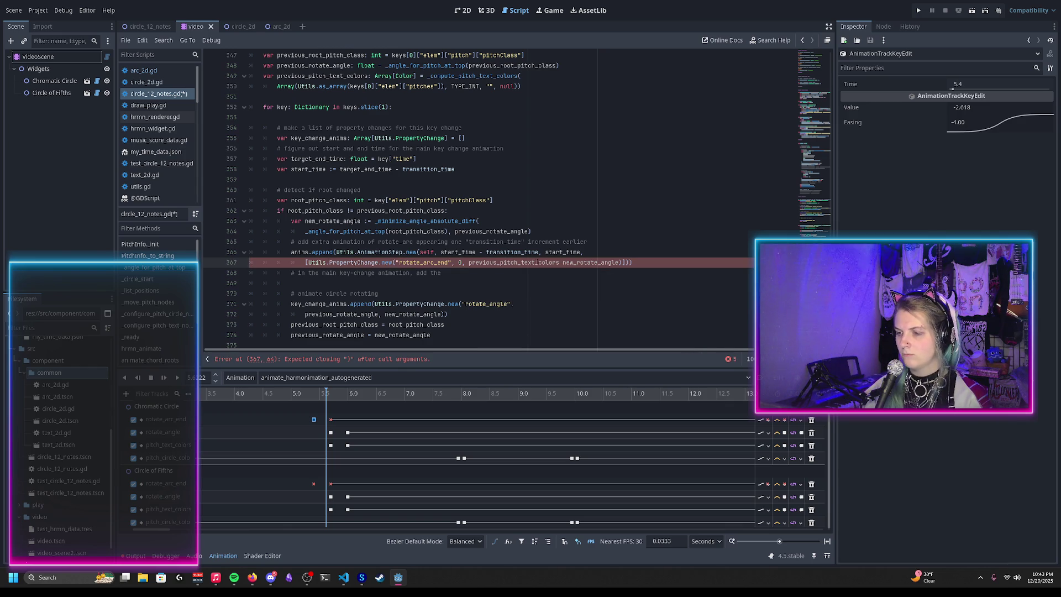
pyautogui.press('BackSpace')
pyautogui.press('BackSpace')
pyautogui.press('BackSpace')
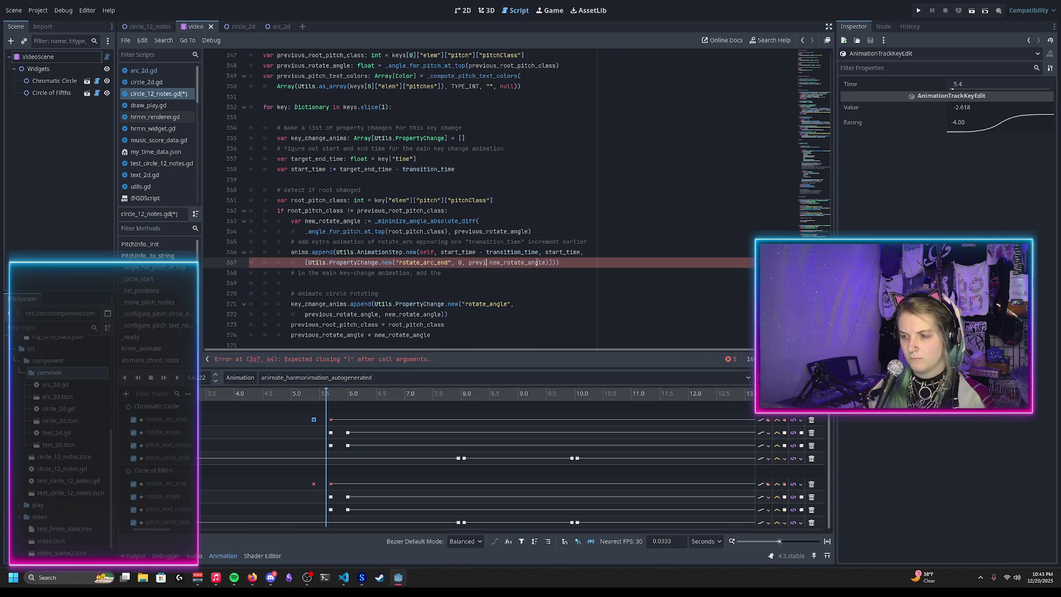
pyautogui.write('ous_rot')
pyautogui.press('Return')
pyautogui.write('-')
pyautogui.hotkey('ctrl', 's')
# Extend the line 368 comment to plan a follow-up step retracting the arc end alongside the rotation.
pyautogui.click(391, 273)
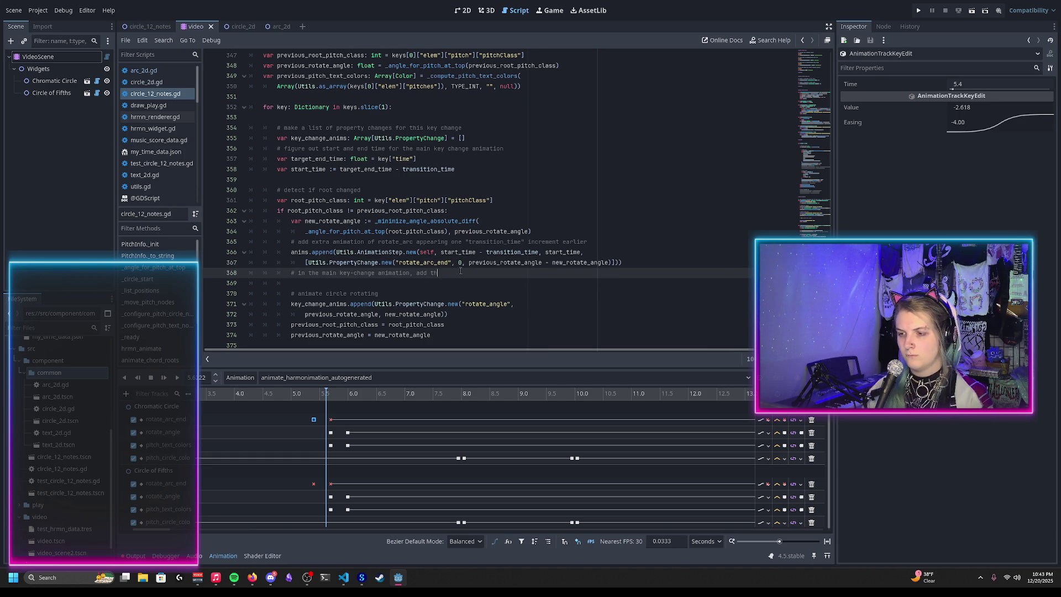
pyautogui.write('e follow-up step to')
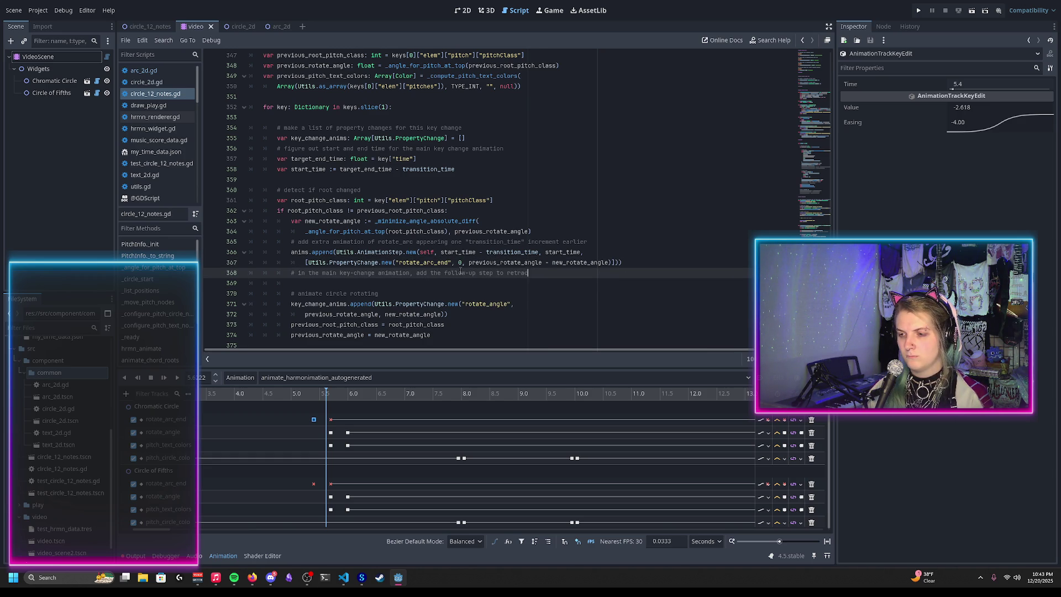
pyautogui.write(' retract the')
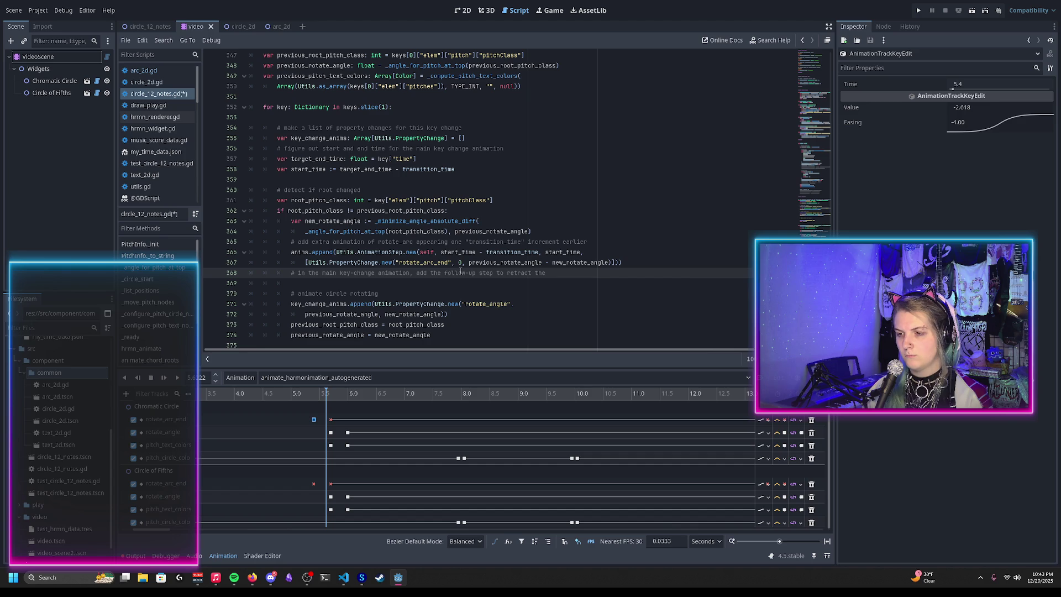
pyautogui.write(' arc end w')
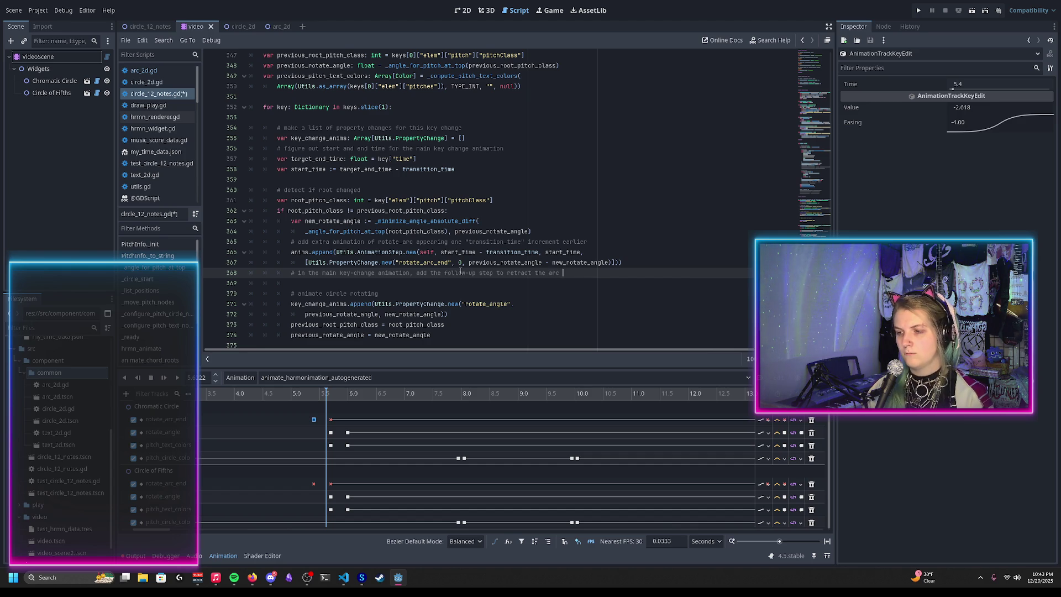
pyautogui.press('BackSpace')
pyautogui.write('alongside the ro')
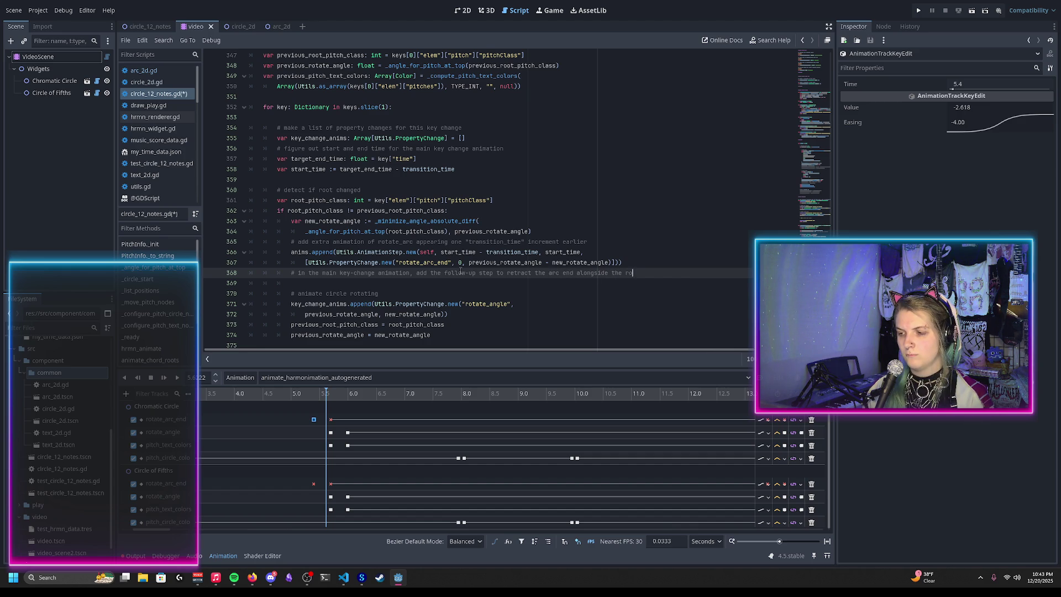
pyautogui.press('BackSpace')
pyautogui.press('BackSpace')
pyautogui.press('BackSpace')
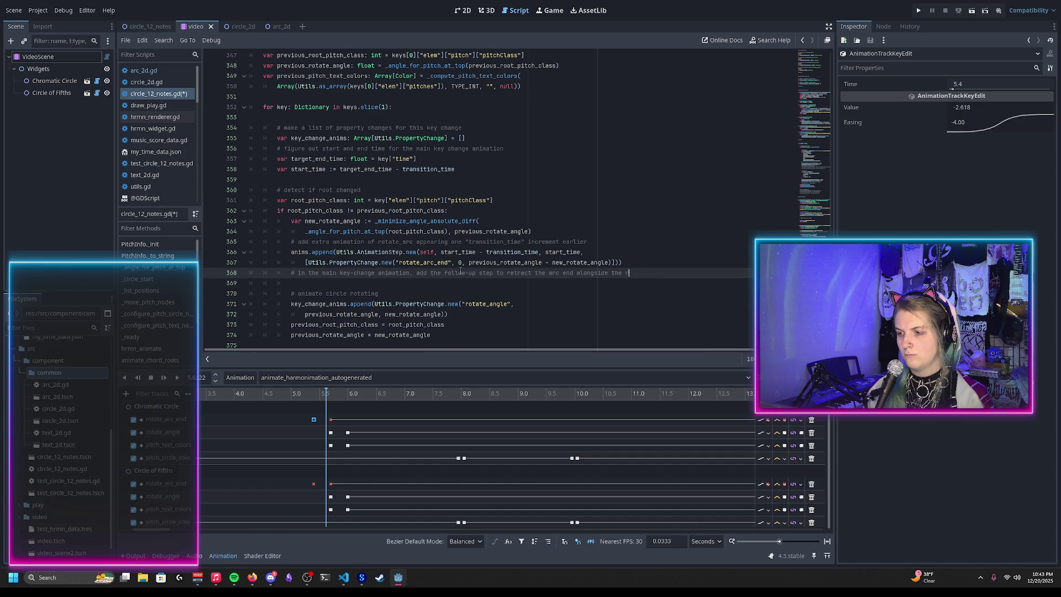
pyautogui.write('otation')
pyautogui.press('Return')
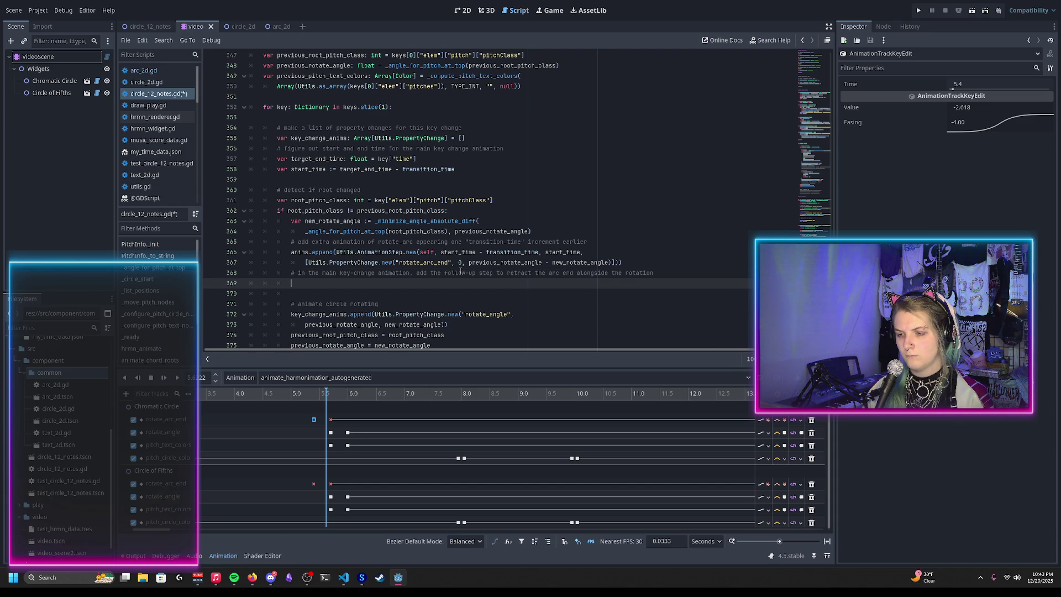
# Add line 369 appending a PropertyChange of rotate_arc_end from the angle difference to 0, and save.
pyautogui.write('key_change_anims.a')
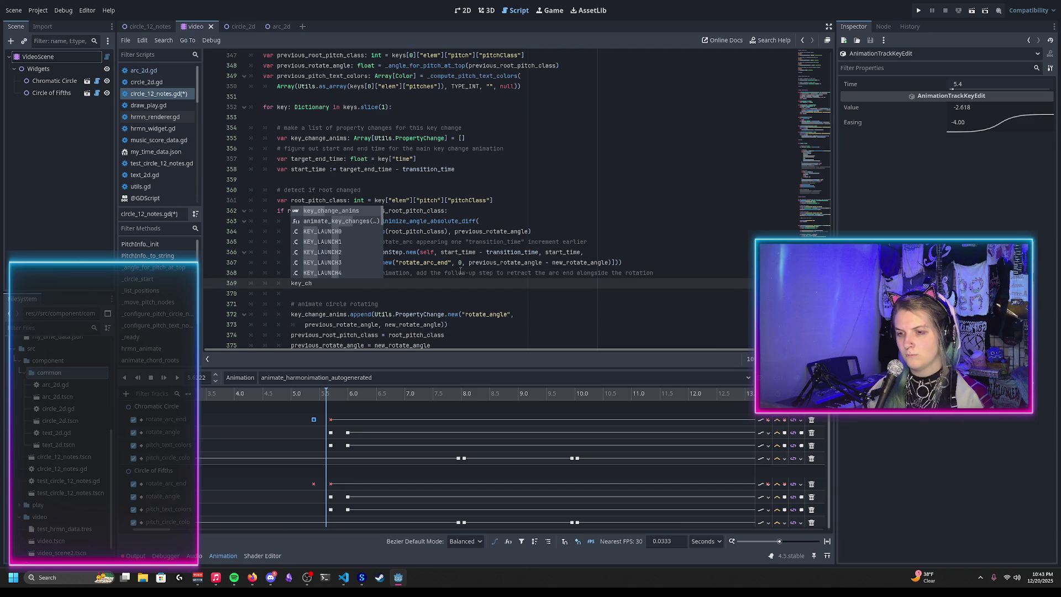
pyautogui.write('ppend')
pyautogui.press('Return')
pyautogui.write('Utils.proper')
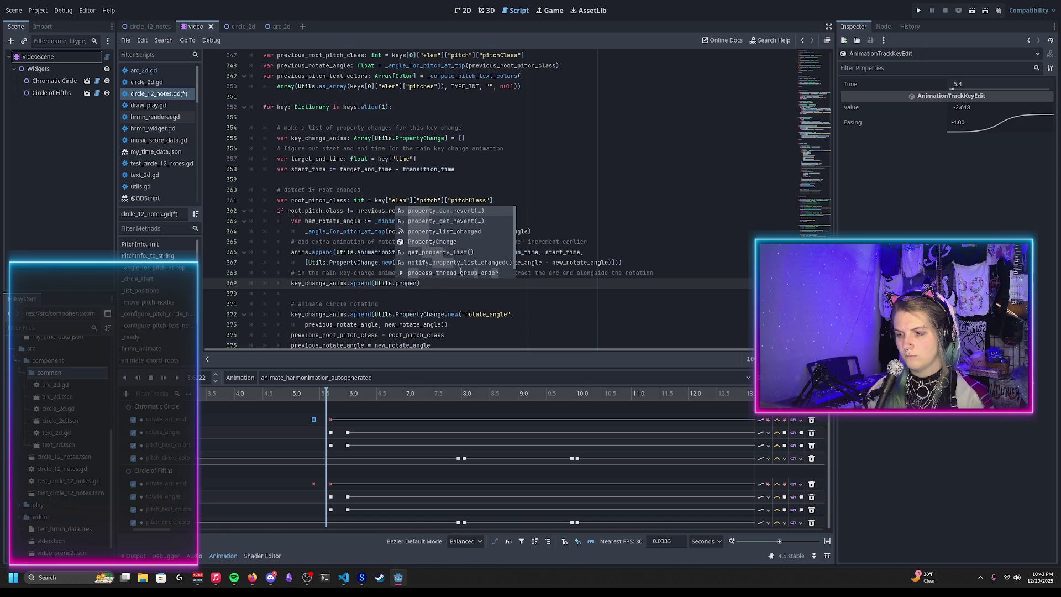
pyautogui.press('Down')
pyautogui.press('Down')
pyautogui.press('Down')
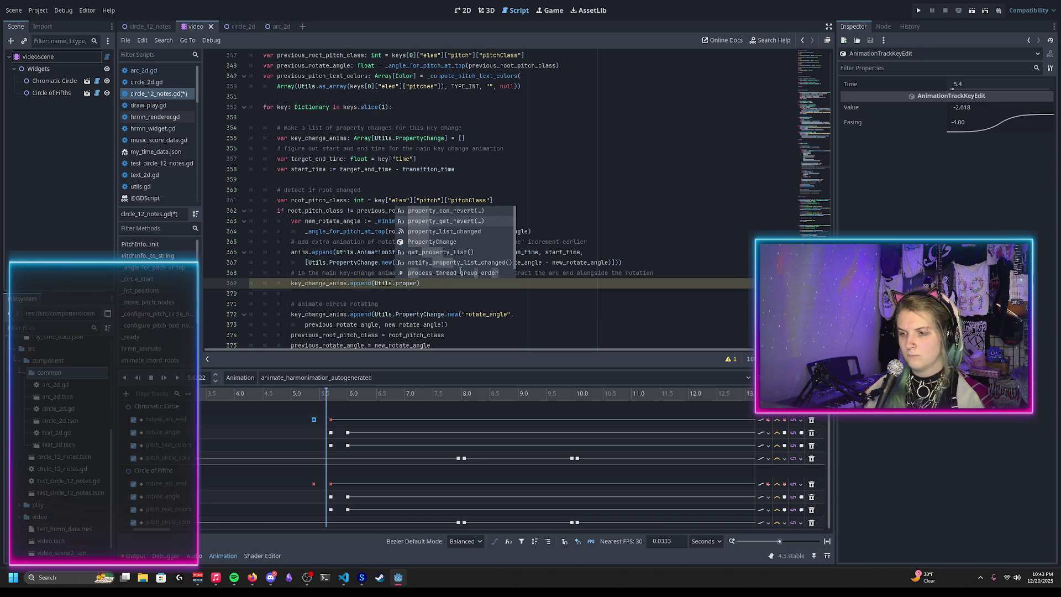
pyautogui.press('Return')
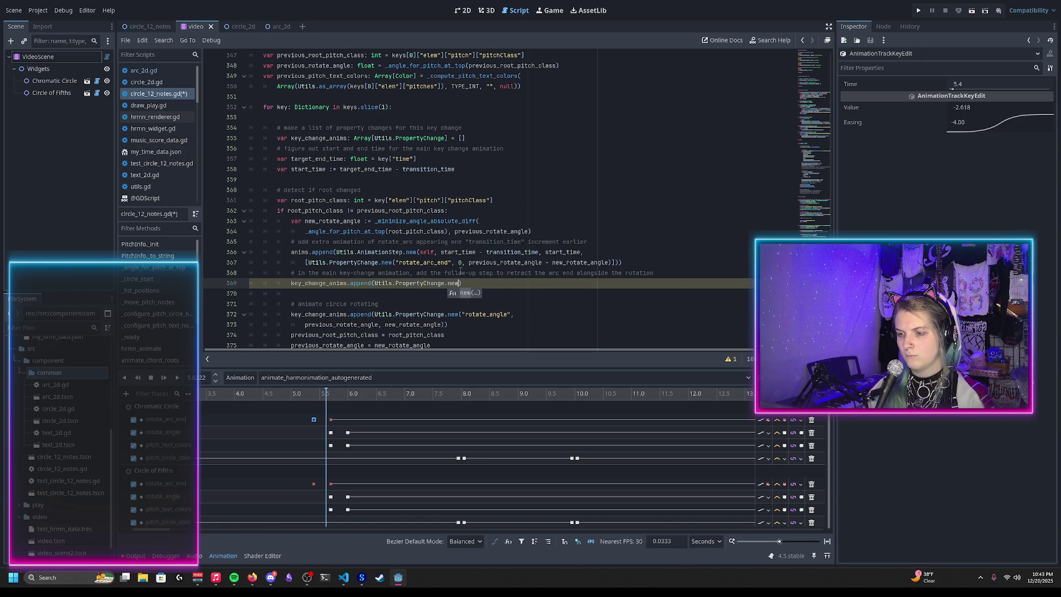
pyautogui.press('Return')
pyautogui.write('"rotate')
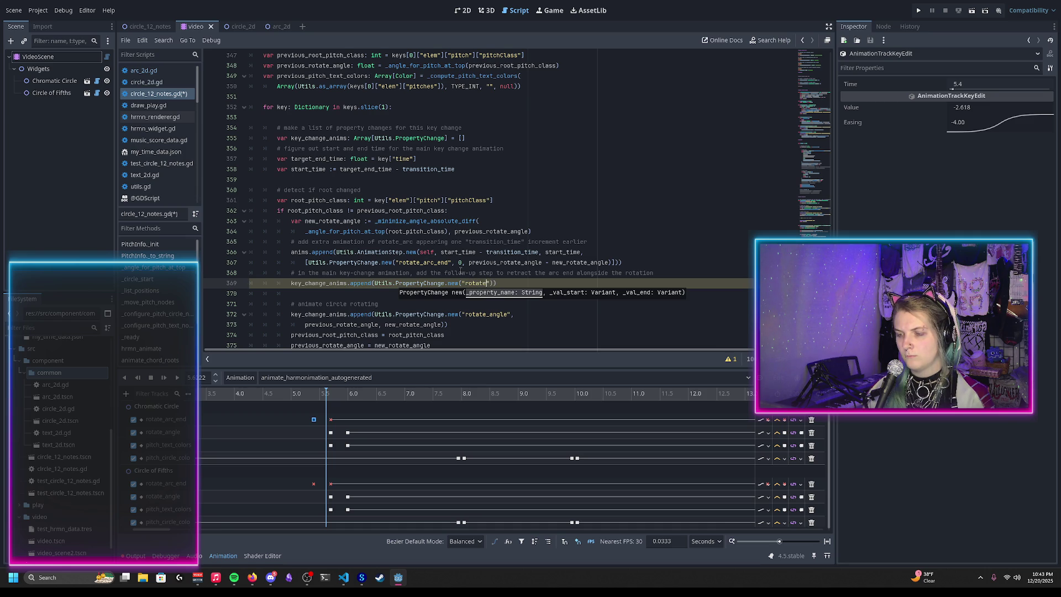
pyautogui.write('_end')
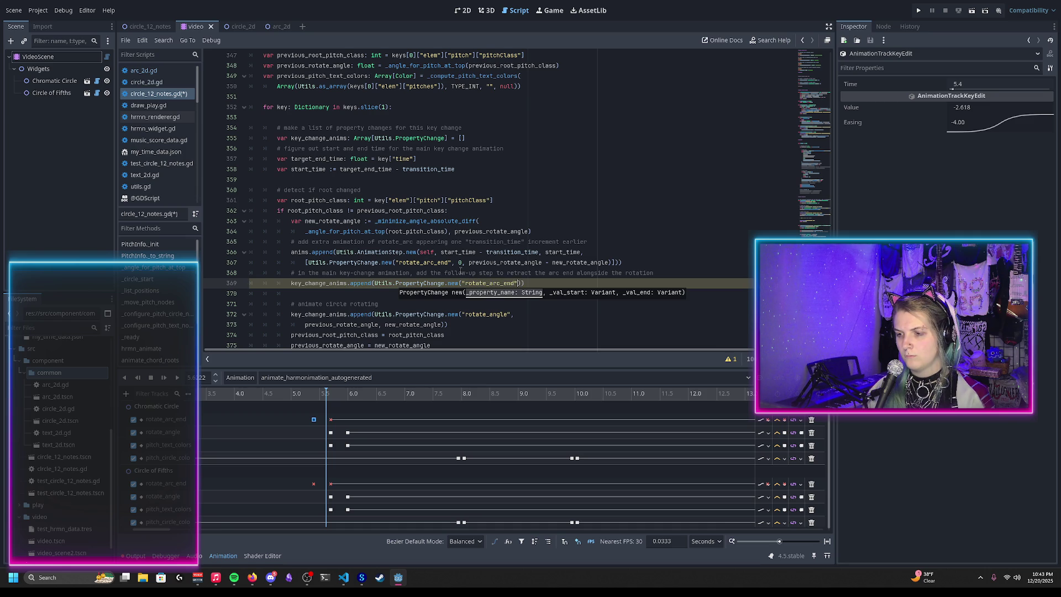
pyautogui.write(',')
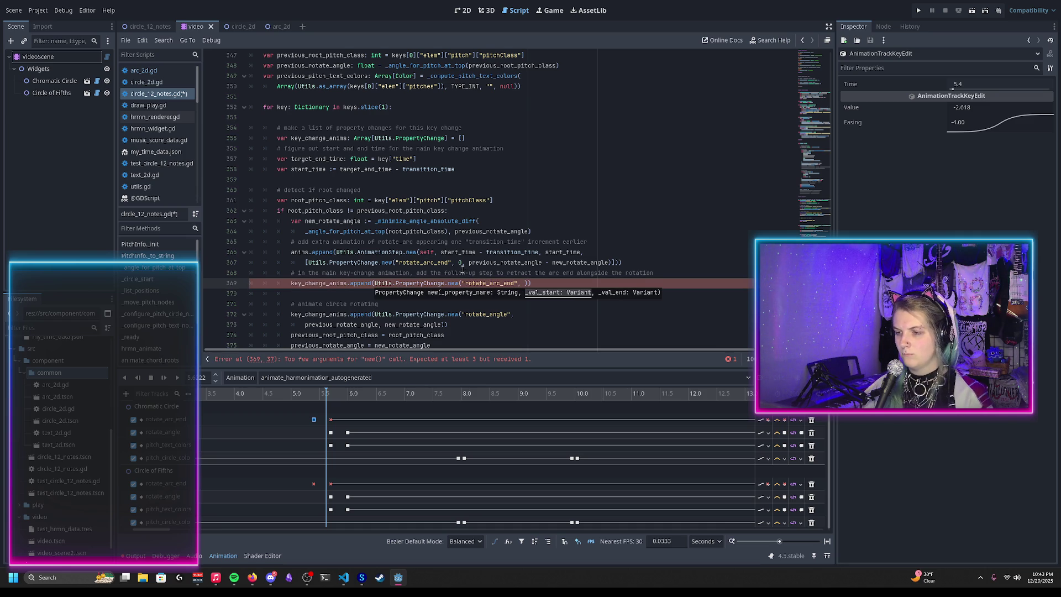
pyautogui.moveTo(469, 264); pyautogui.dragTo(610, 263)
pyautogui.hotkey('ctrl', 'c')
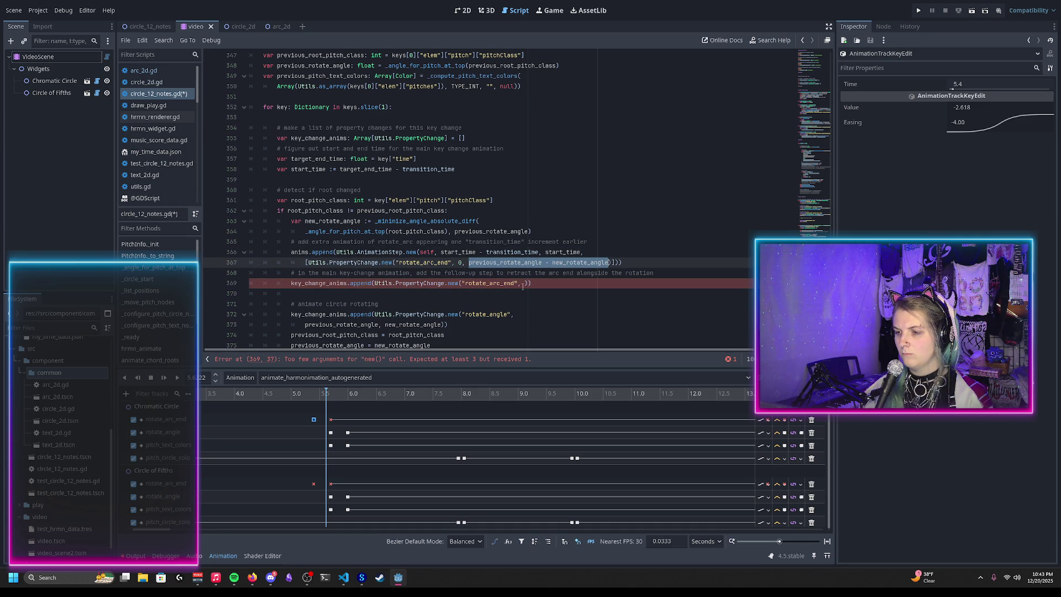
pyautogui.click(523, 283)
pyautogui.hotkey('ctrl', 'v')
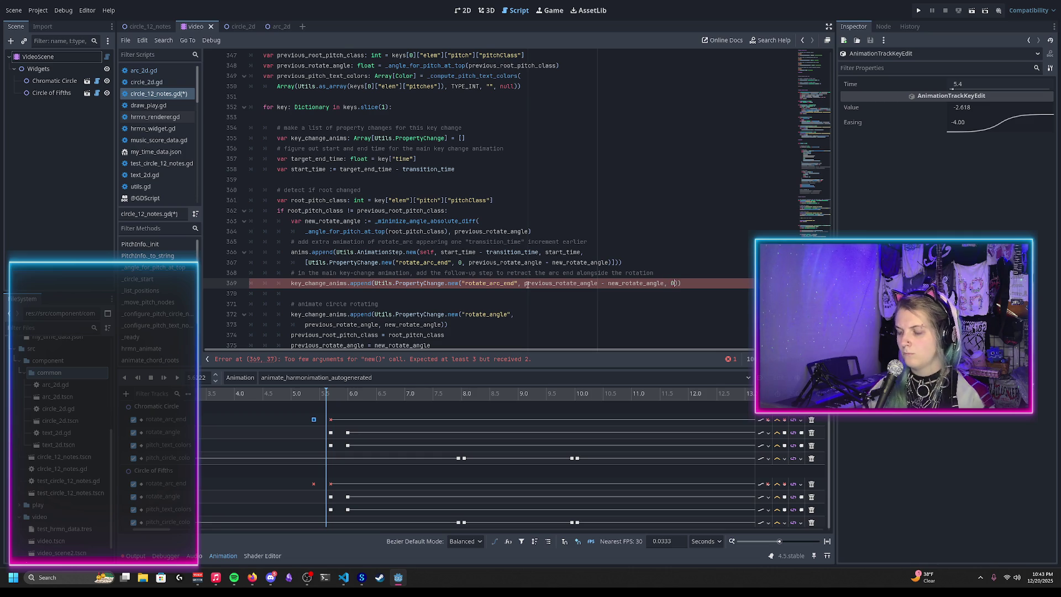
pyautogui.write(')')
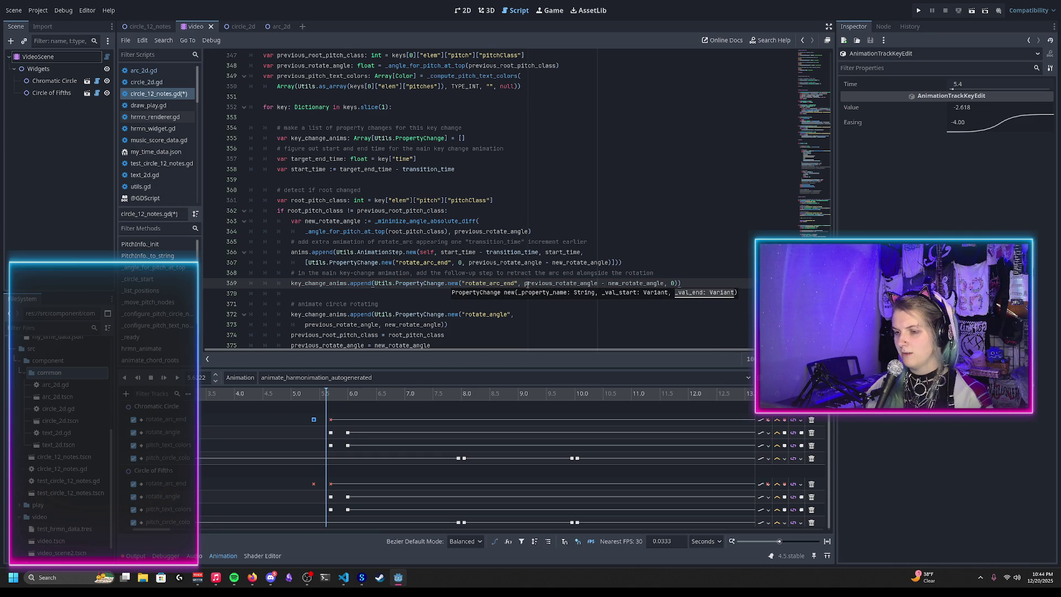
pyautogui.hotkey('ctrl', 's')
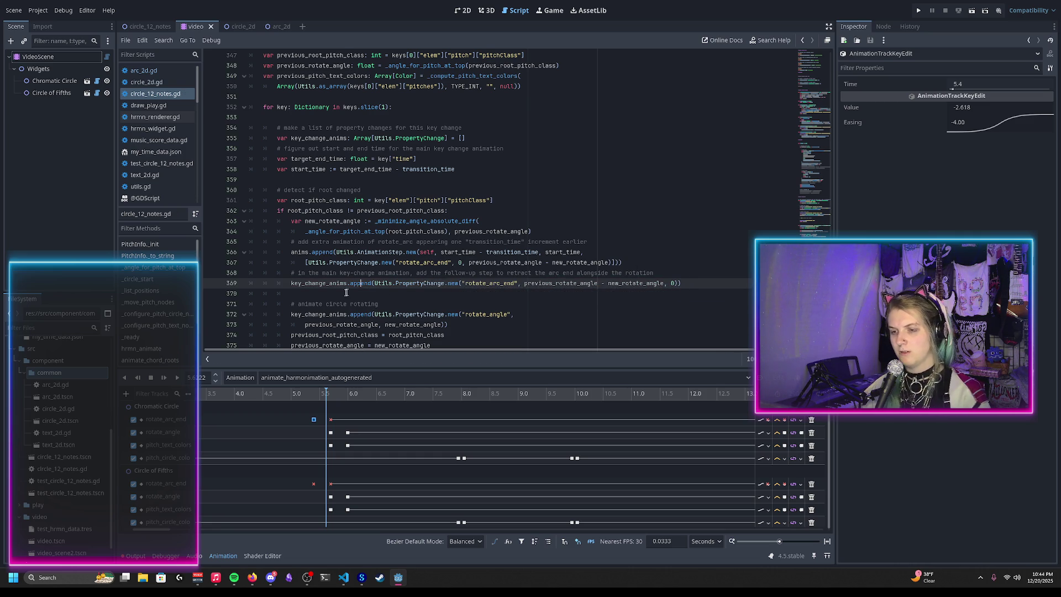
# Search the script for the other rotate_arc_end occurrence.
pyautogui.doubleClick(489, 284)
pyautogui.hotkey('ctrl', 'f')
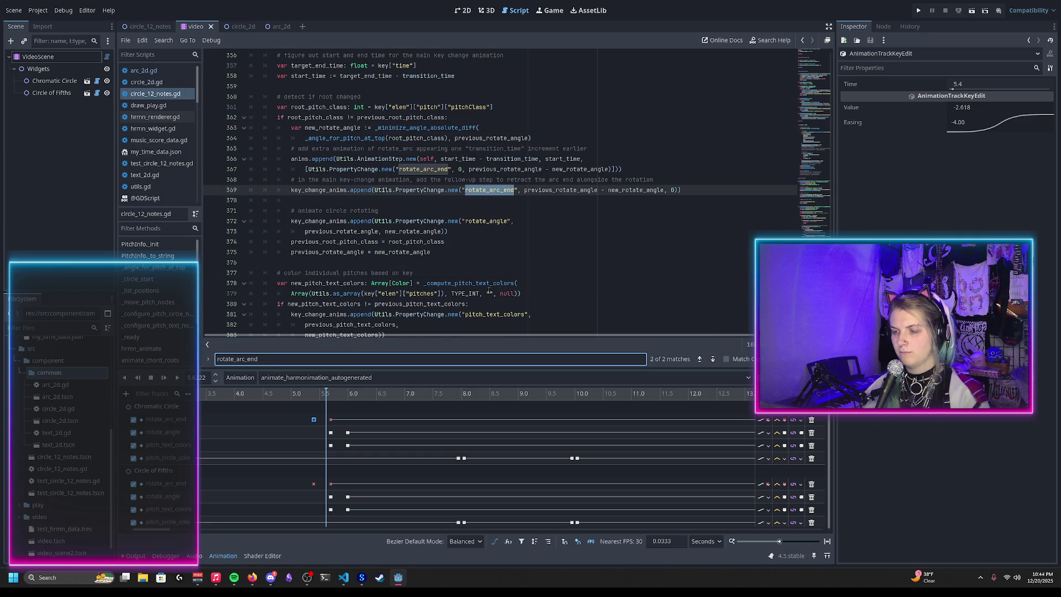
pyautogui.press('Return')
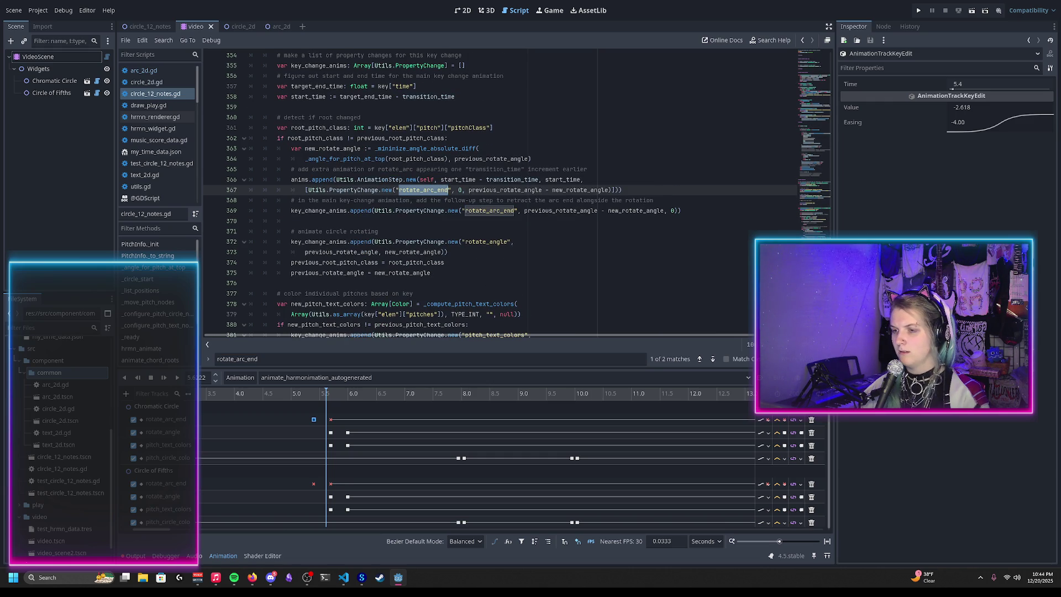
pyautogui.scroll(20, 454, 195)
pyautogui.scroll(-2, 455, 195)
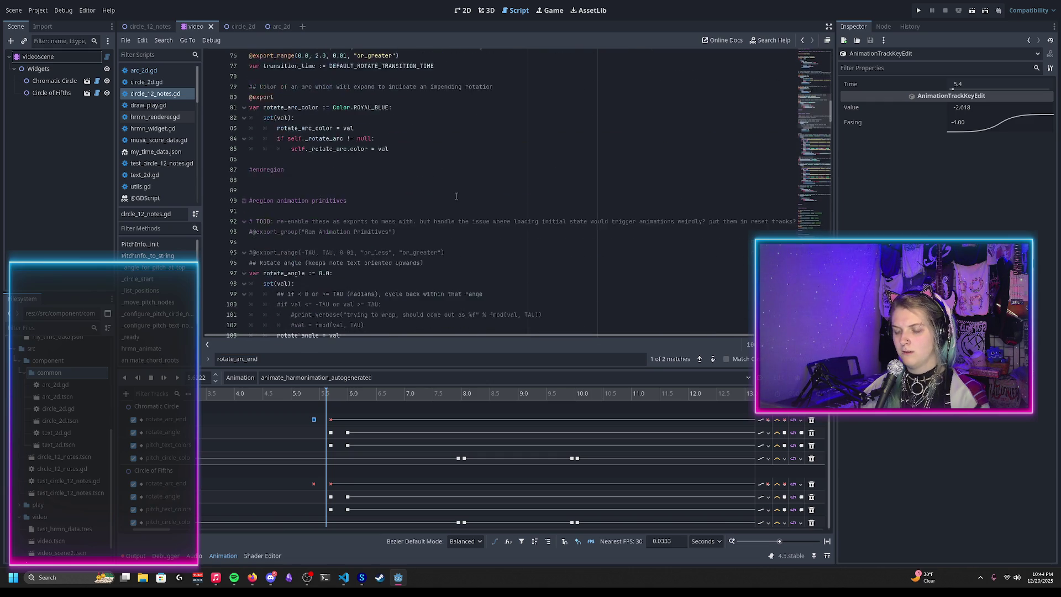
# Replace all rotate_arc_from with rotate_arc_start_angle.
pyautogui.scroll(-10, 364, 188)
pyautogui.scroll(-10, 342, 189)
pyautogui.scroll(-2, 339, 188)
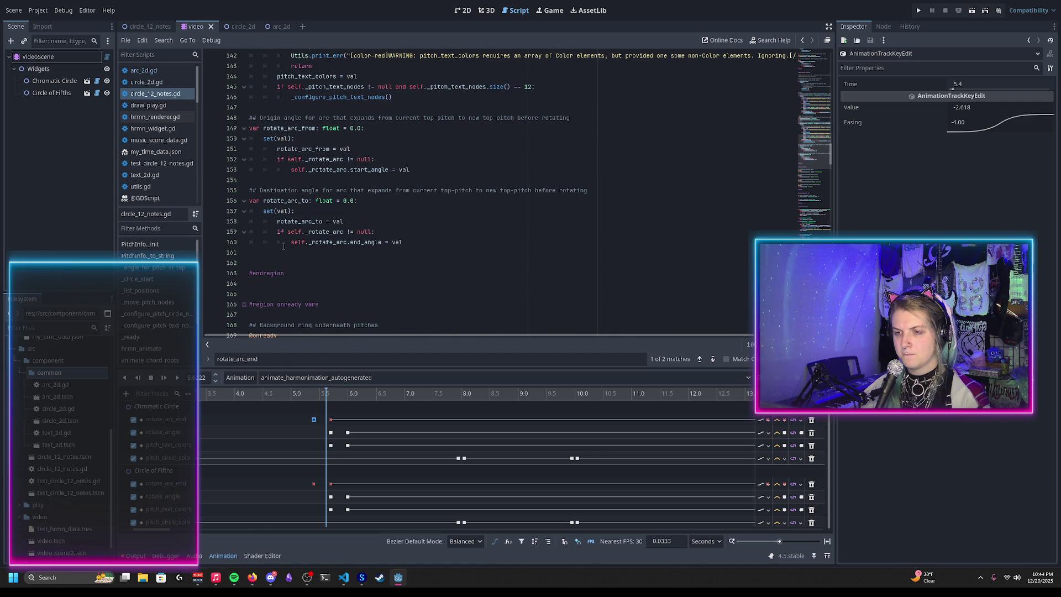
pyautogui.doubleClick(288, 128)
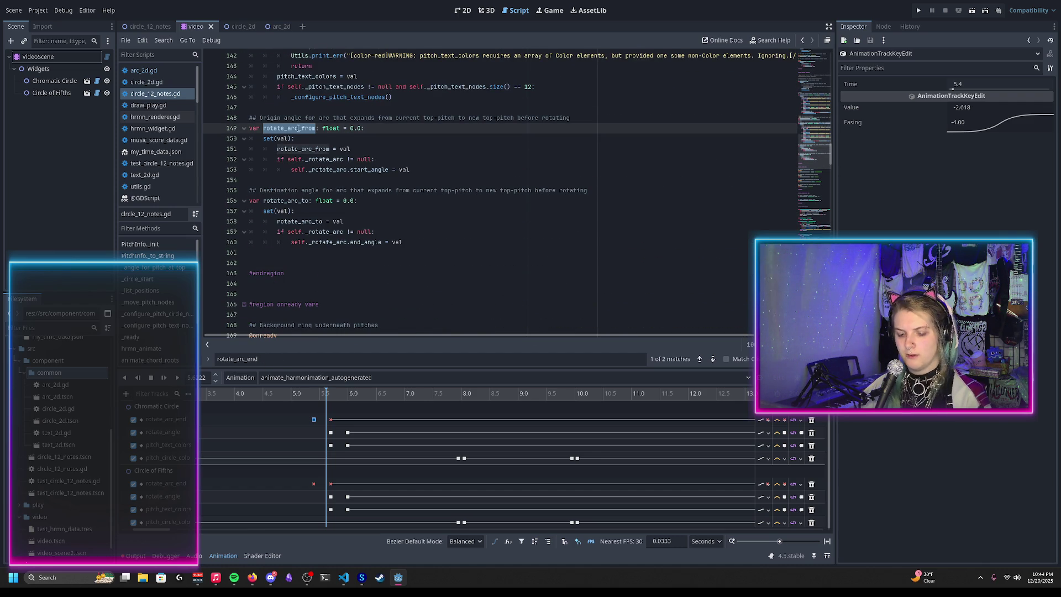
pyautogui.hotkey('ctrl', 'r')
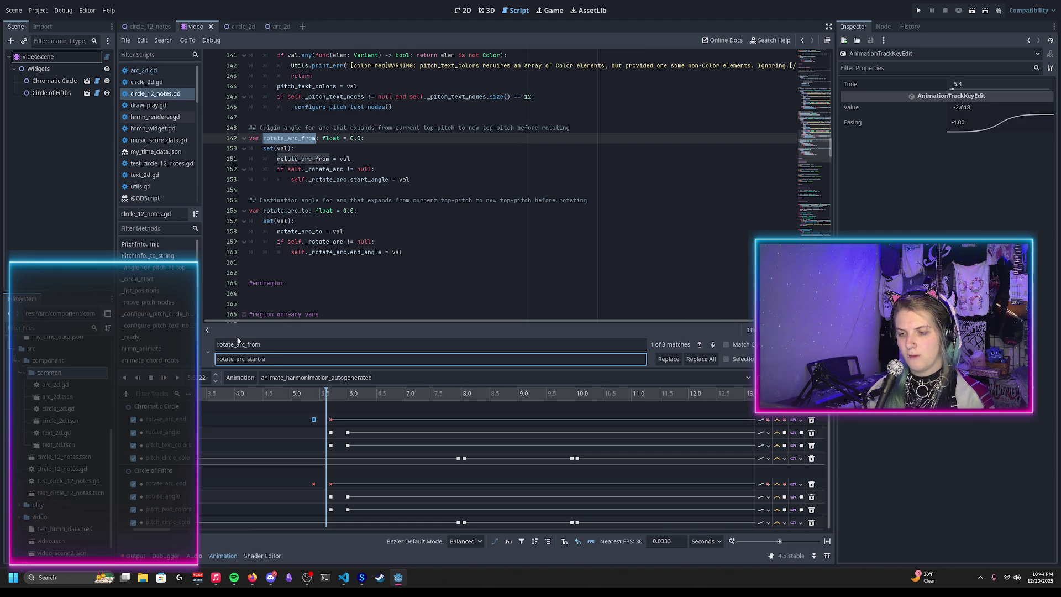
pyautogui.click(701, 359)
# Replace all rotate_arc_to with rotate_arc_end_angle.
pyautogui.doubleClick(298, 210)
pyautogui.hotkey('ctrl', 'r')
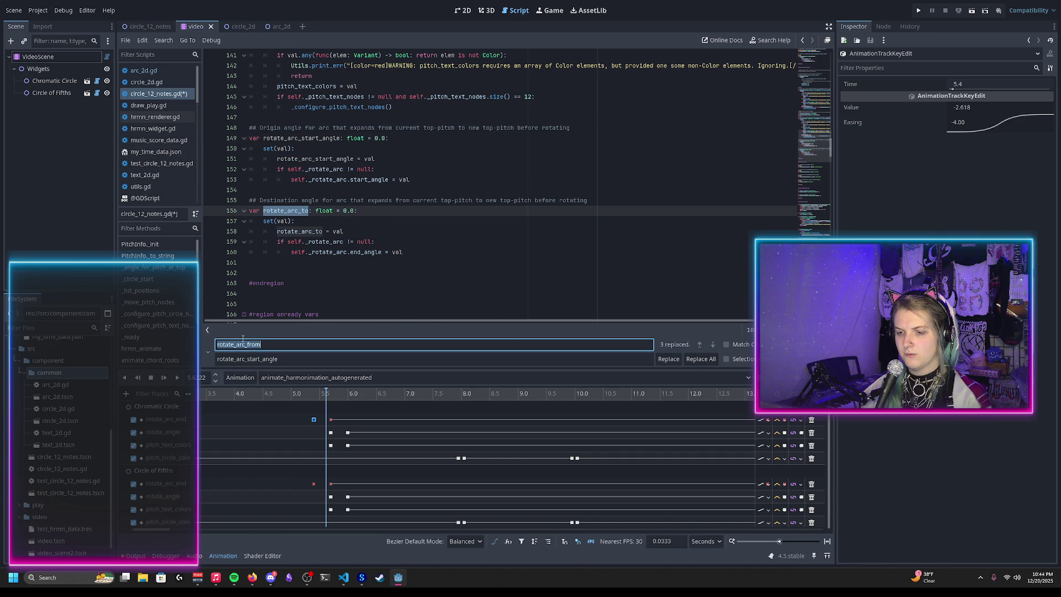
pyautogui.click(250, 355)
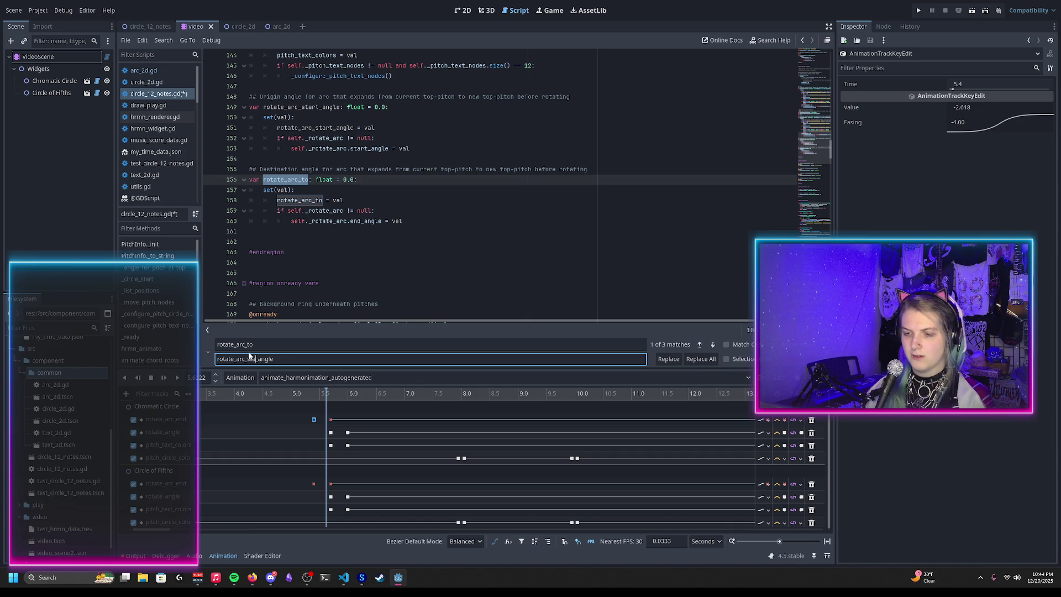
pyautogui.press('Tab')
pyautogui.press('Tab')
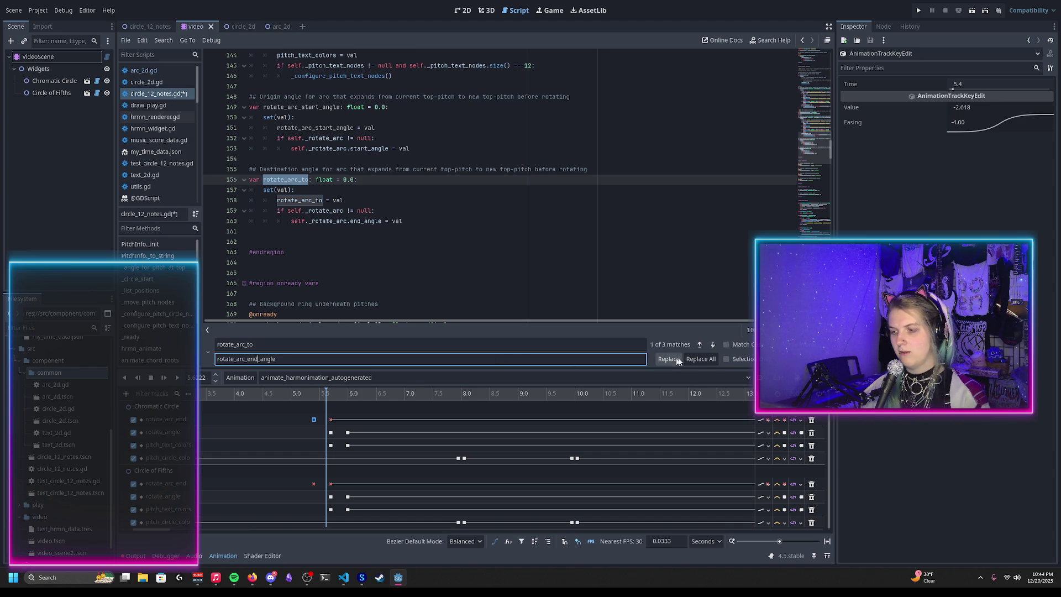
pyautogui.press('Return')
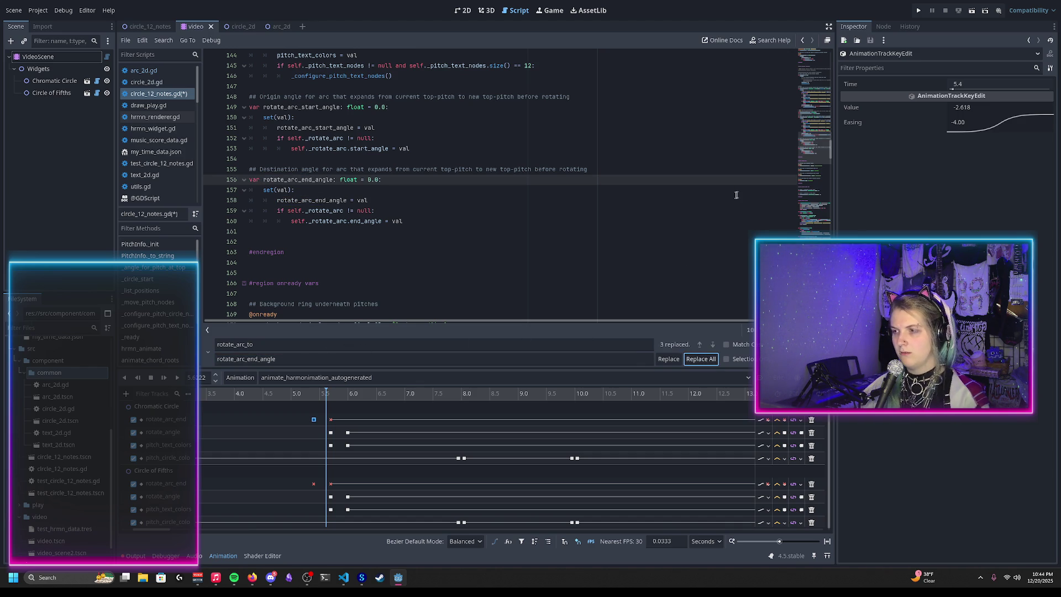
pyautogui.scroll(-20, 759, 180)
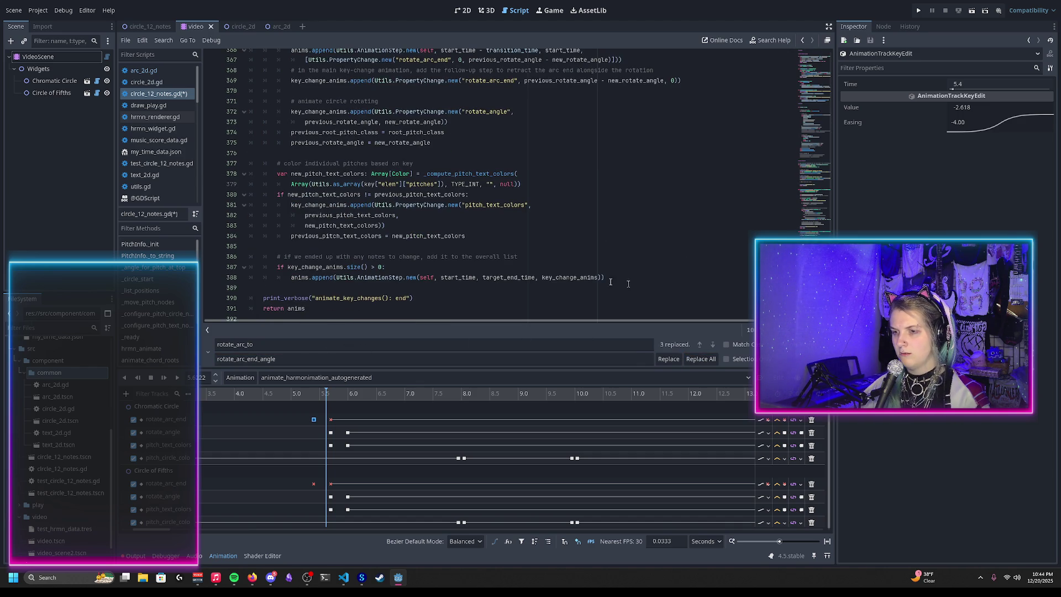
# Rename rotate_arc_end to rotate_arc_end_angle on lines 367 and 369.
pyautogui.scroll(-5, 478, 236)
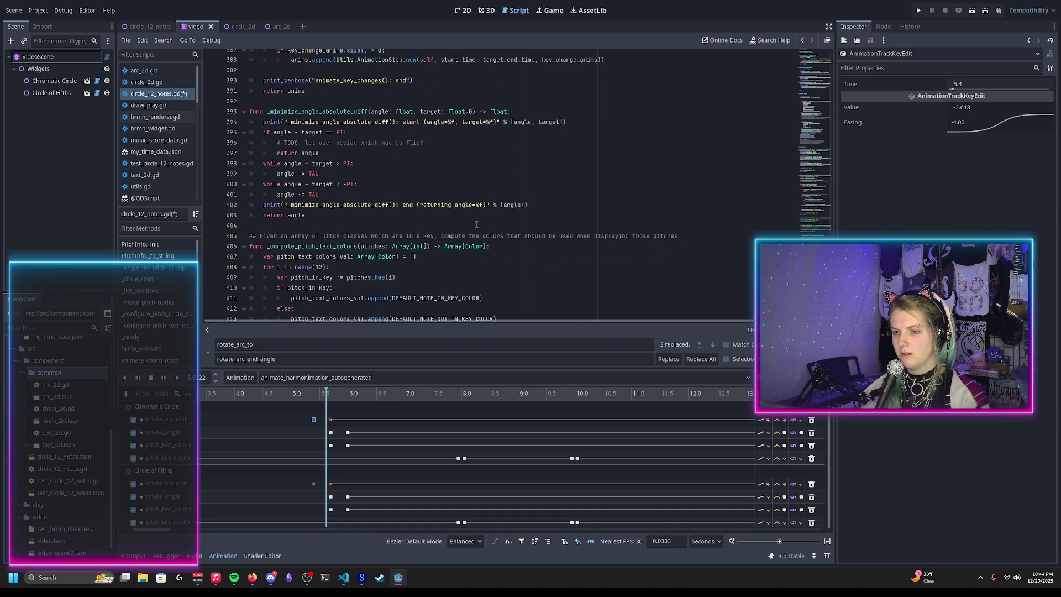
pyautogui.scroll(10, 473, 219)
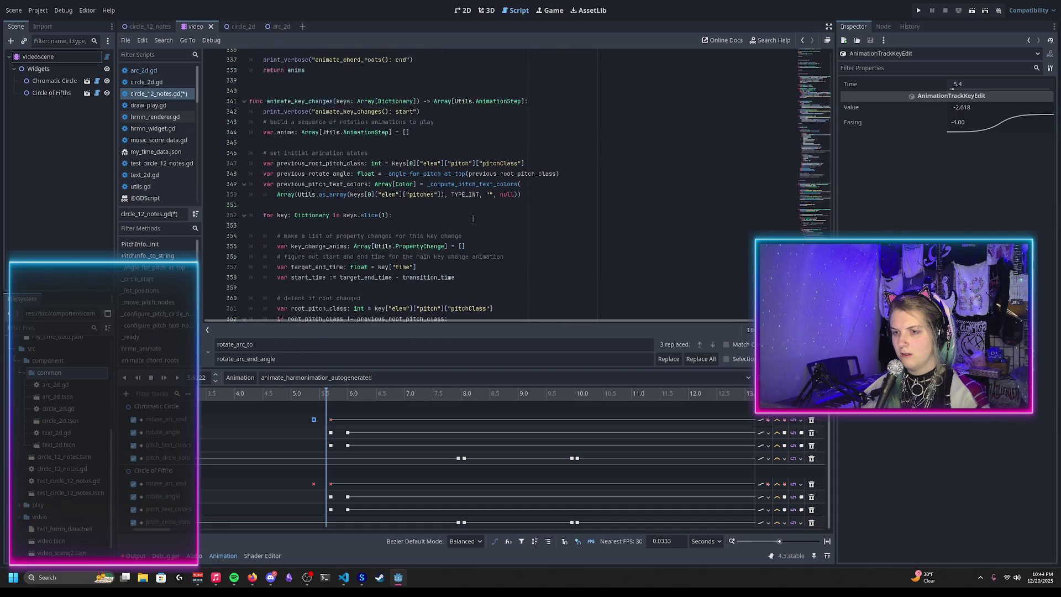
pyautogui.scroll(-7, 473, 219)
pyautogui.press('Escape')
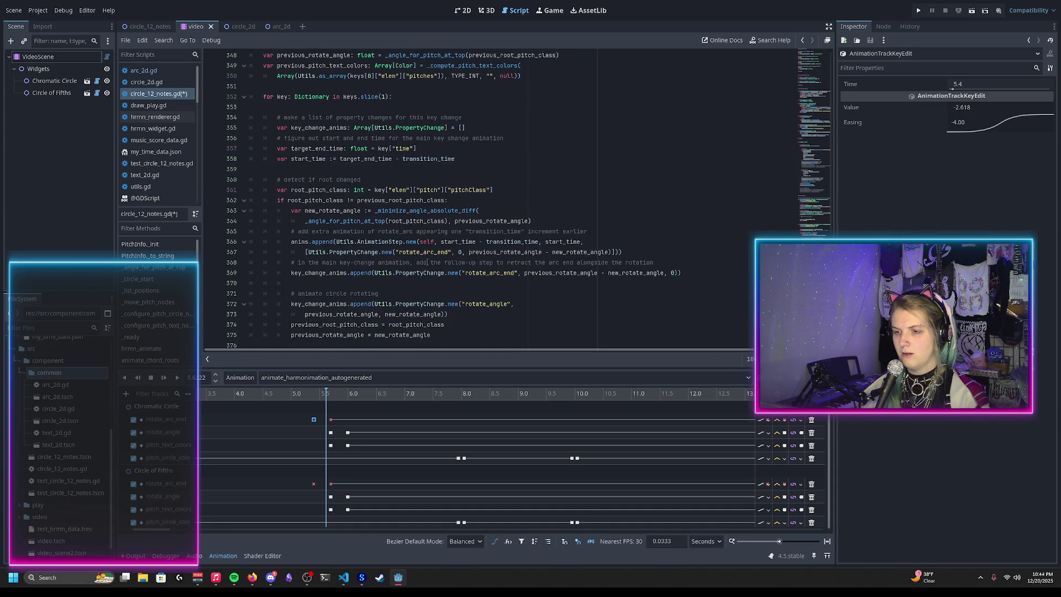
pyautogui.click(448, 190)
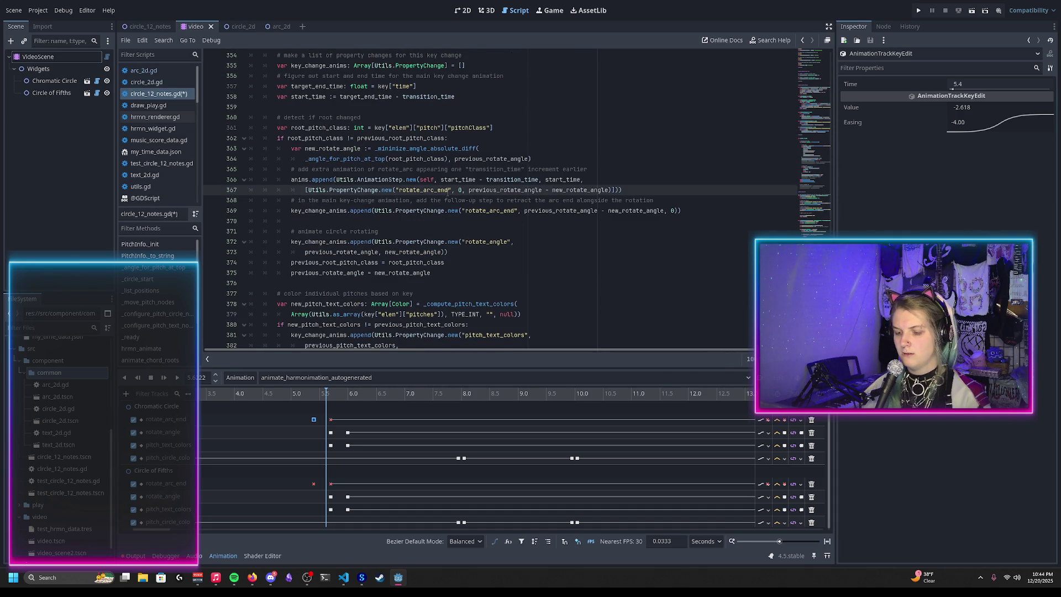
pyautogui.write('_angle')
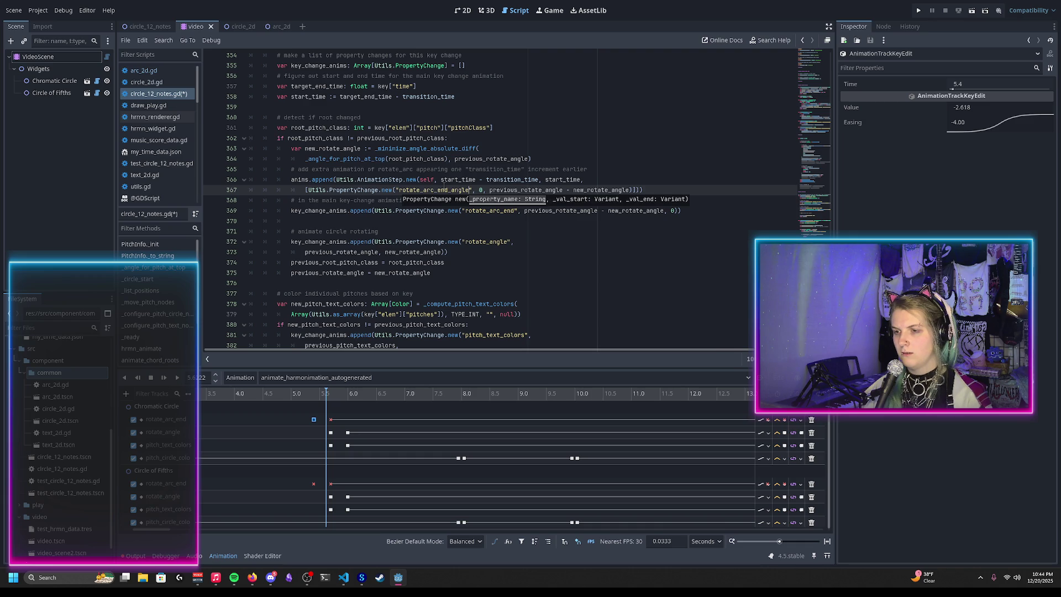
pyautogui.doubleClick(444, 189)
pyautogui.hotkey('ctrl', 'c')
pyautogui.doubleClick(489, 210)
pyautogui.hotkey('ctrl', 'v')
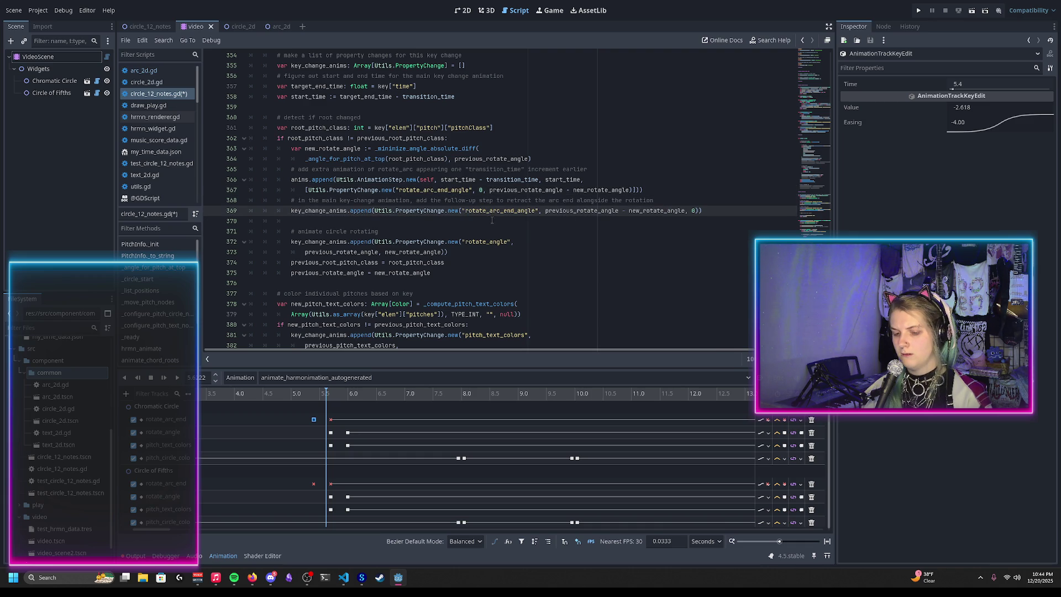
# Check the rotate_arc_end_angle declaration, save the script, and return to the video scene.
pyautogui.hotkey('ctrl', 'f')
pyautogui.press('Return')
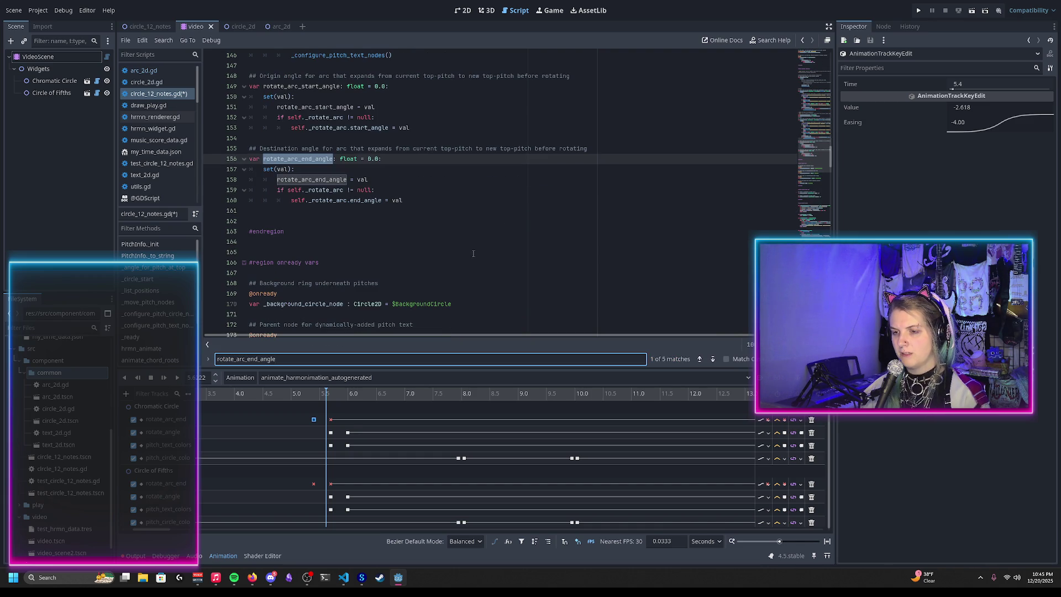
pyautogui.press('Escape')
pyautogui.hotkey('ctrl', 's')
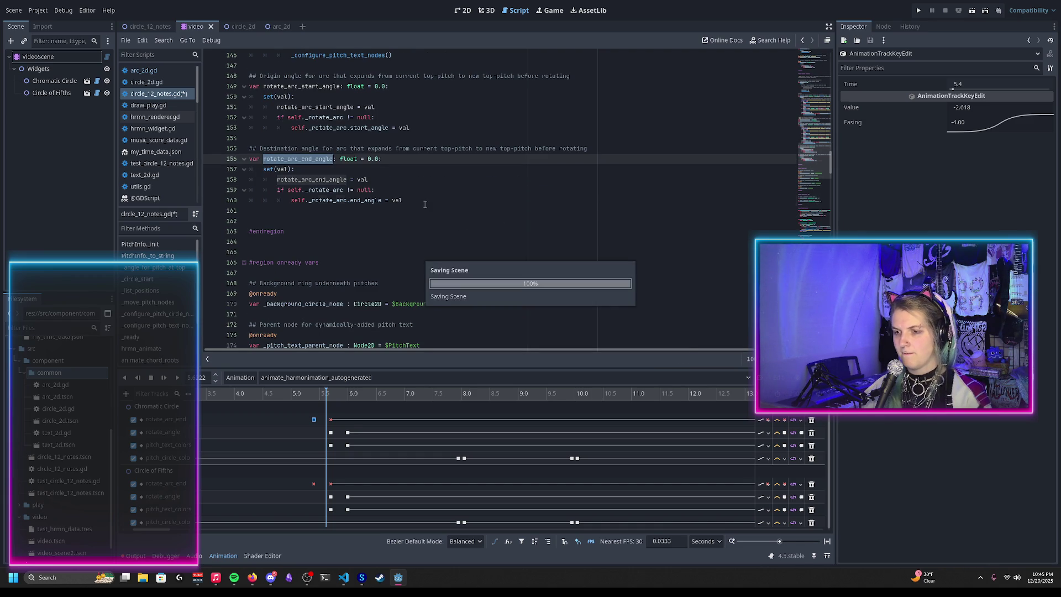
pyautogui.click(425, 204)
pyautogui.click(147, 31)
pyautogui.click(202, 31)
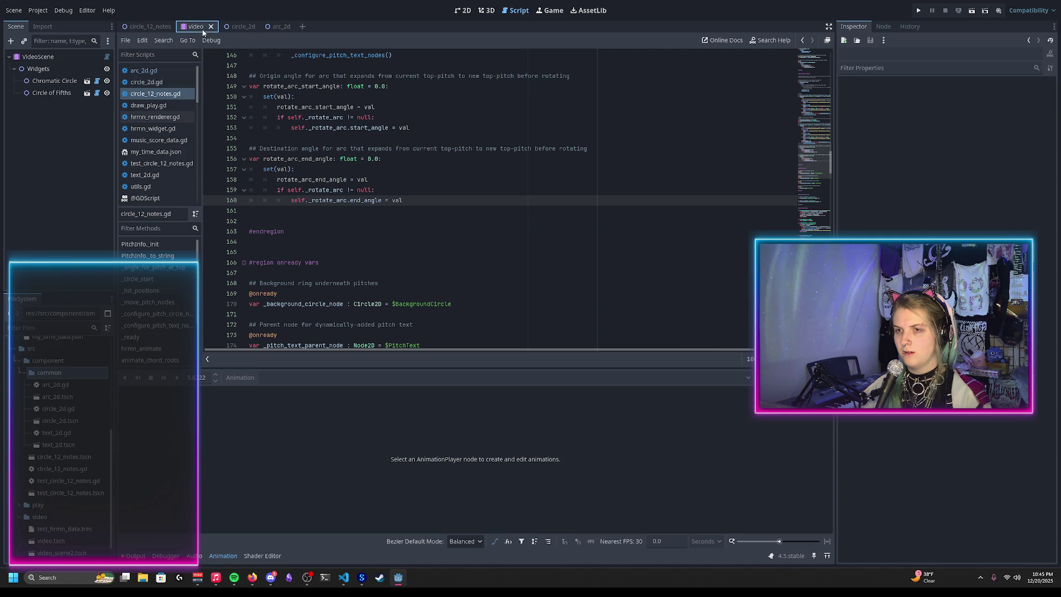
# Search all project files for the animation_list_changed signal from the output log.
pyautogui.click(459, 10)
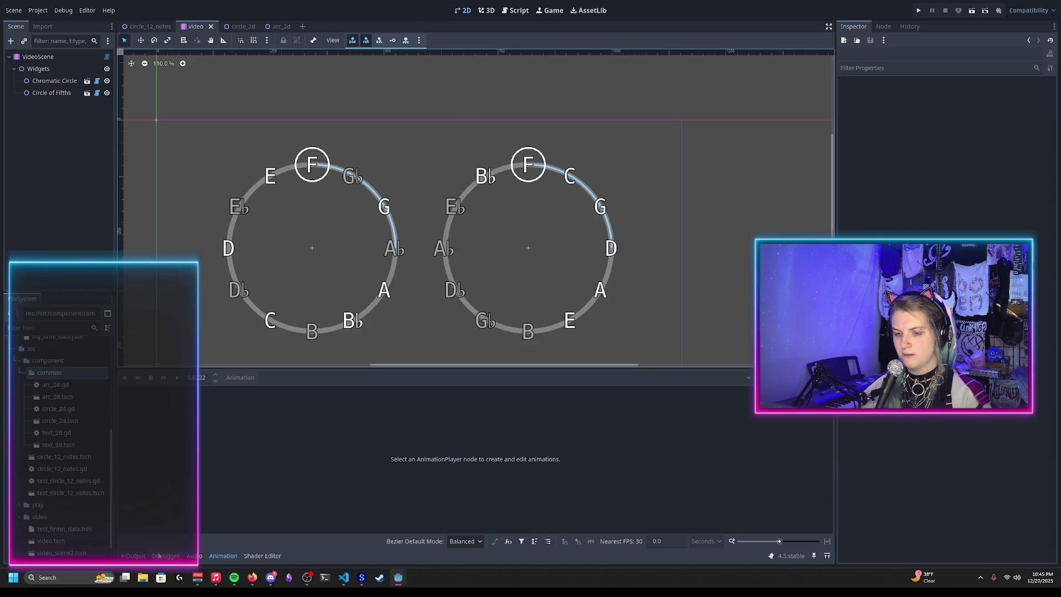
pyautogui.click(139, 555)
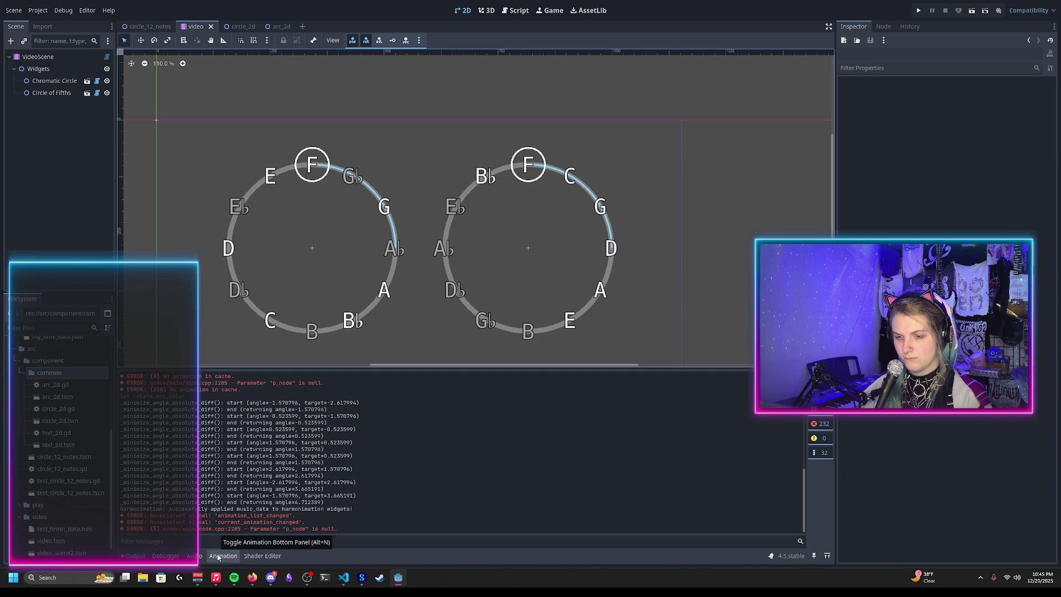
pyautogui.moveTo(217, 515); pyautogui.dragTo(290, 515)
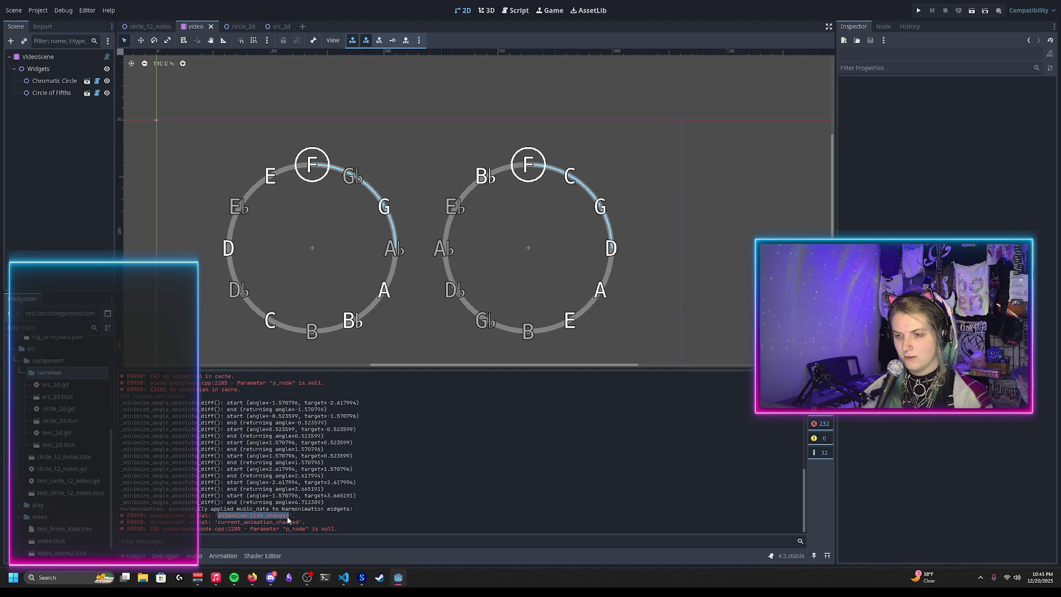
pyautogui.hotkey('ctrl', 'shift', 'f')
pyautogui.hotkey('ctrl', 'v')
pyautogui.click(530, 333)
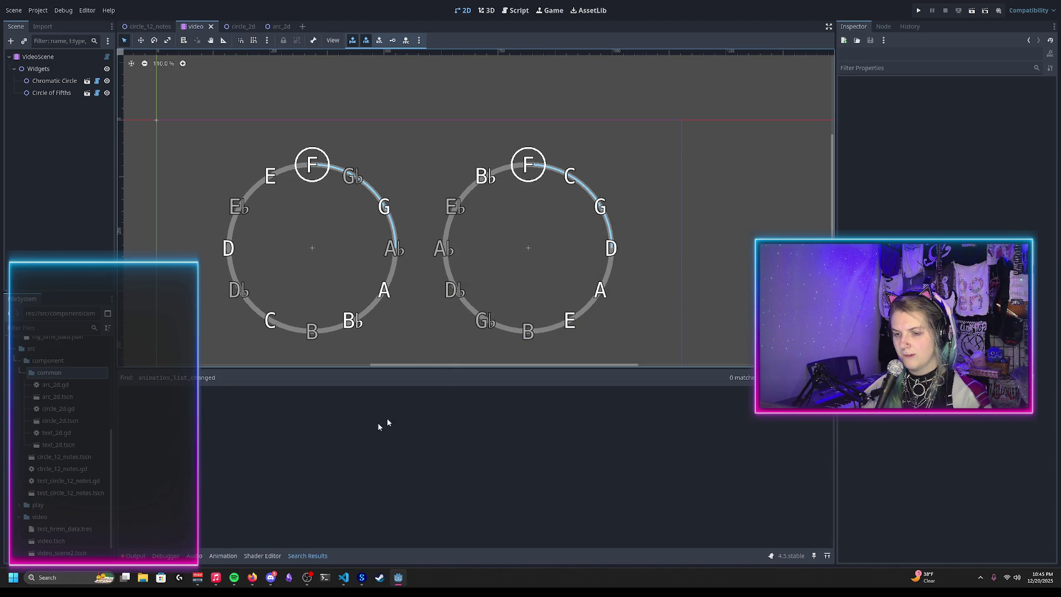
pyautogui.click(132, 556)
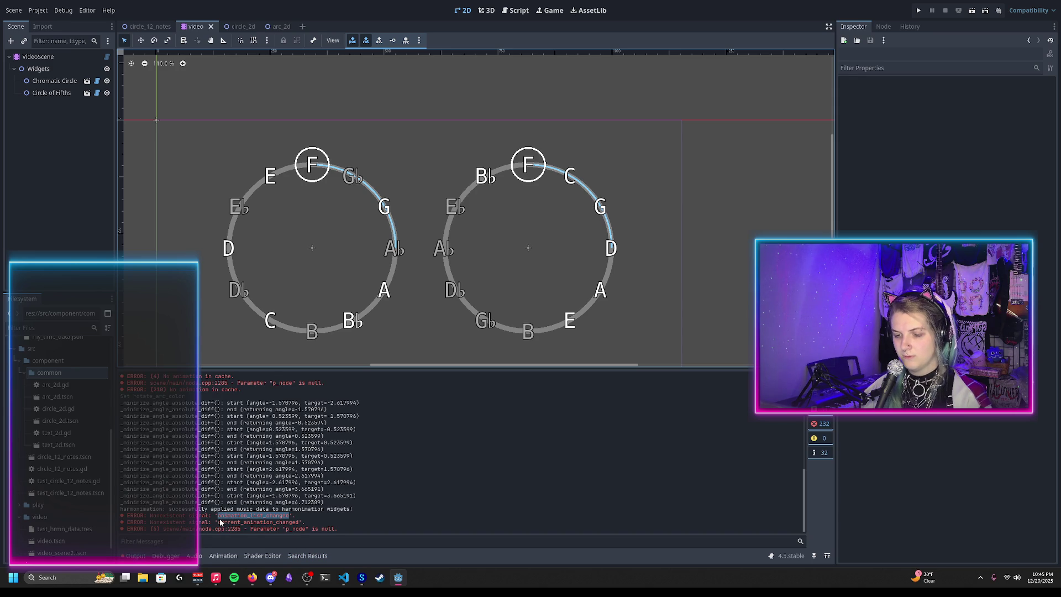
# Search all project files for the current_animation_changed signal.
pyautogui.moveTo(218, 523); pyautogui.dragTo(277, 522)
pyautogui.hotkey('ctrl', 'c')
pyautogui.hotkey('ctrl', 'shift', 'f')
pyautogui.hotkey('ctrl', 'v')
pyautogui.click(525, 333)
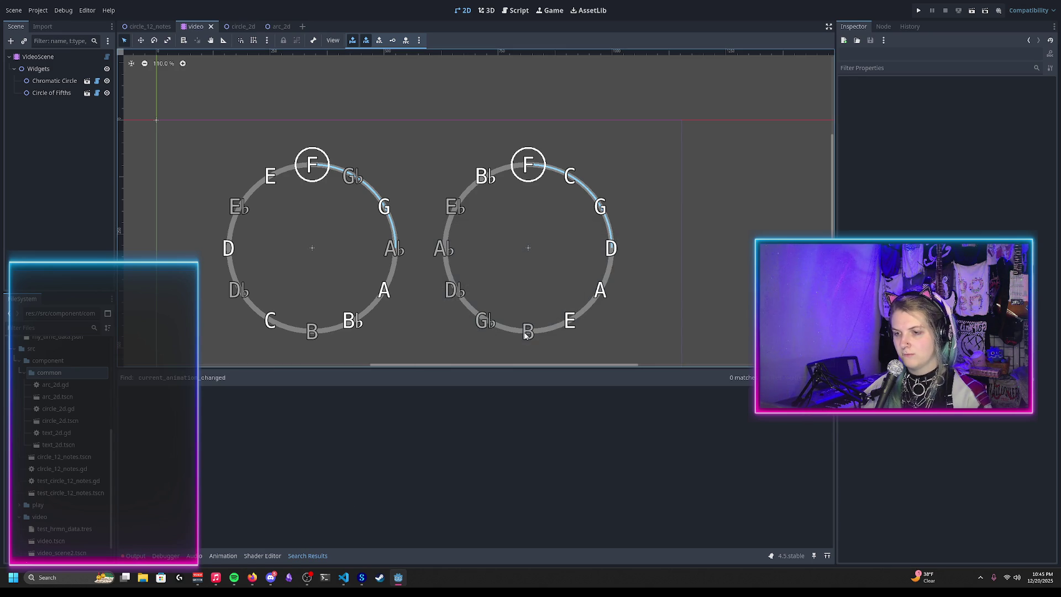
pyautogui.click(137, 556)
# Show VideoScene's animation tracks with the playhead at about 1.4 s.
pyautogui.click(398, 514)
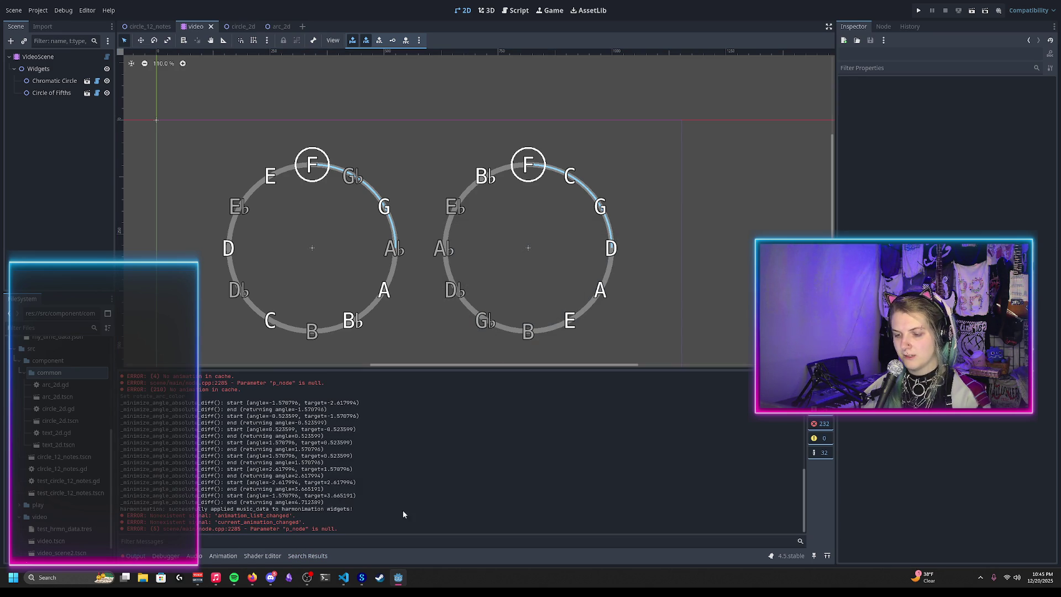
pyautogui.click(223, 556)
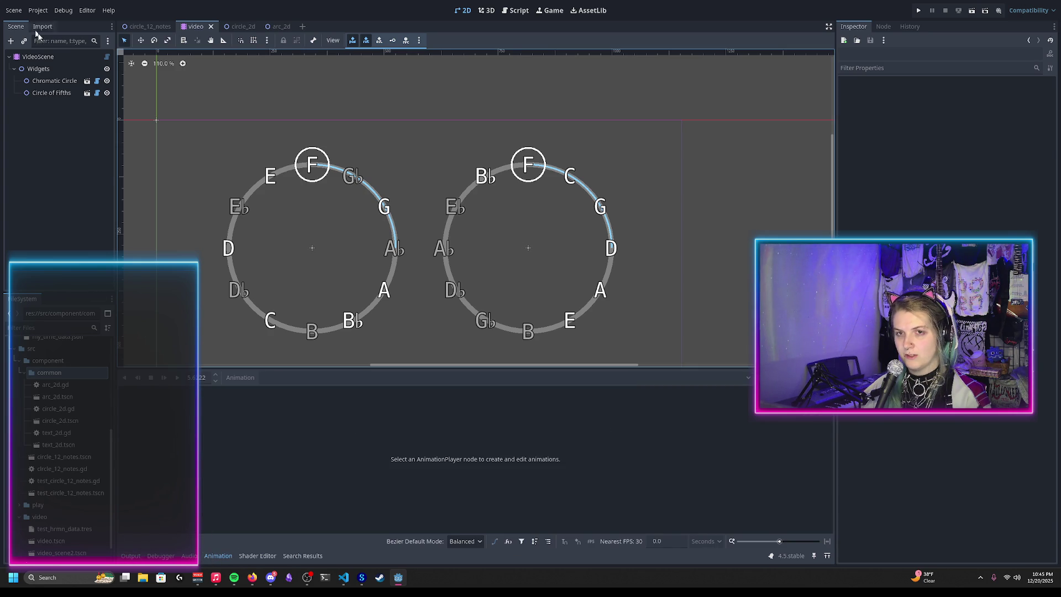
pyautogui.click(43, 58)
pyautogui.click(239, 397)
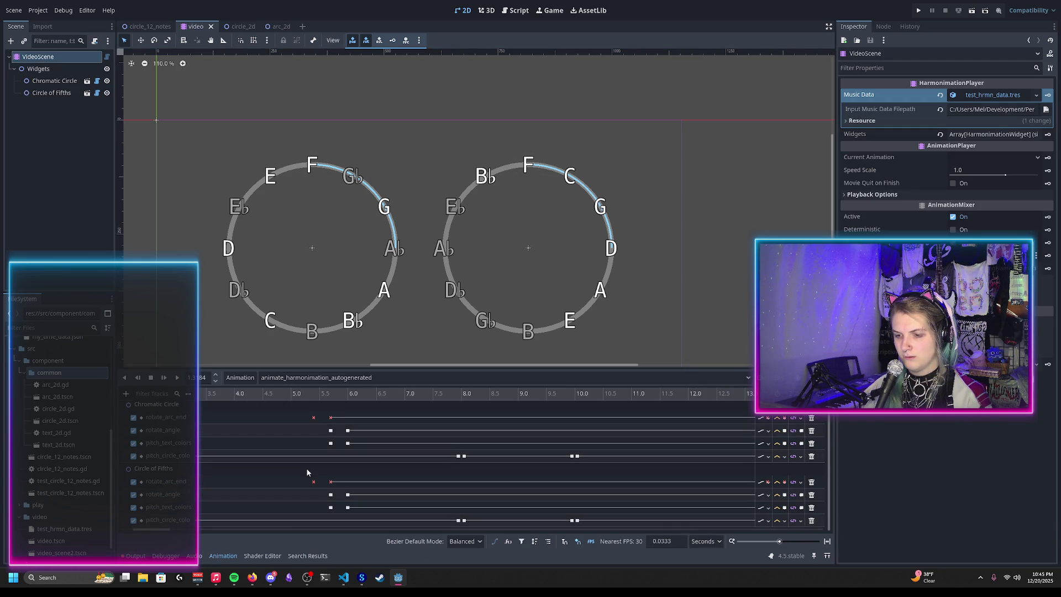
# Reload the saved video scene and select the animate_harmonimation_autogenerated animation.
pyautogui.hscroll(-5, 223, 489)
pyautogui.click(7, 10)
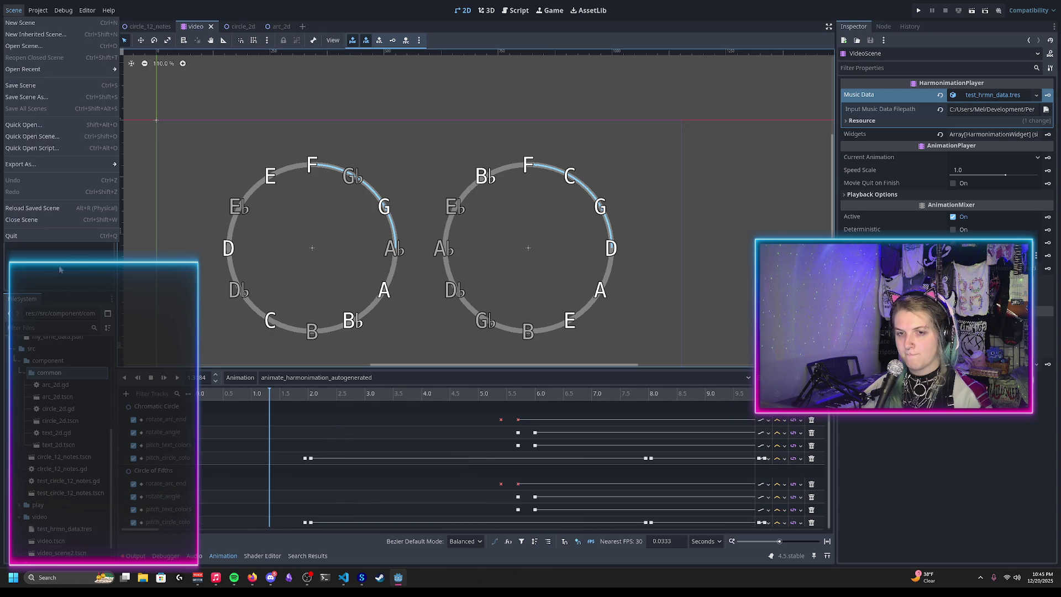
pyautogui.click(31, 207)
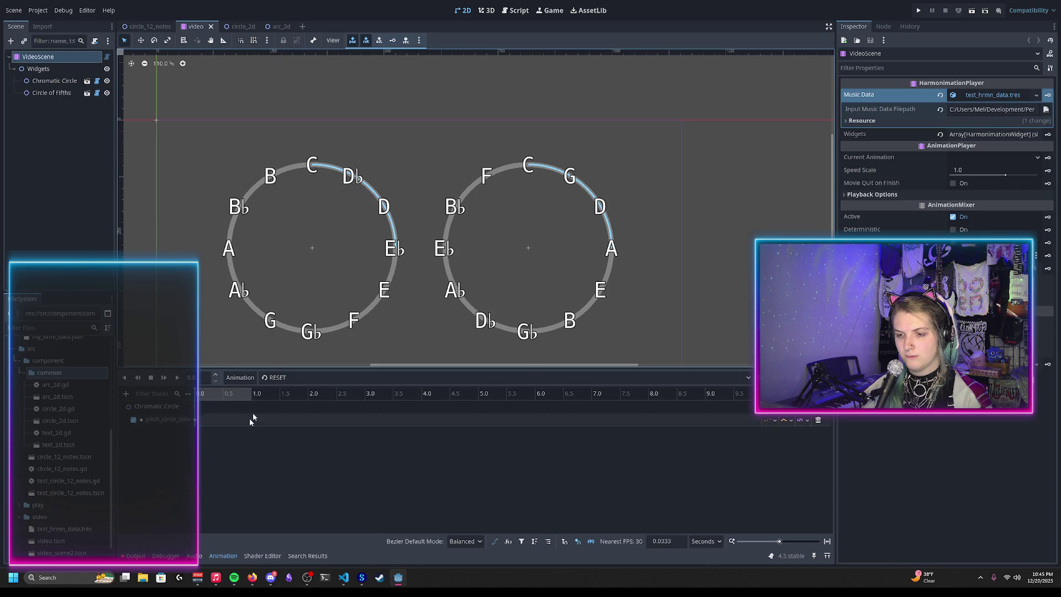
pyautogui.click(288, 377)
pyautogui.click(288, 407)
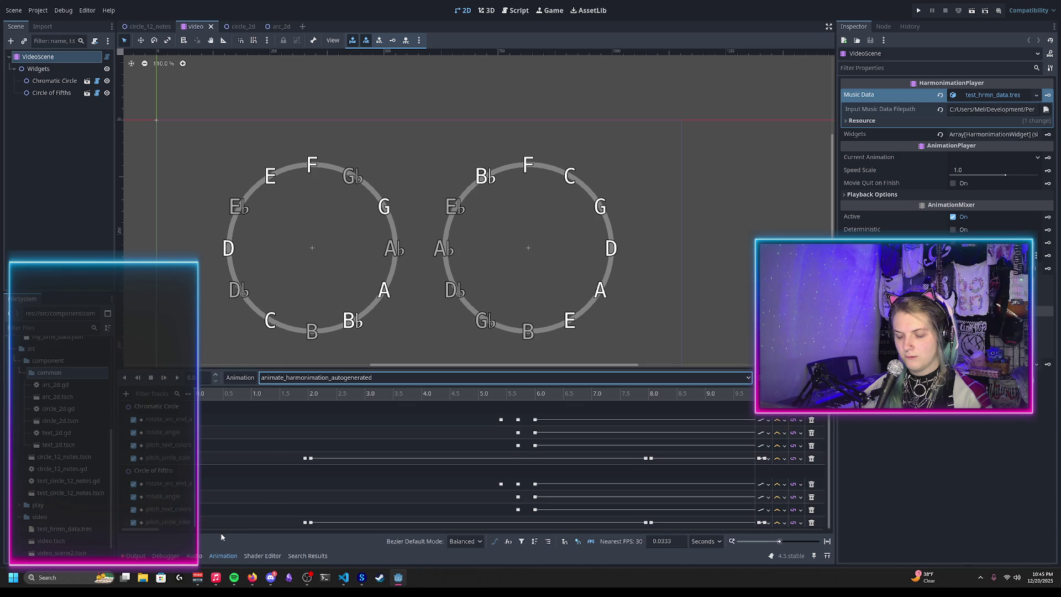
# Zoom the timeline and scrub the playhead to about 5.3 s.
pyautogui.keyDown('ctrl'); pyautogui.scroll(-5, 267, 494); pyautogui.keyUp('ctrl')
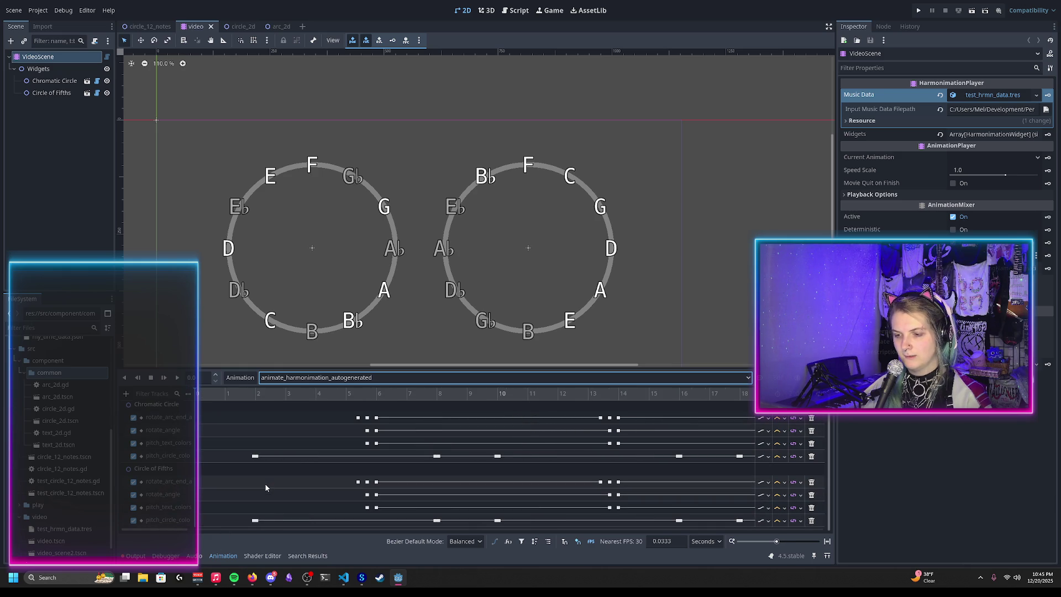
pyautogui.moveTo(210, 397)
pyautogui.mouseDown()
pyautogui.moveTo(357, 387)
pyautogui.moveTo(384, 399)
pyautogui.moveTo(585, 416)
pyautogui.mouseUp()
pyautogui.keyDown('ctrl'); pyautogui.scroll(10, 360, 431); pyautogui.keyUp('ctrl')
pyautogui.keyDown('ctrl'); pyautogui.scroll(3, 319, 431); pyautogui.keyUp('ctrl')
pyautogui.moveTo(614, 416)
pyautogui.mouseDown()
pyautogui.moveTo(707, 424)
pyautogui.moveTo(317, 420)
pyautogui.moveTo(716, 431)
pyautogui.moveTo(330, 419)
pyautogui.mouseUp()
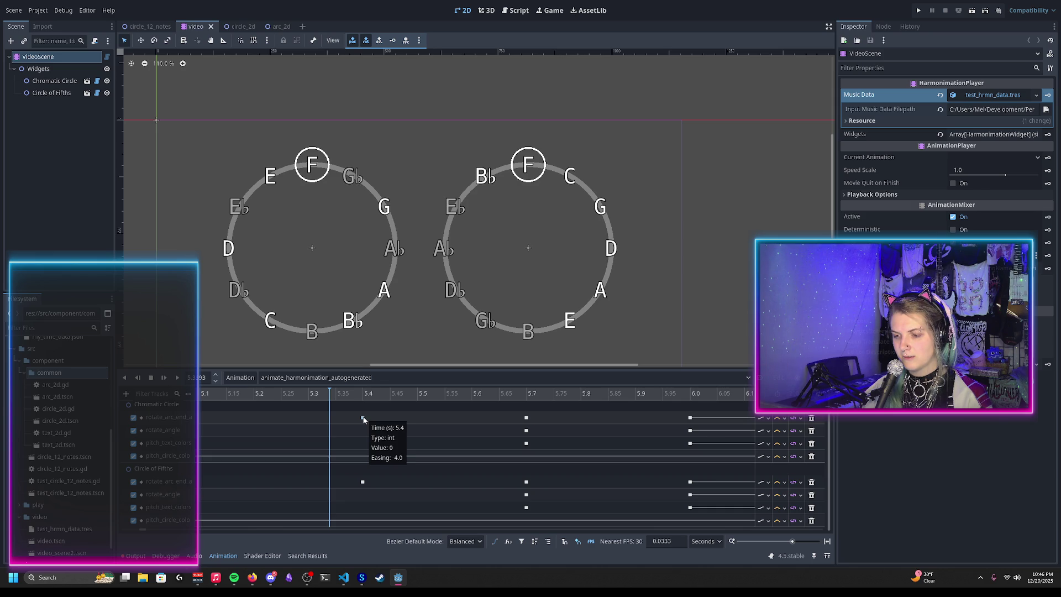
pyautogui.moveTo(525, 419)
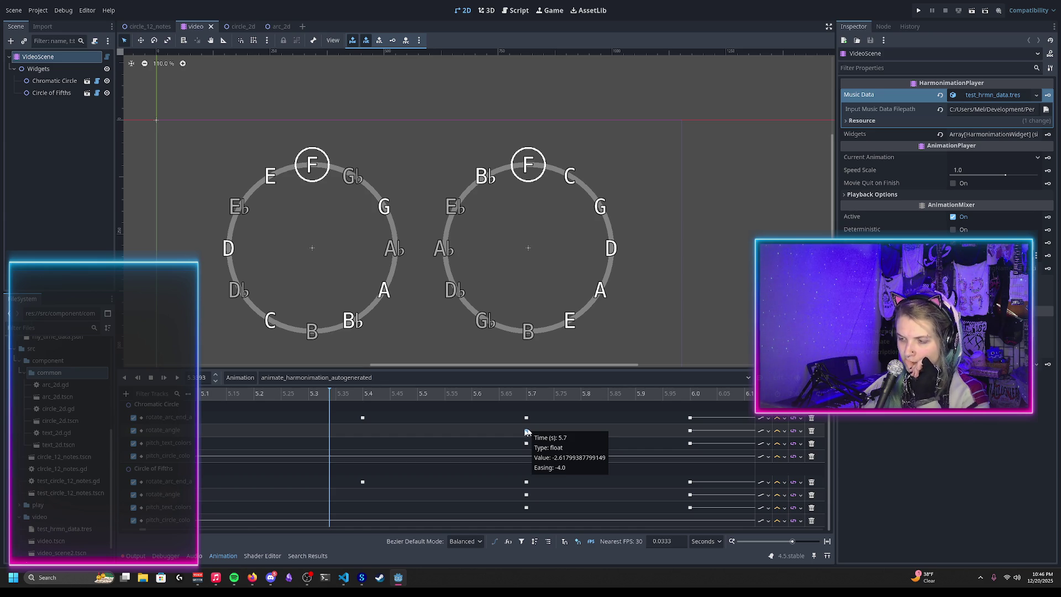
pyautogui.scroll(-4, 318, 434)
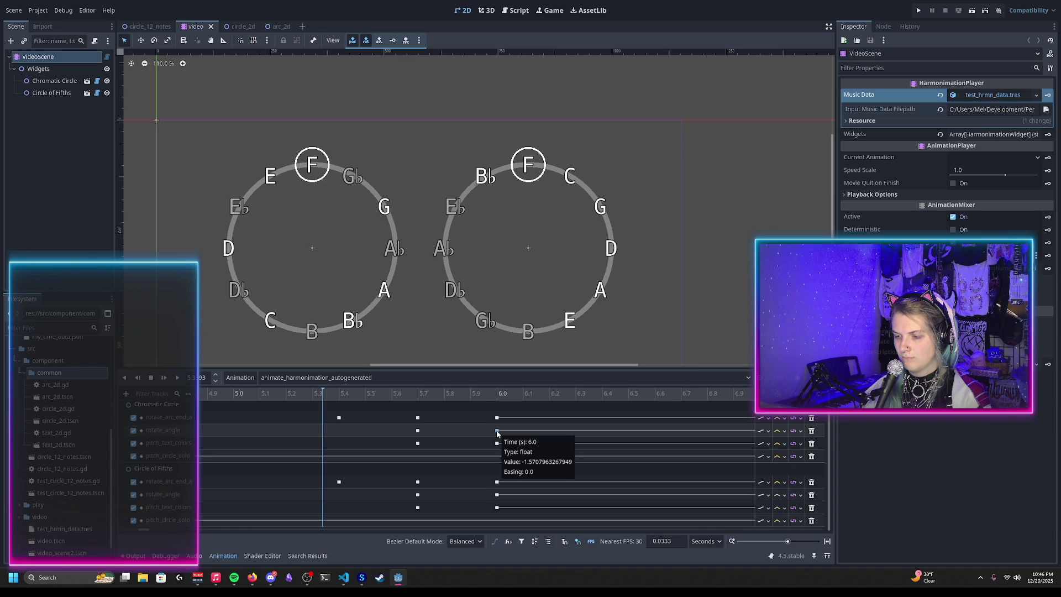
pyautogui.scroll(5, 420, 423)
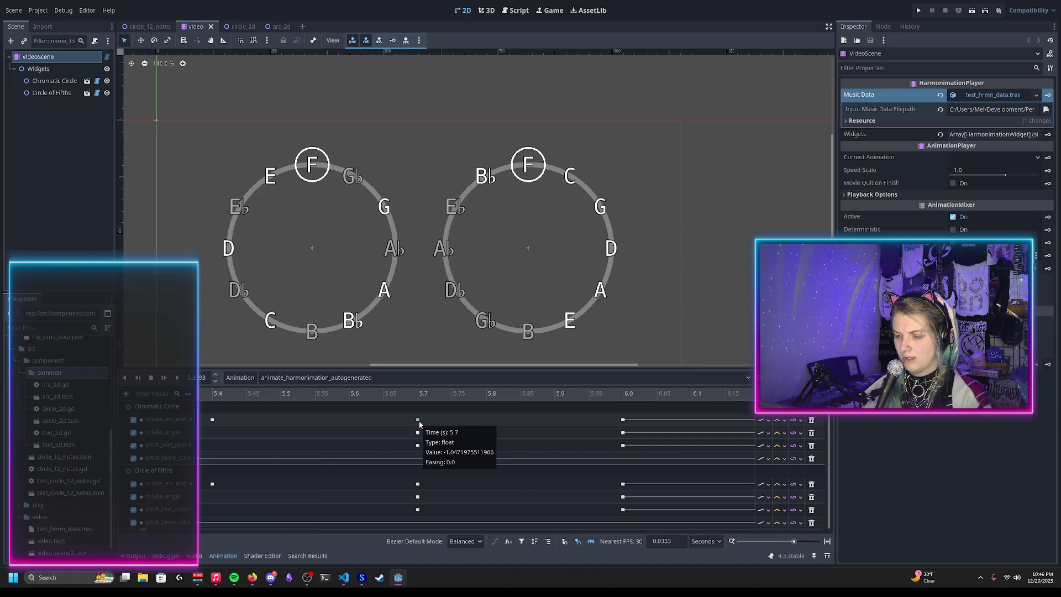
pyautogui.click(623, 433)
pyautogui.click(417, 433)
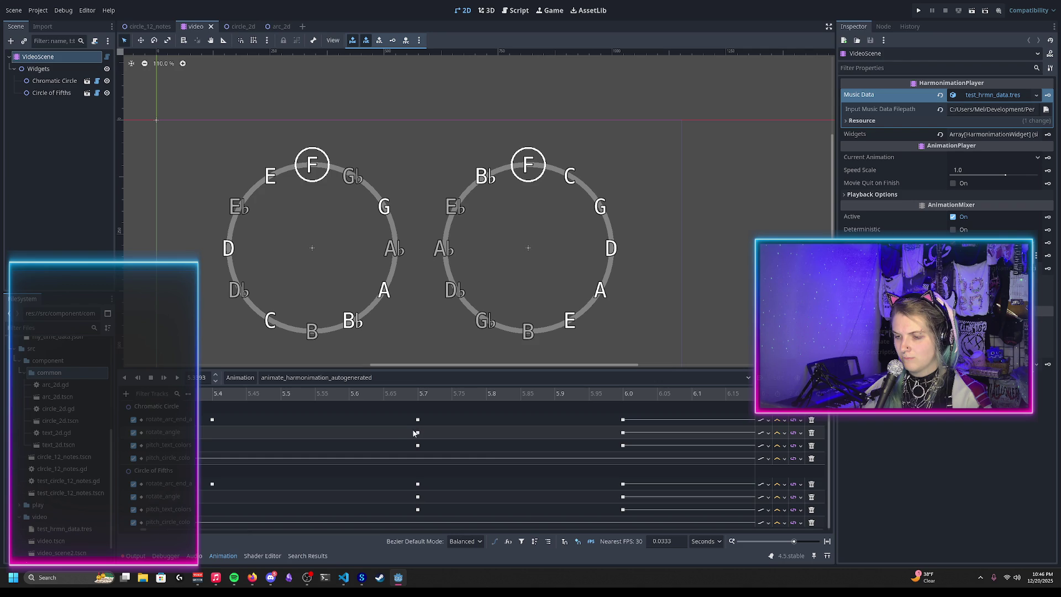
pyautogui.moveTo(417, 433)
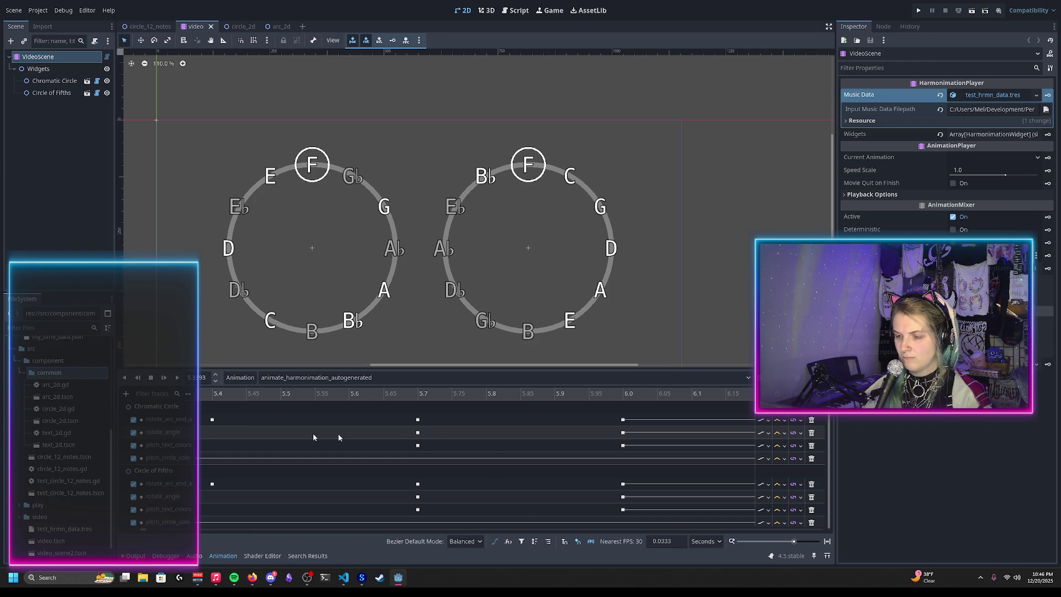
pyautogui.click(212, 420)
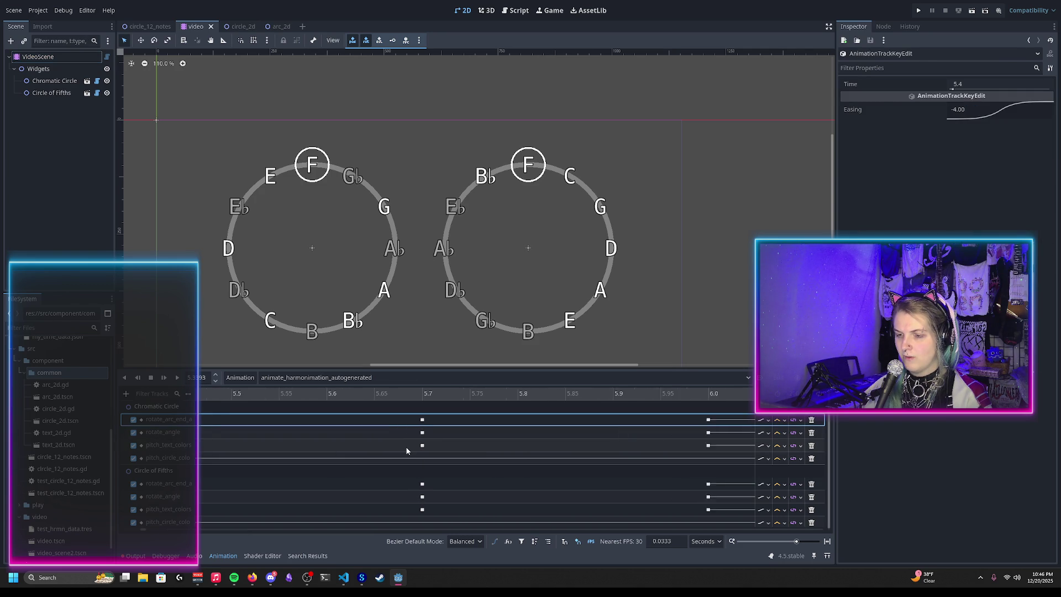
pyautogui.hscroll(-5, 476, 454)
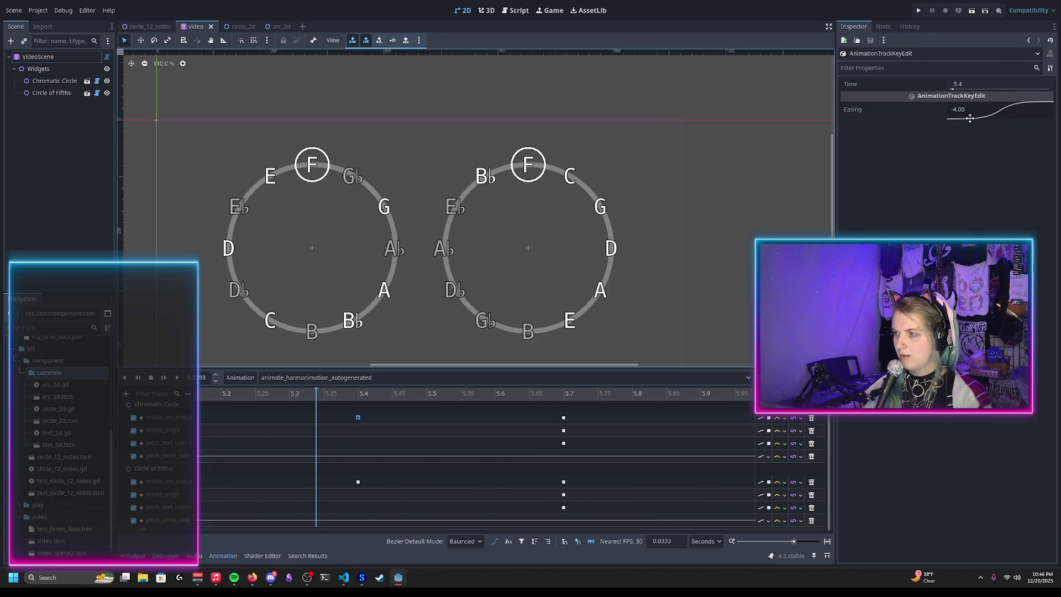
pyautogui.moveTo(359, 418)
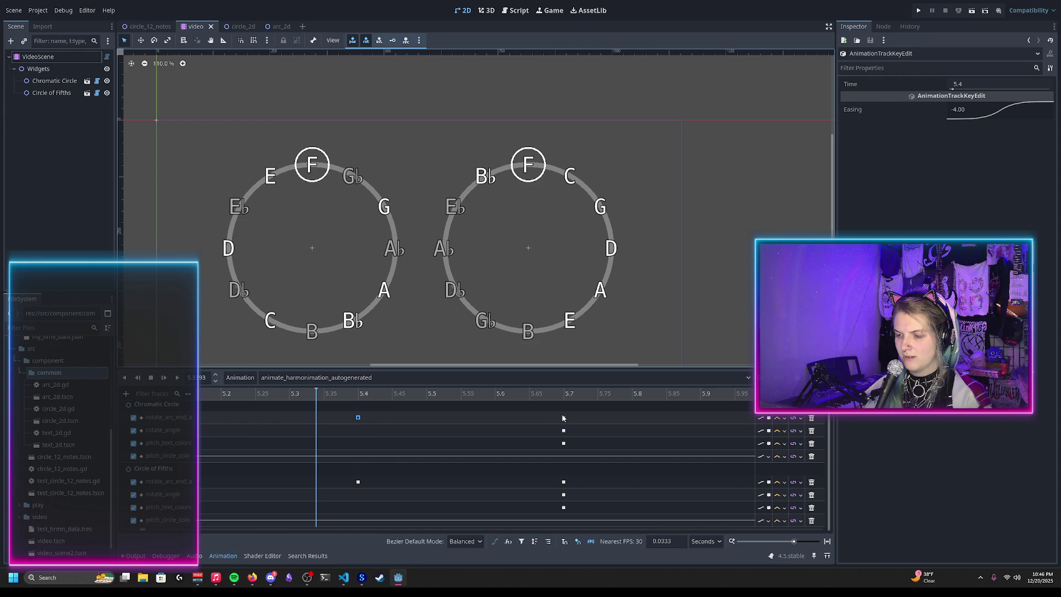
pyautogui.moveTo(563, 417)
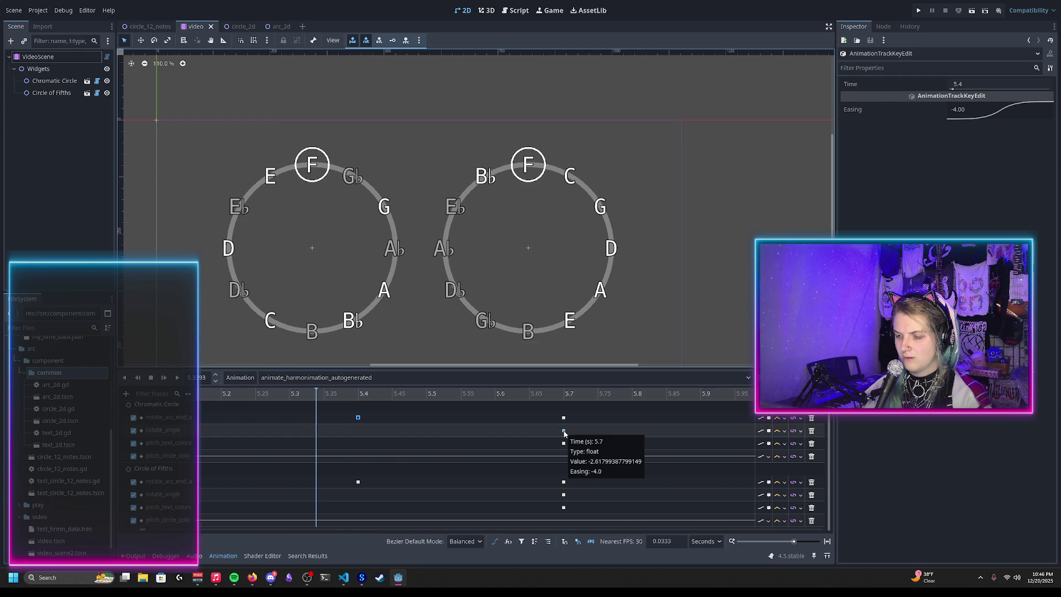
pyautogui.moveTo(326, 395)
pyautogui.mouseDown()
pyautogui.moveTo(509, 405)
pyautogui.moveTo(354, 405)
pyautogui.mouseUp()
# Set the easing of the 5.7 s arc-end key to -4.
pyautogui.click(563, 417)
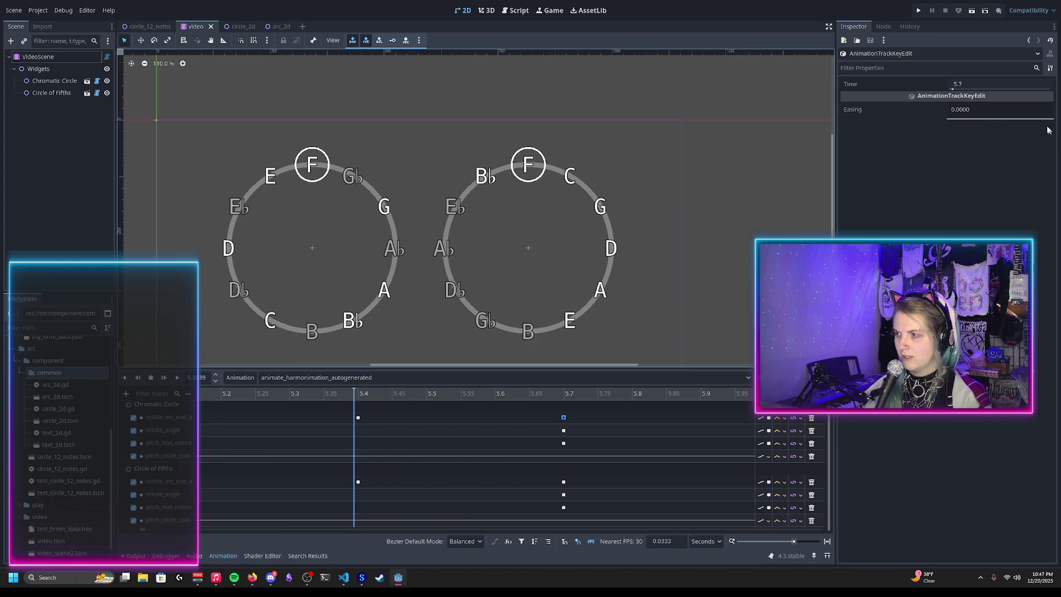
pyautogui.click(964, 111)
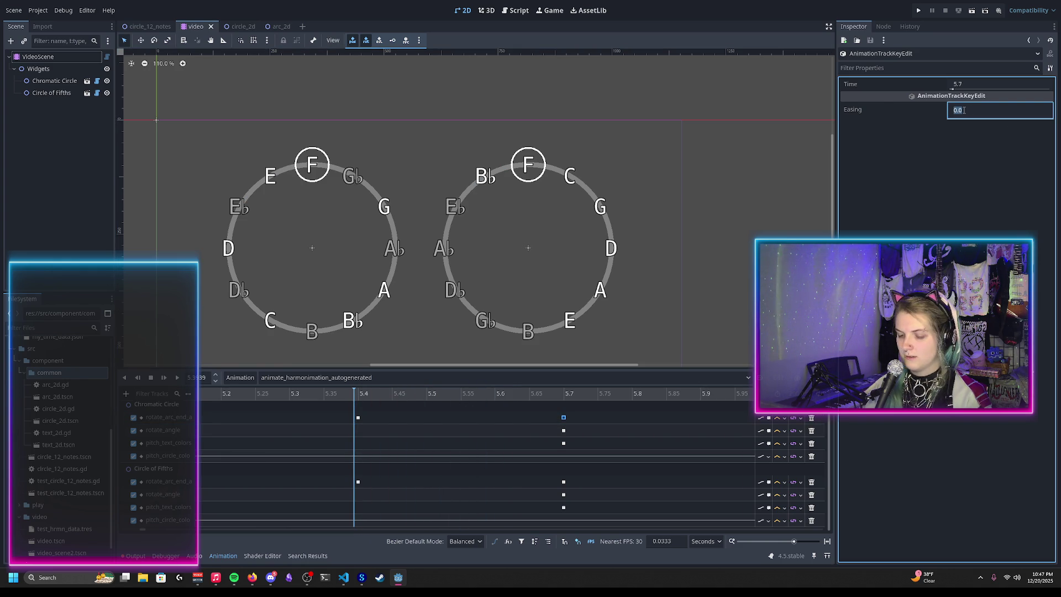
pyautogui.write('-4')
pyautogui.press('Return')
# Scrub the animation to where F rotates to the top to check the result.
pyautogui.moveTo(347, 392); pyautogui.dragTo(722, 397)
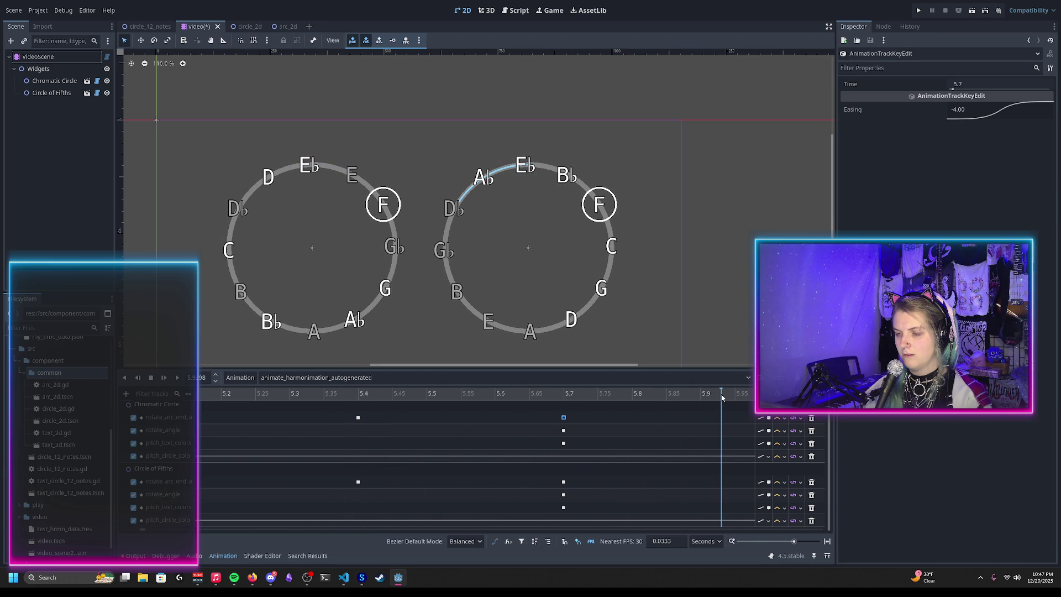
pyautogui.moveTo(721, 397)
pyautogui.mouseDown()
pyautogui.moveTo(488, 402)
pyautogui.moveTo(733, 412)
pyautogui.mouseUp()
pyautogui.scroll(-2, 386, 447)
pyautogui.scroll(-1, 387, 447)
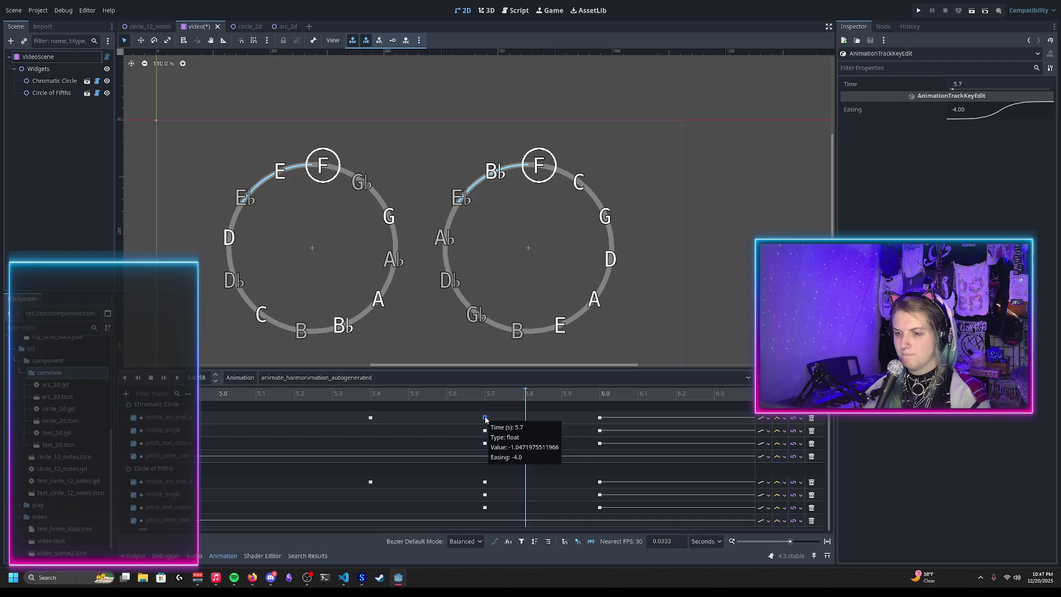
pyautogui.keyDown('ctrl'); pyautogui.scroll(5, 485, 420); pyautogui.keyUp('ctrl')
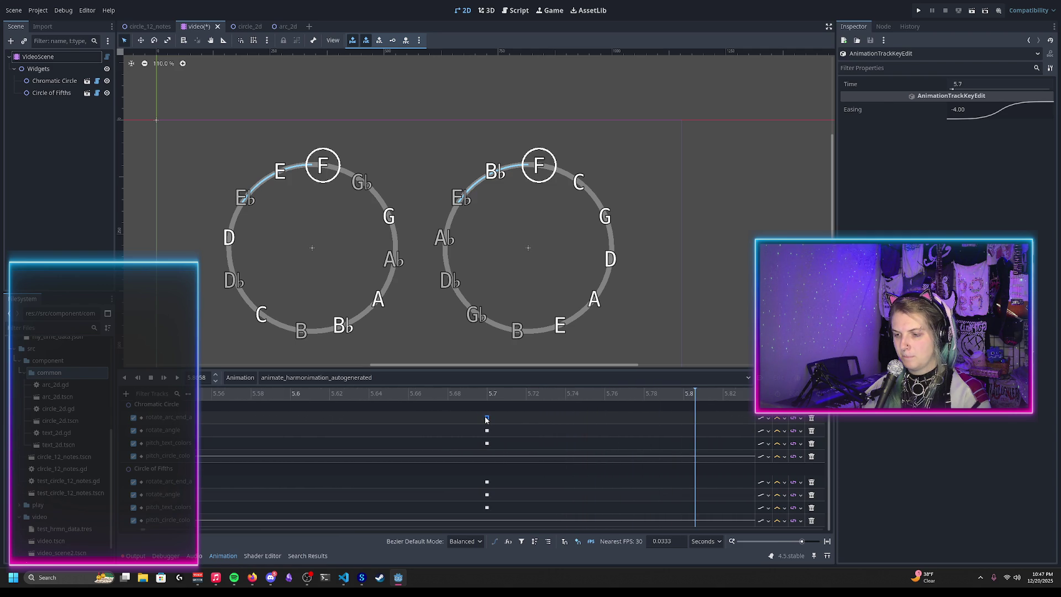
pyautogui.keyDown('ctrl'); pyautogui.scroll(-4, 485, 420); pyautogui.keyUp('ctrl')
pyautogui.keyDown('ctrl'); pyautogui.scroll(-2, 485, 420); pyautogui.keyUp('ctrl')
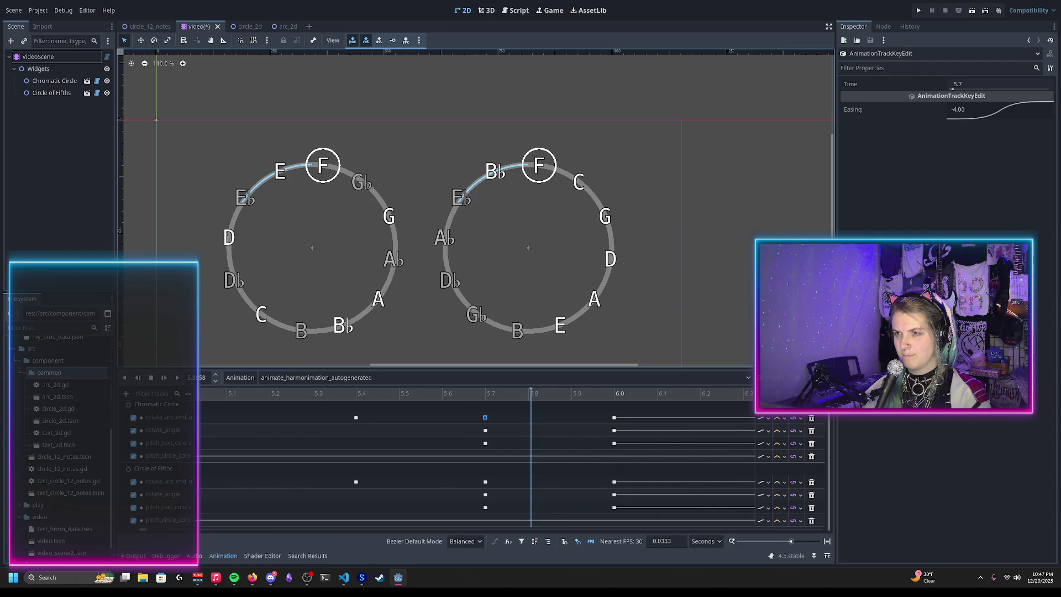
# Edit line 366 of circle_12_notes.gd to read start_time - 0.05 and save it.
pyautogui.click(517, 12)
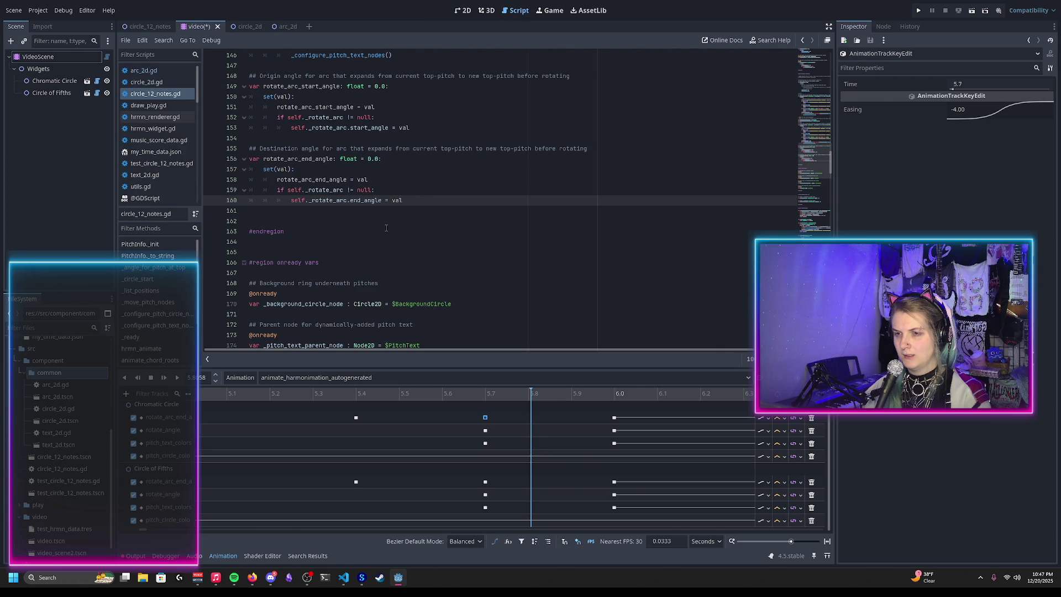
pyautogui.scroll(-20, 387, 228)
pyautogui.scroll(-8, 496, 274)
pyautogui.scroll(3, 486, 268)
pyautogui.scroll(-3, 467, 258)
pyautogui.scroll(6, 462, 258)
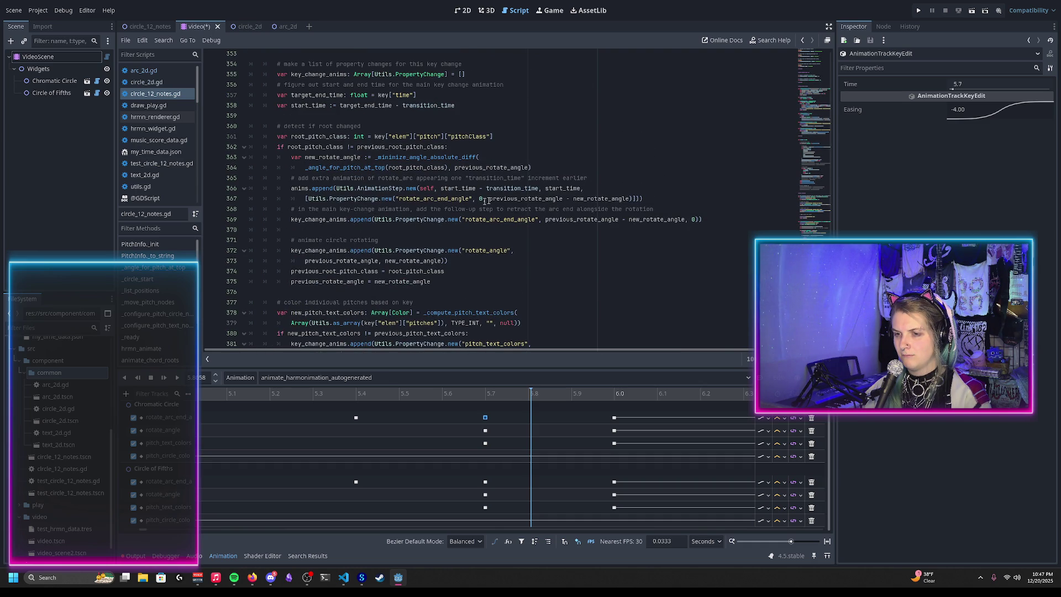
pyautogui.click(580, 188)
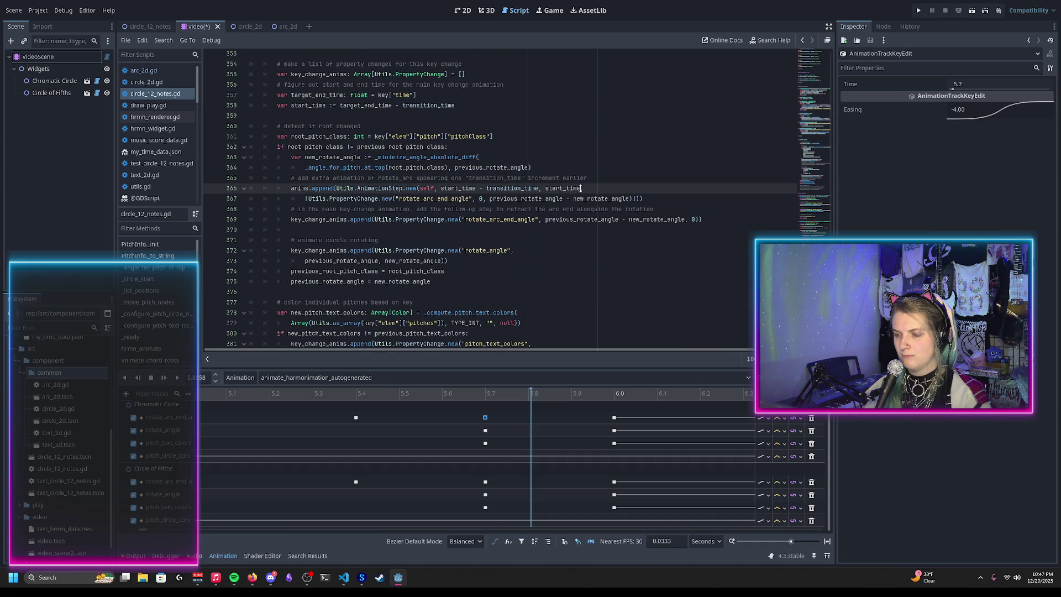
pyautogui.write('+ 0.105')
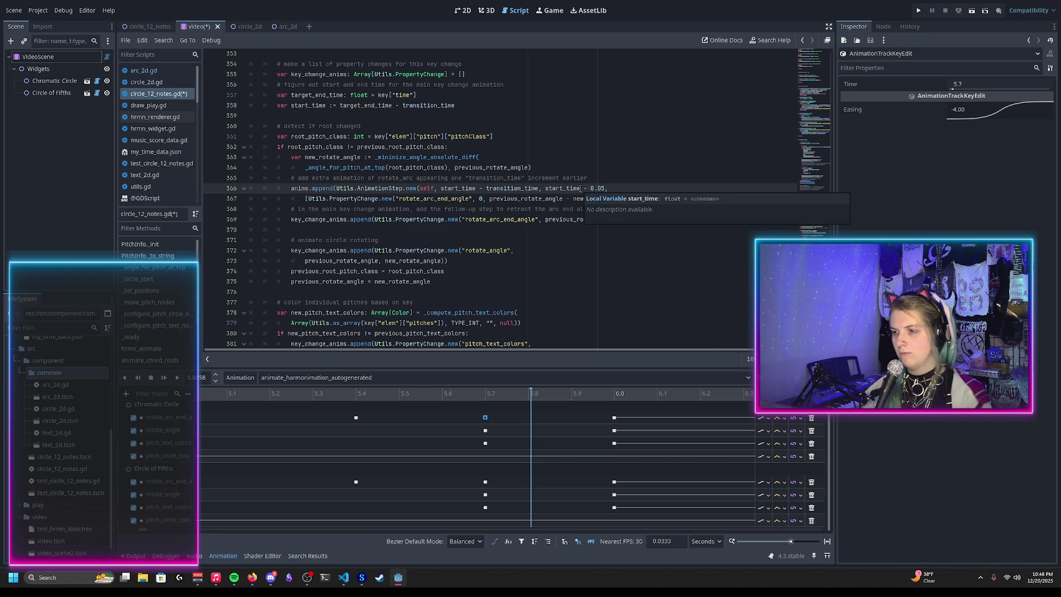
pyautogui.hotkey('ctrl', 's')
pyautogui.hotkey('ctrl', '-')
pyautogui.hotkey('ctrl', '-')
pyautogui.hotkey('ctrl', '-')
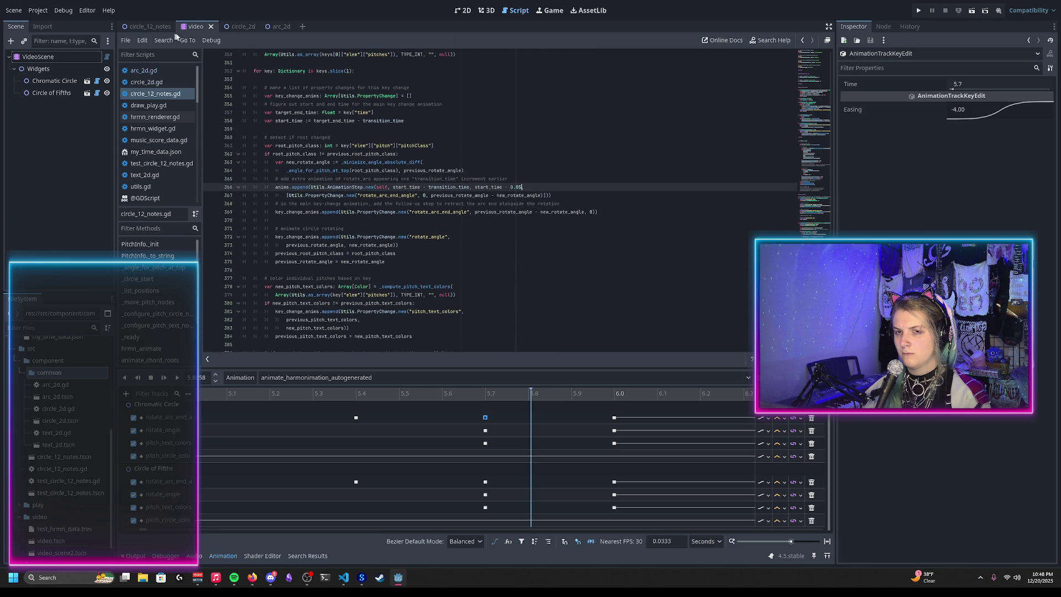
# Reload the saved scene and load animate_harmonimation_autogenerated on the VideoScene node.
pyautogui.moveTo(152, 27)
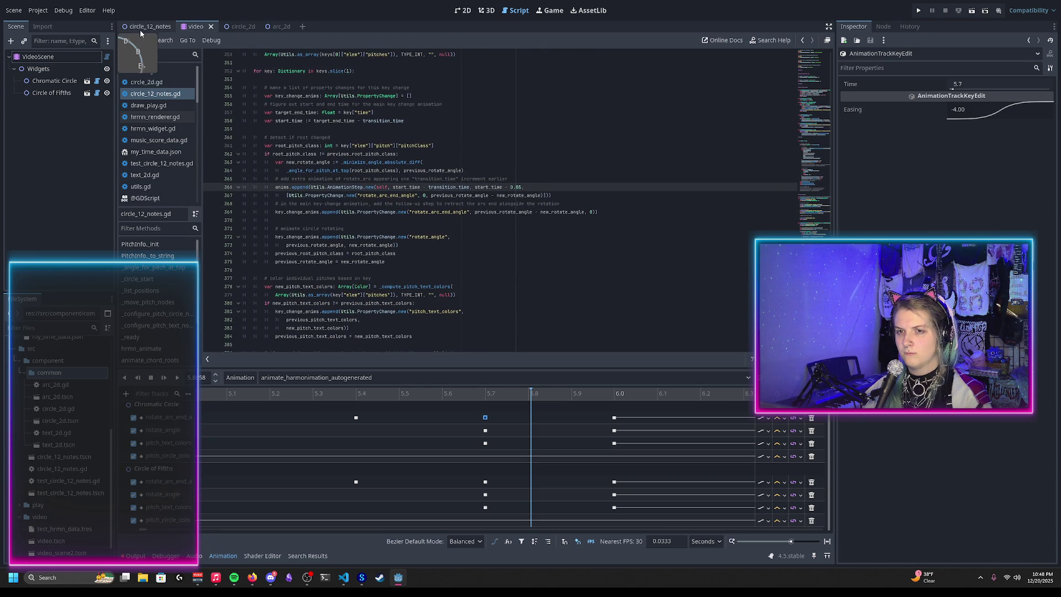
pyautogui.click(463, 10)
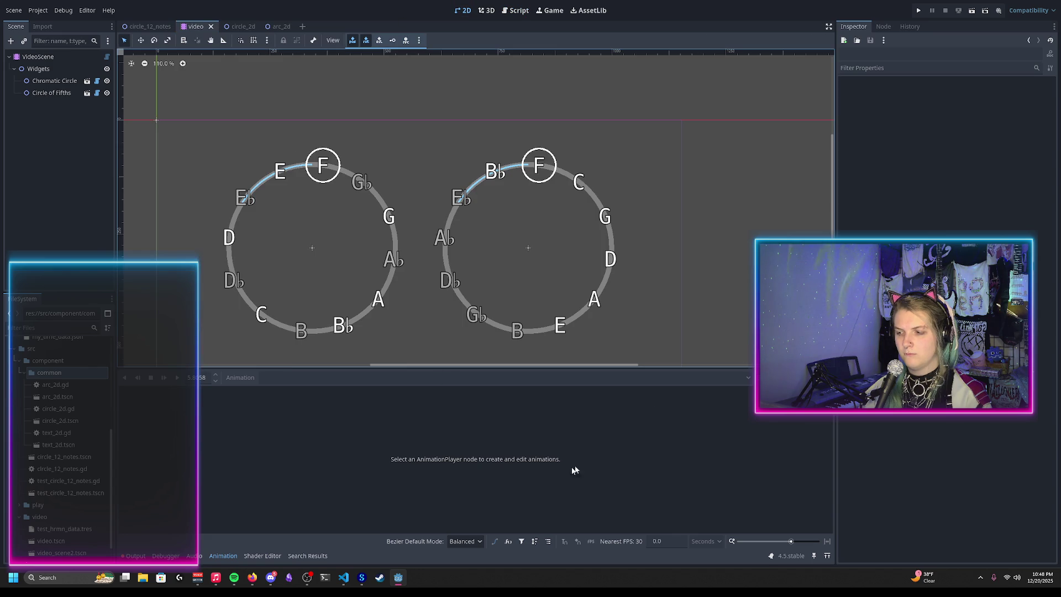
pyautogui.click(8, 10)
pyautogui.click(83, 209)
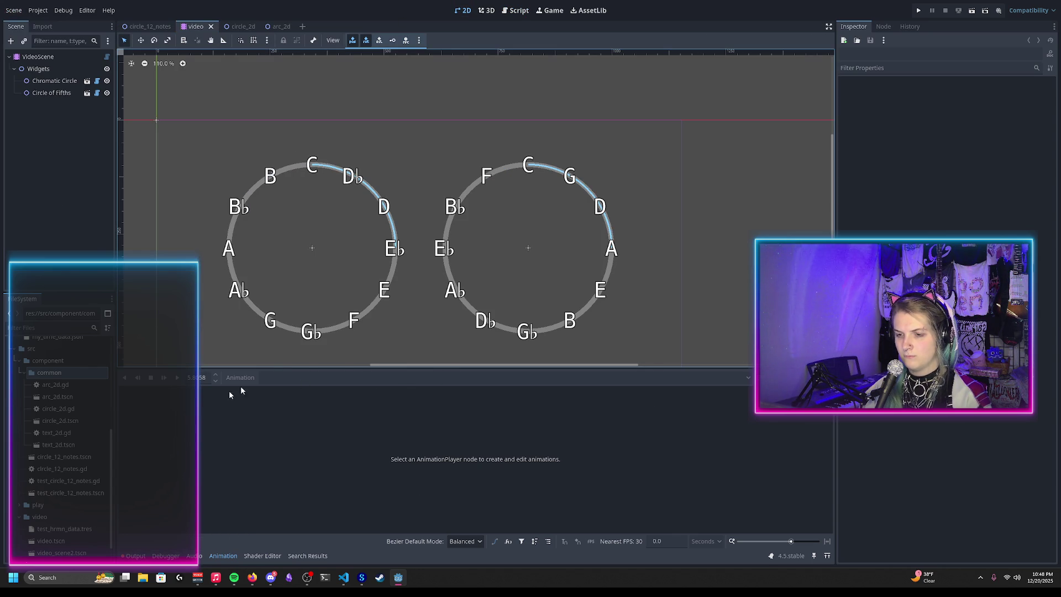
pyautogui.click(37, 57)
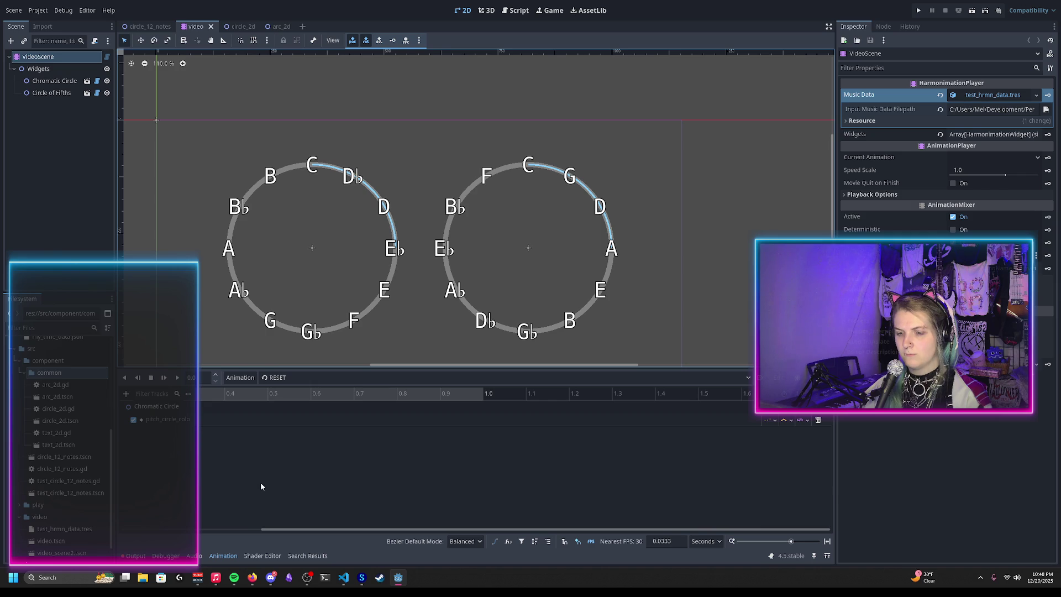
pyautogui.click(300, 377)
pyautogui.click(303, 403)
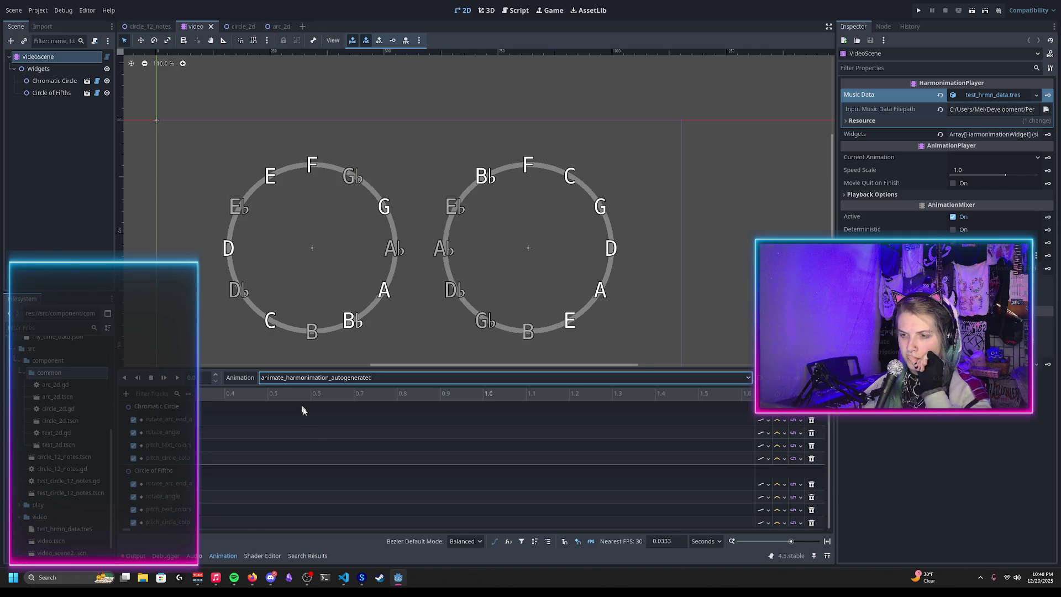
# Inspect the arc-end keys at 5.4, 5.65 and 5.7 seconds and scrub to about 5.7 s.
pyautogui.scroll(-5, 291, 469)
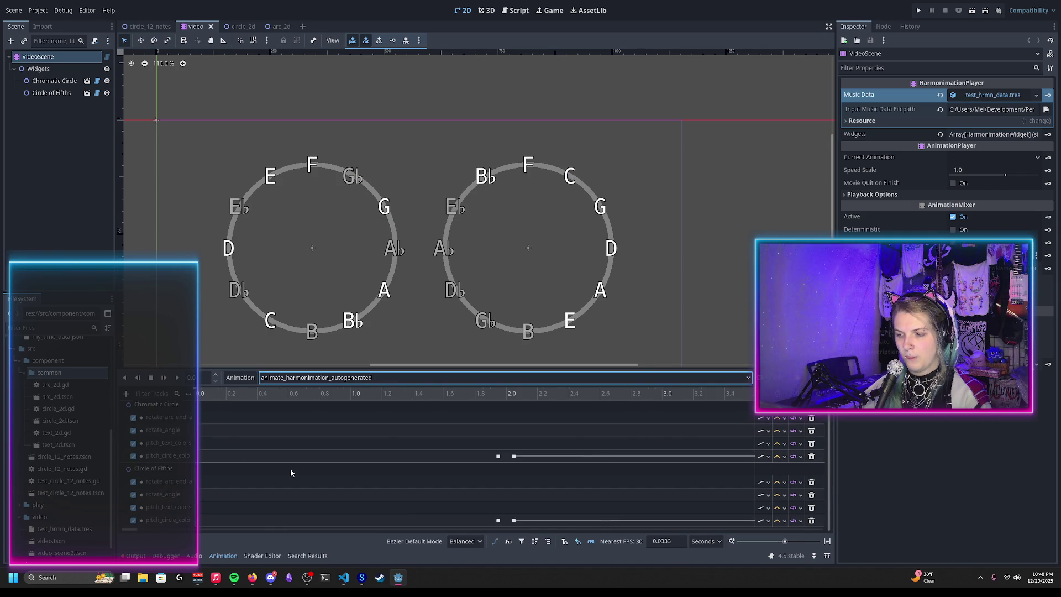
pyautogui.scroll(-3, 232, 439)
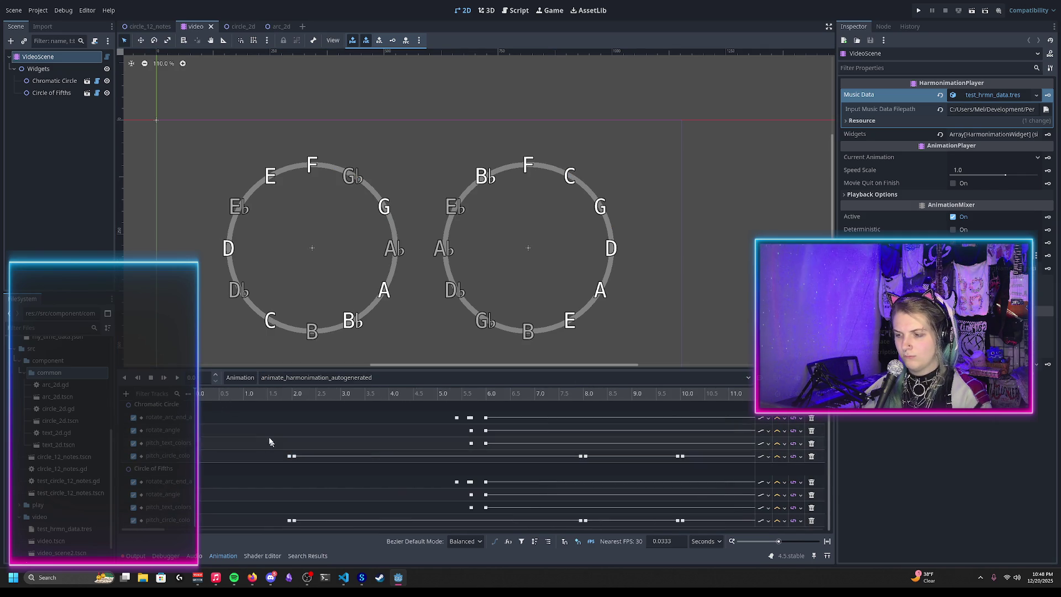
pyautogui.moveTo(327, 393)
pyautogui.mouseDown()
pyautogui.moveTo(469, 393)
pyautogui.moveTo(460, 393)
pyautogui.mouseUp()
pyautogui.scroll(4, 472, 427)
pyautogui.scroll(5, 472, 427)
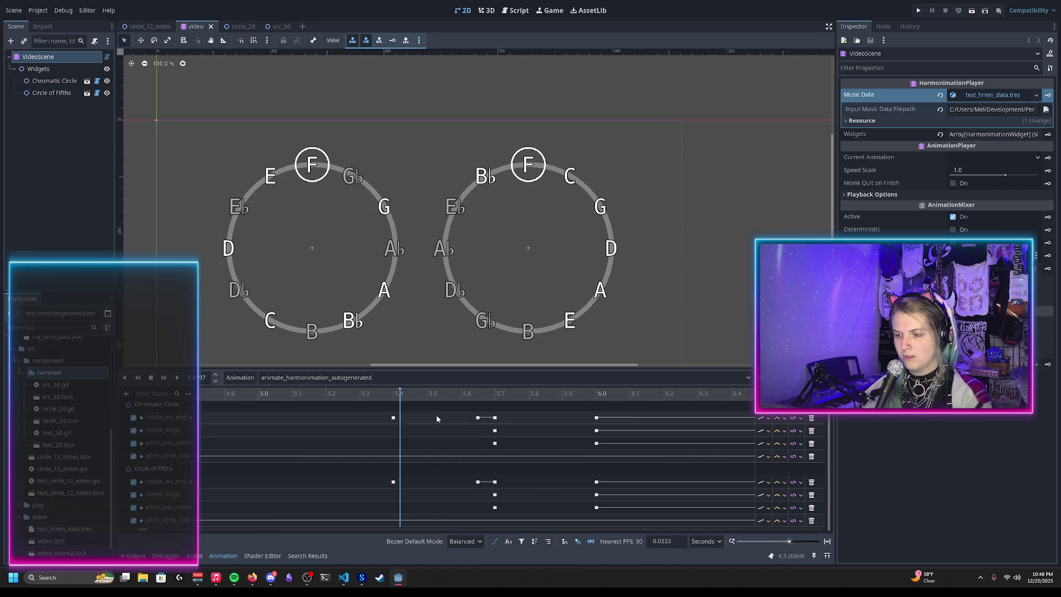
pyautogui.click(350, 418)
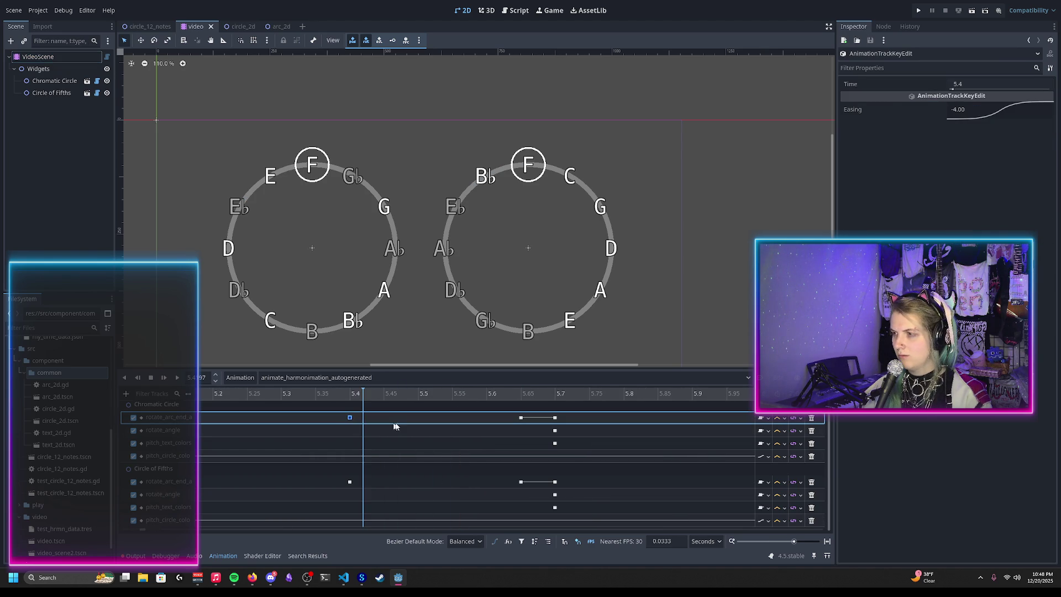
pyautogui.click(521, 419)
pyautogui.click(555, 419)
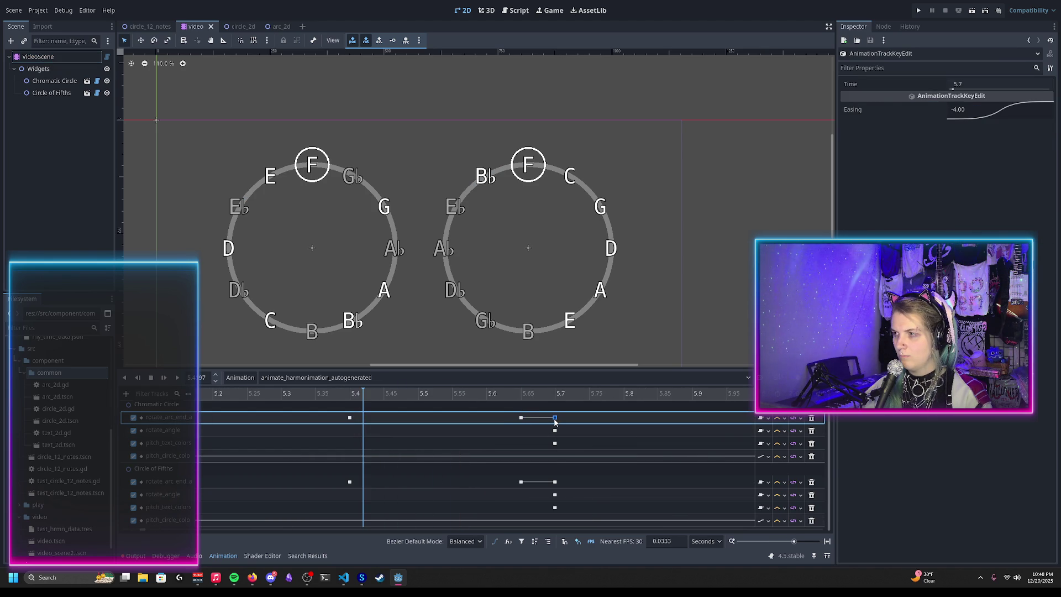
pyautogui.click(555, 430)
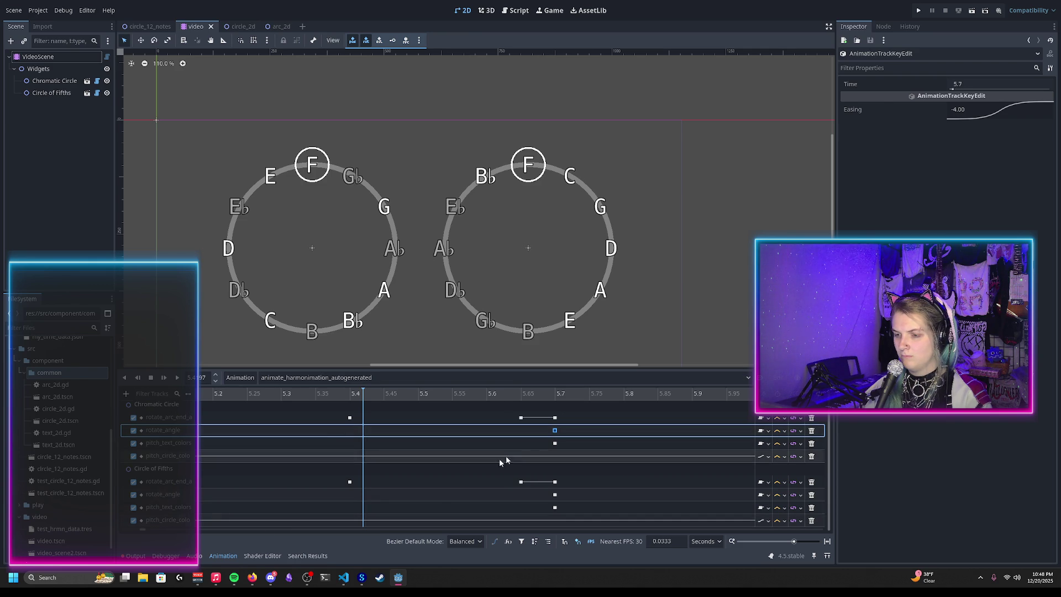
pyautogui.keyDown('ctrl'); pyautogui.scroll(-5, 325, 396); pyautogui.keyUp('ctrl')
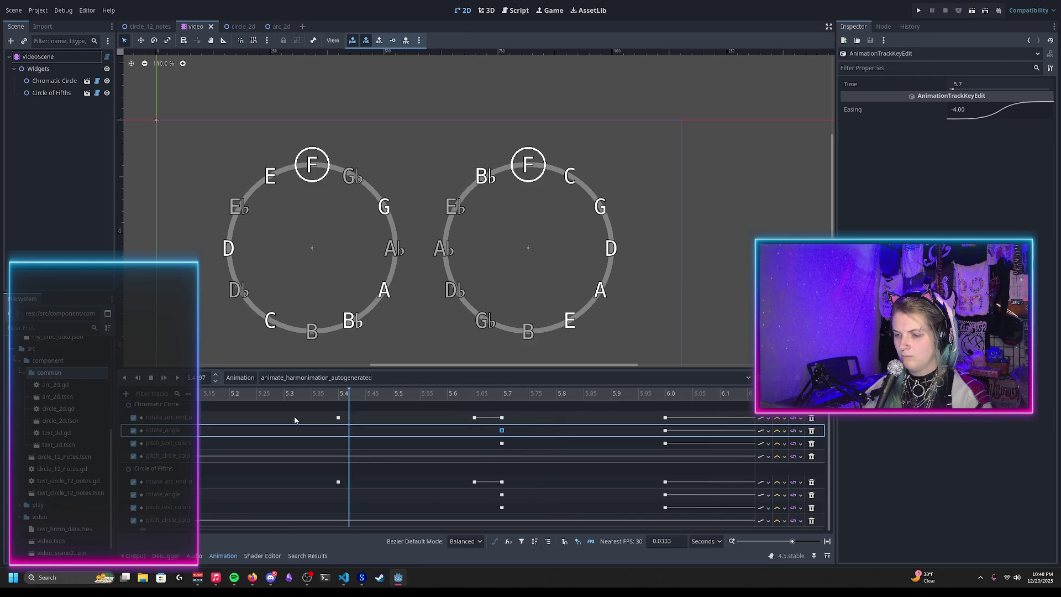
pyautogui.moveTo(327, 394)
pyautogui.mouseDown()
pyautogui.moveTo(631, 400)
pyautogui.moveTo(343, 398)
pyautogui.moveTo(99, 427)
pyautogui.moveTo(426, 419)
pyautogui.moveTo(385, 418)
pyautogui.mouseUp()
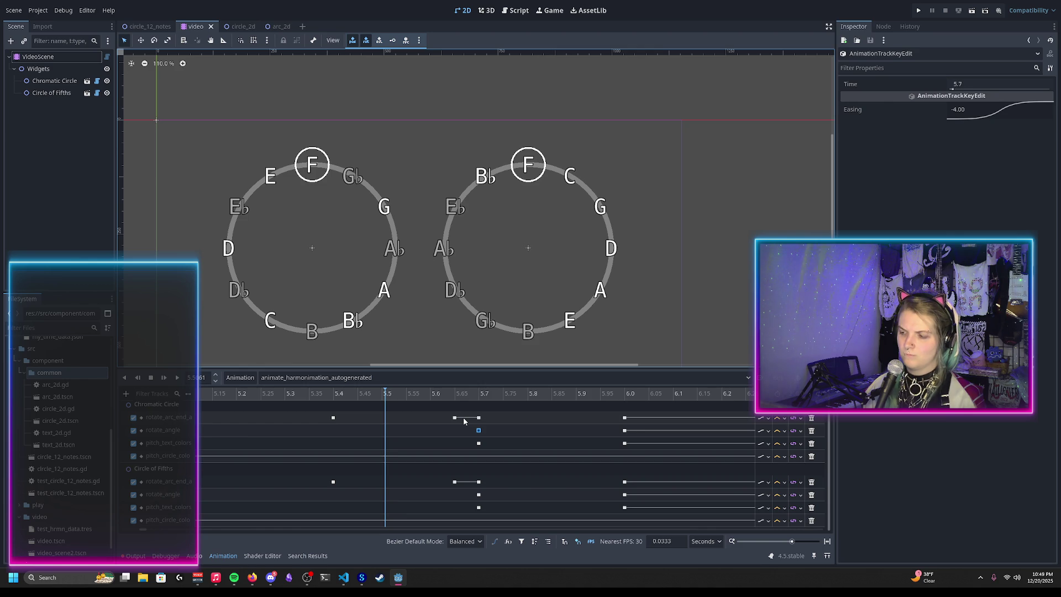
# Check the track's update, interpolation and loop modes, leaving all of them unchanged.
pyautogui.click(769, 419)
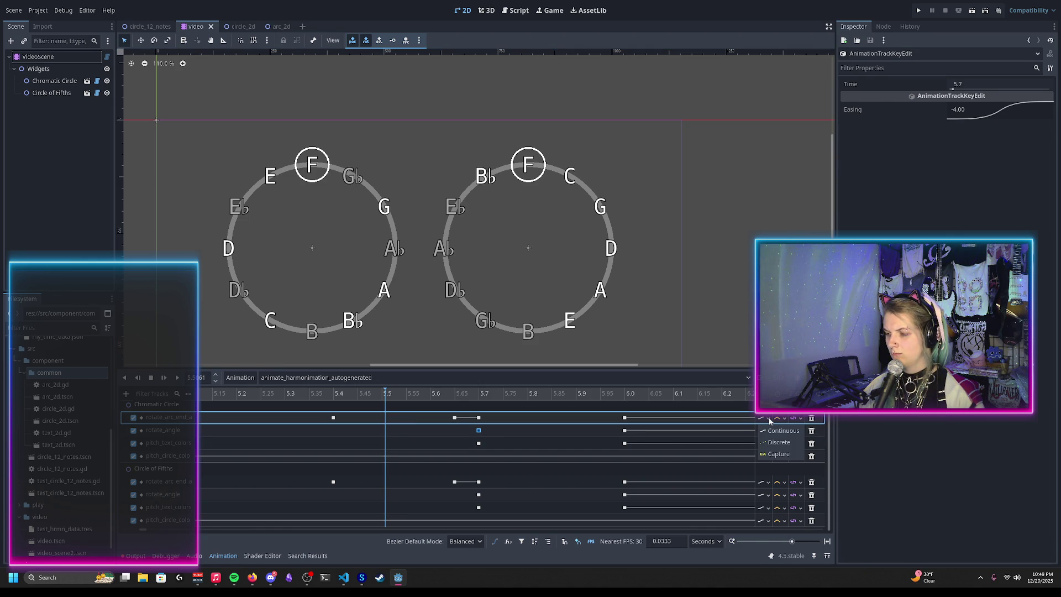
pyautogui.click(784, 421)
pyautogui.click(784, 421)
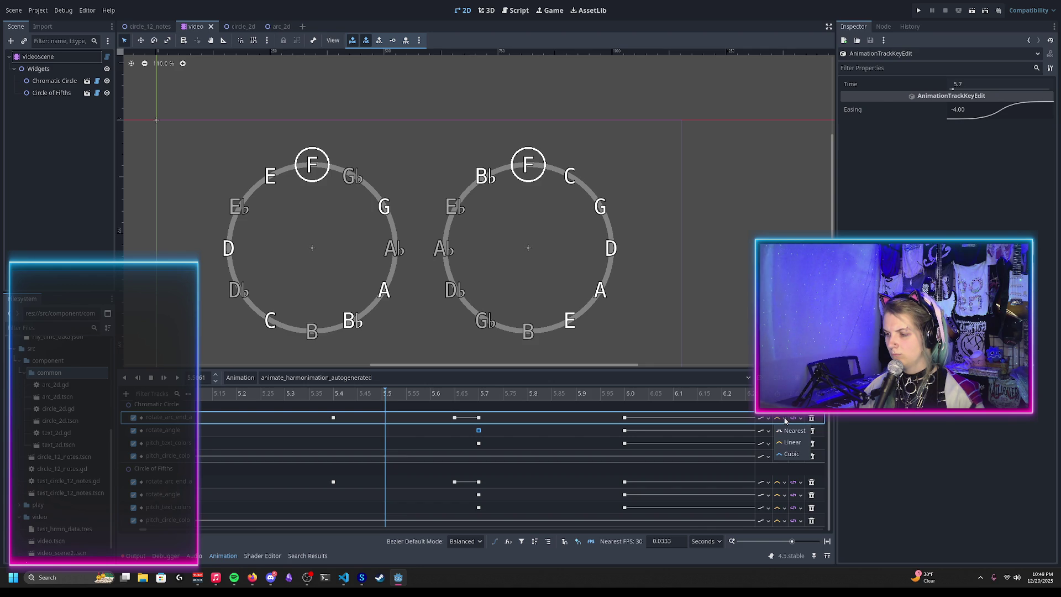
pyautogui.click(786, 420)
pyautogui.click(802, 419)
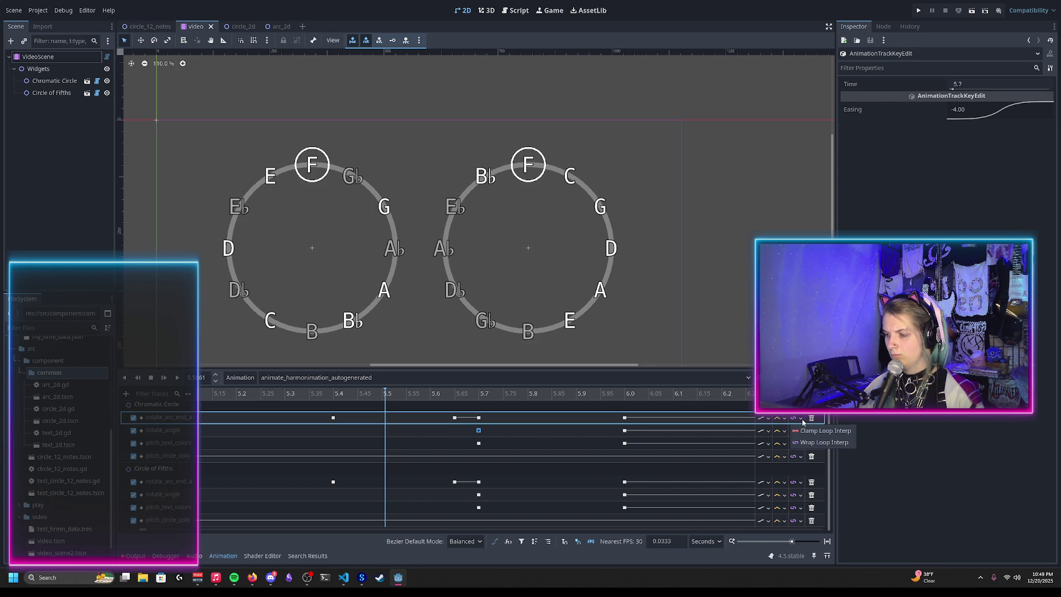
pyautogui.click(725, 460)
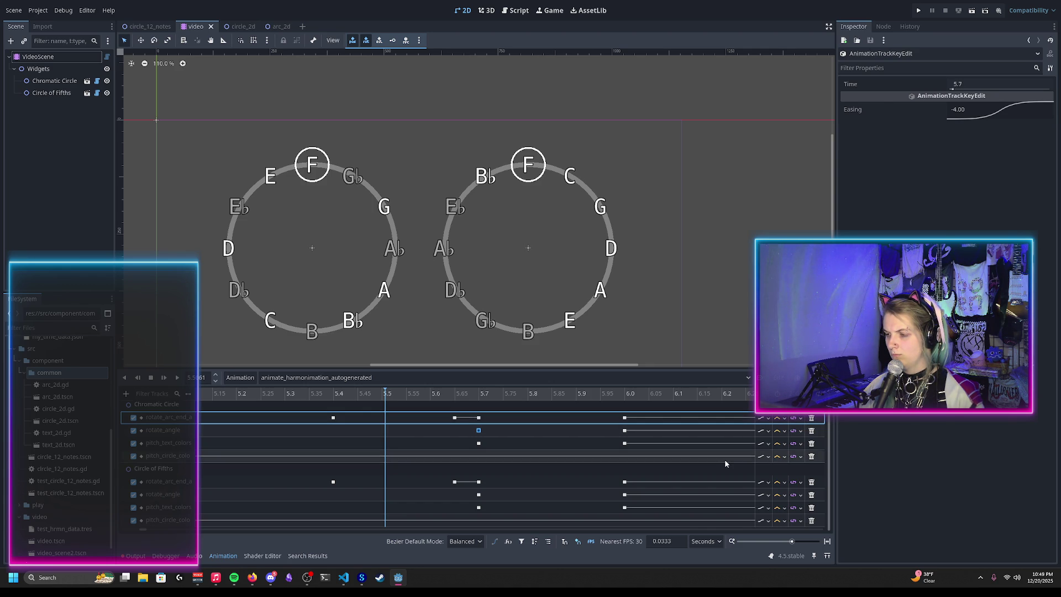
# Disable the Chromatic Circle arc-end track and scrub the animation to about 5.72 seconds.
pyautogui.scroll(1, 571, 443)
pyautogui.click(133, 420)
pyautogui.moveTo(274, 393)
pyautogui.mouseDown()
pyautogui.moveTo(651, 387)
pyautogui.moveTo(286, 390)
pyautogui.mouseUp()
# Select the Chromatic Circle arc-end track, scrub to about 5.44–5.5 seconds, and show the output log.
pyautogui.click(131, 423)
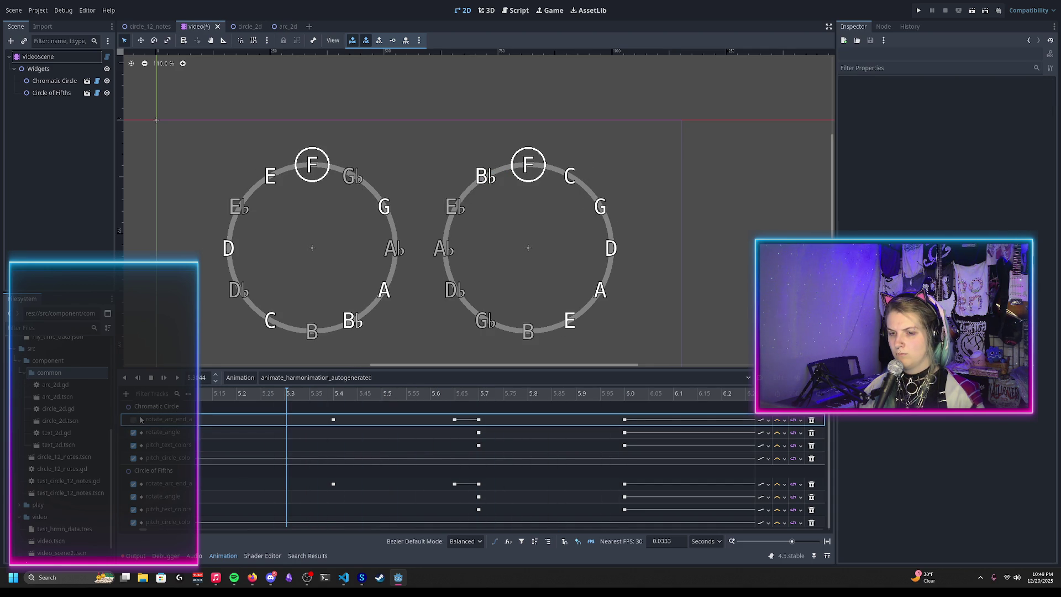
pyautogui.moveTo(283, 394)
pyautogui.mouseDown()
pyautogui.moveTo(644, 429)
pyautogui.moveTo(307, 420)
pyautogui.mouseUp()
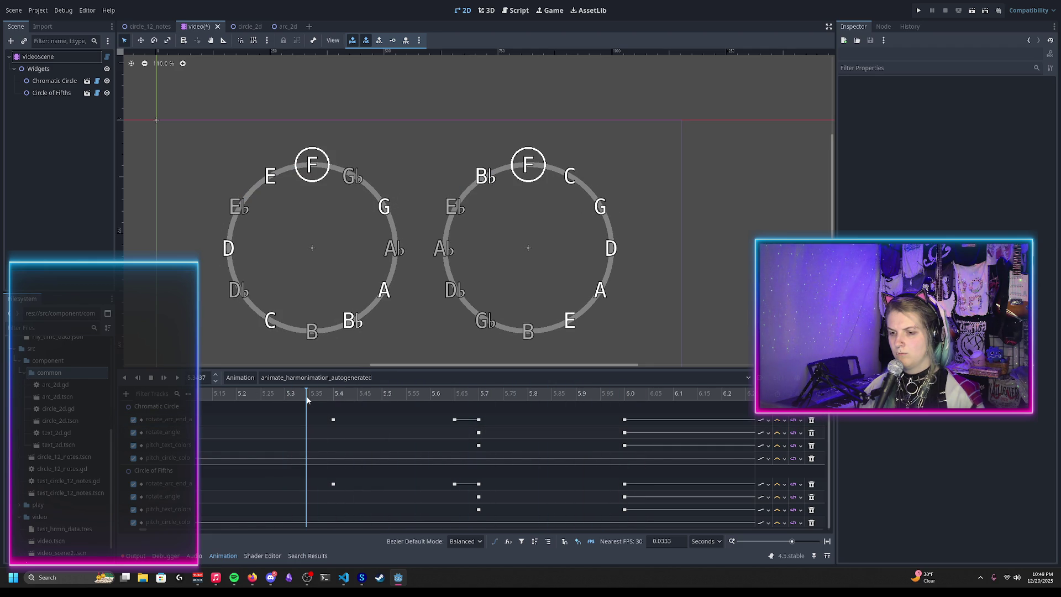
pyautogui.moveTo(308, 401)
pyautogui.mouseDown()
pyautogui.moveTo(429, 399)
pyautogui.moveTo(283, 407)
pyautogui.mouseUp()
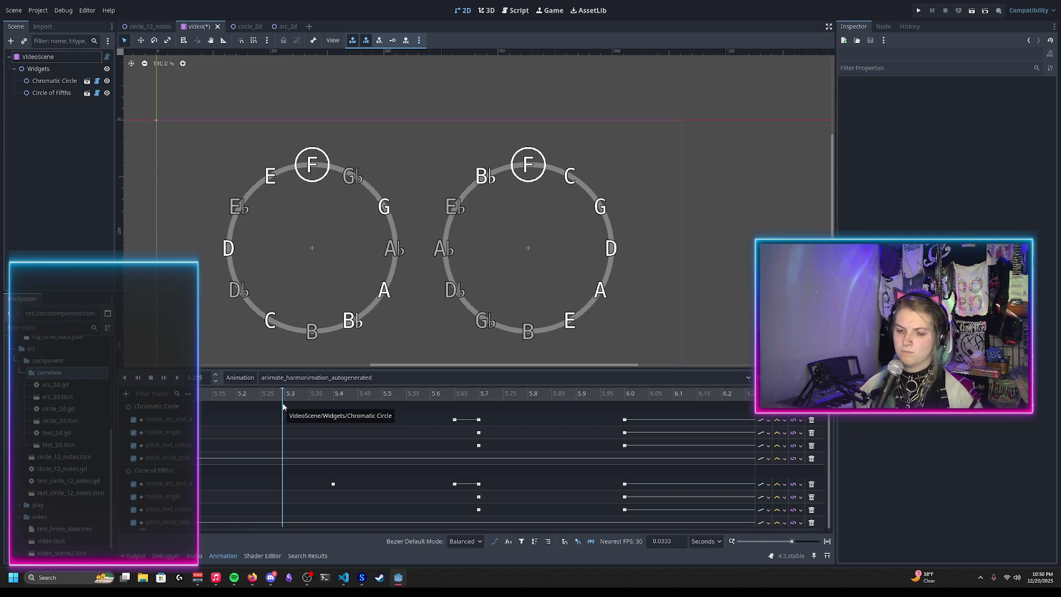
pyautogui.hotkey('ctrl', 'z')
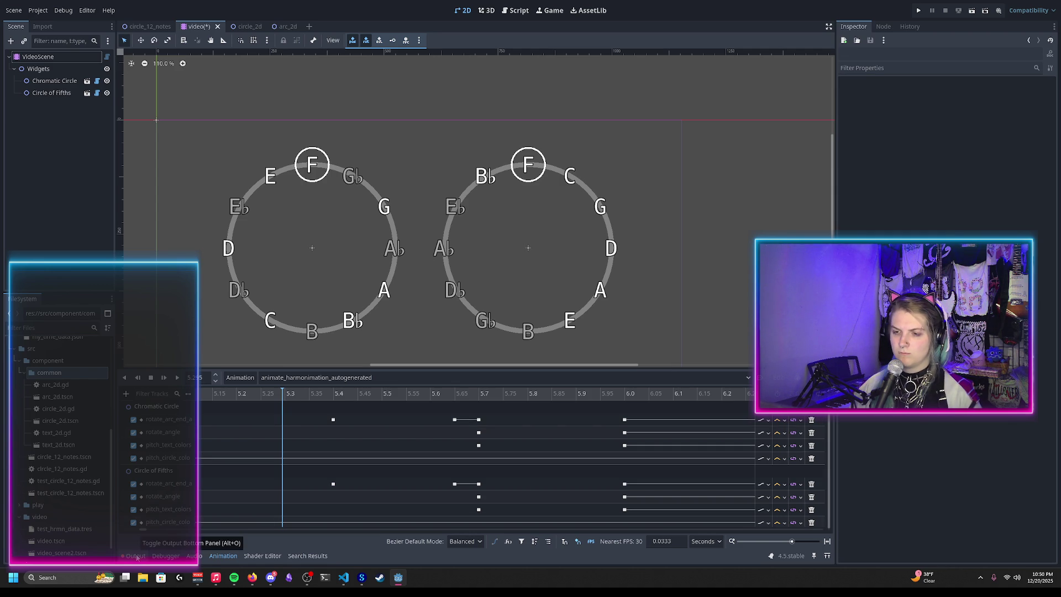
pyautogui.moveTo(321, 394); pyautogui.dragTo(400, 407)
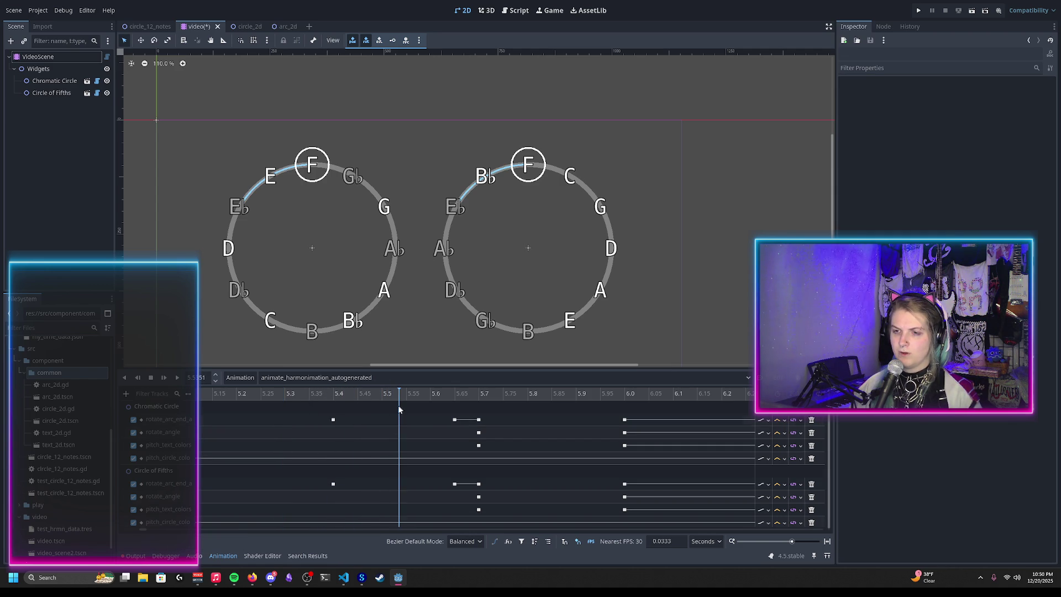
pyautogui.click(136, 556)
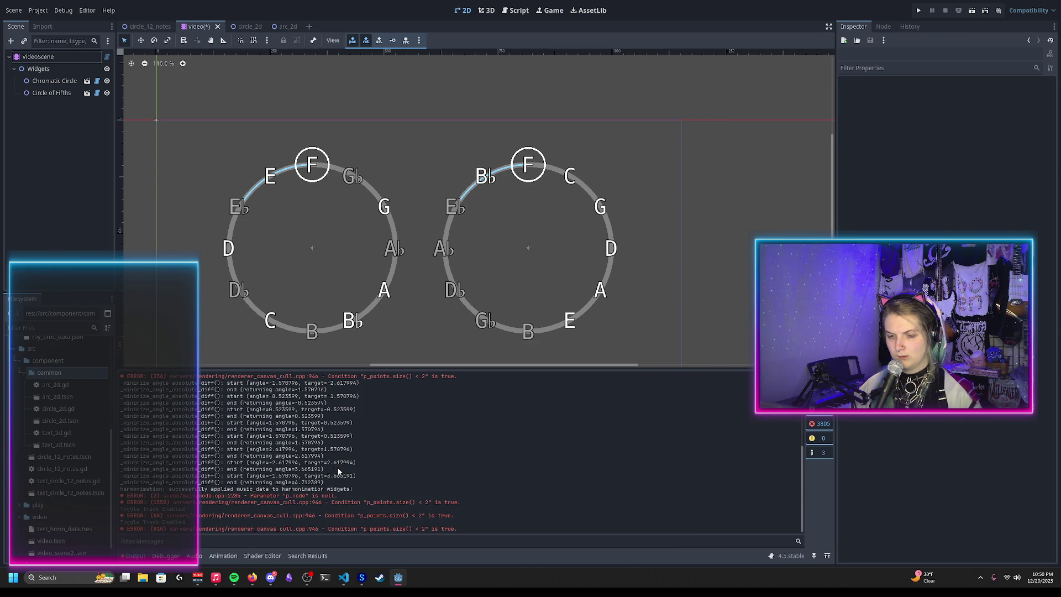
# Read the angle debug prints in the Output log while scrubbing, then switch to the arc_2d scene.
pyautogui.scroll(3, 586, 439)
pyautogui.scroll(-3, 635, 430)
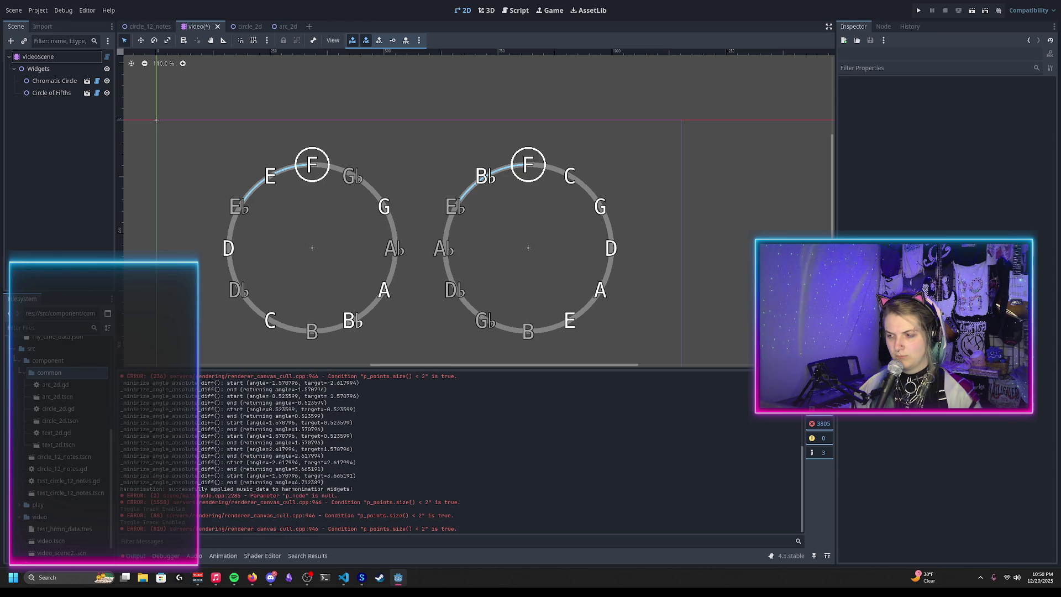
pyautogui.click(223, 555)
pyautogui.moveTo(387, 393)
pyautogui.mouseDown()
pyautogui.moveTo(335, 393)
pyautogui.moveTo(358, 393)
pyautogui.mouseUp()
pyautogui.click(134, 556)
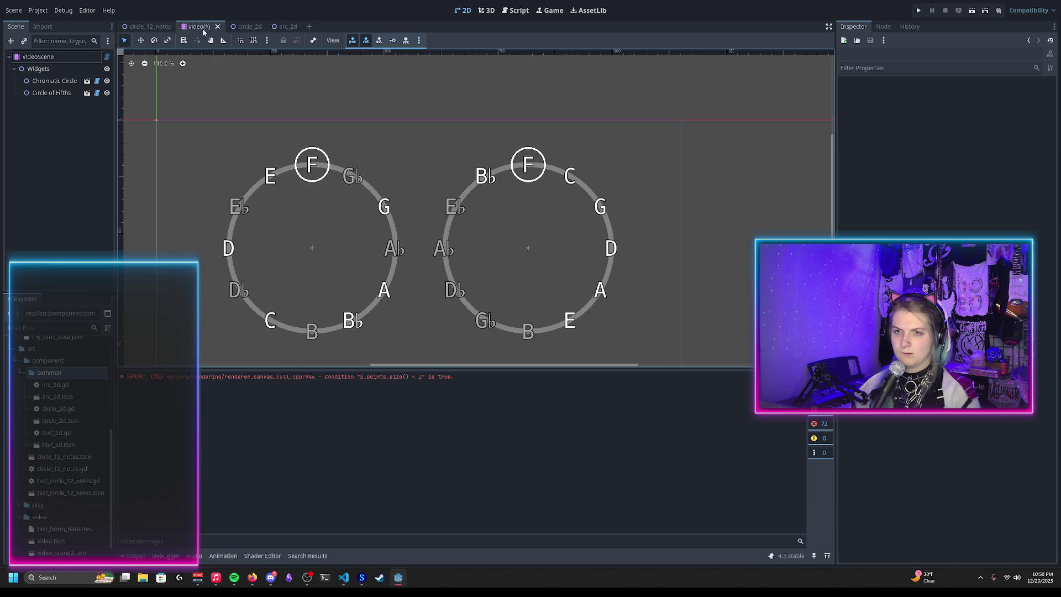
pyautogui.click(281, 26)
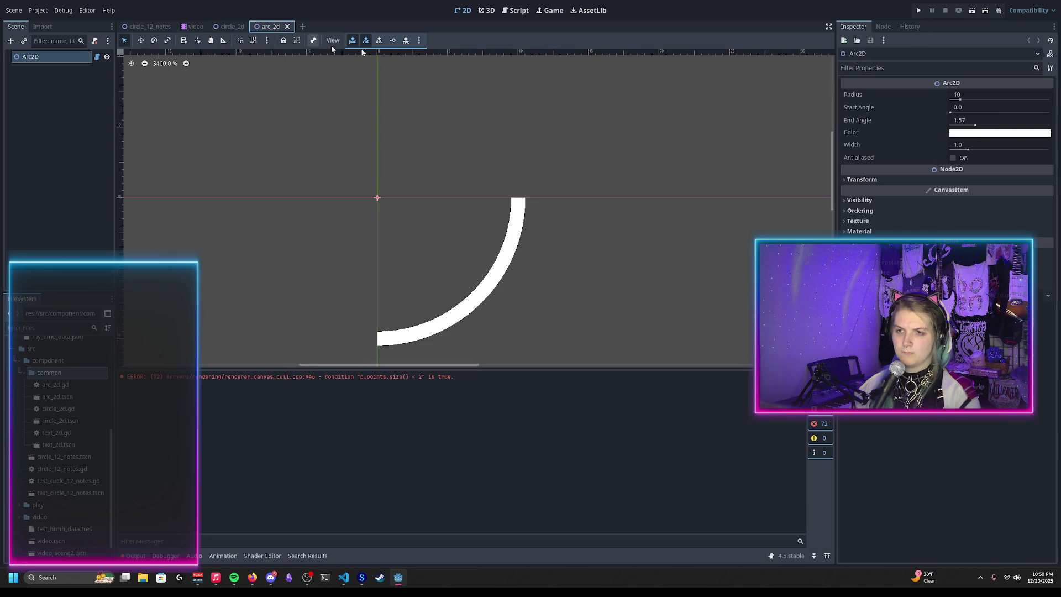
# Open arc_2d.gd at its _draw function and insert a new line after the point_count calculation.
pyautogui.click(525, 12)
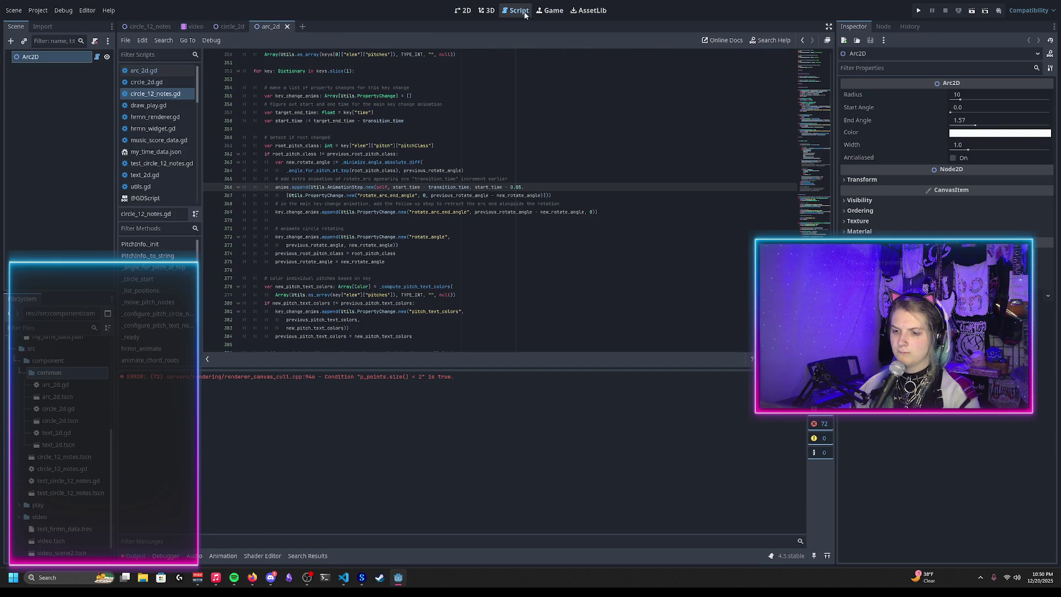
pyautogui.scroll(-6, 349, 214)
pyautogui.scroll(-8, 348, 214)
pyautogui.keyDown('ctrl'); pyautogui.scroll(2, 354, 212); pyautogui.keyUp('ctrl')
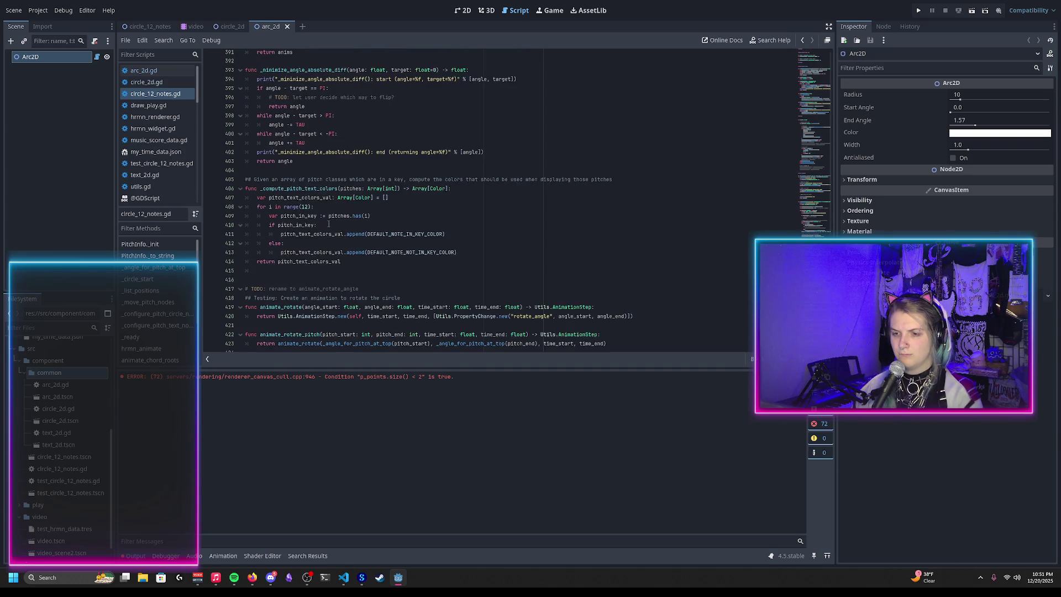
pyautogui.scroll(-2, 322, 205)
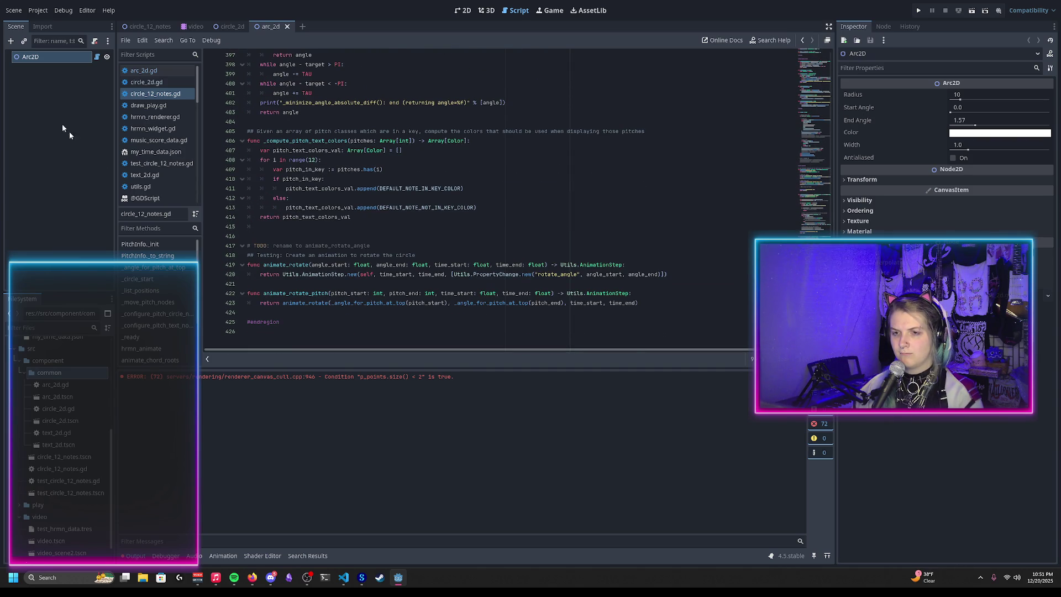
pyautogui.click(143, 70)
pyautogui.scroll(-5, 599, 204)
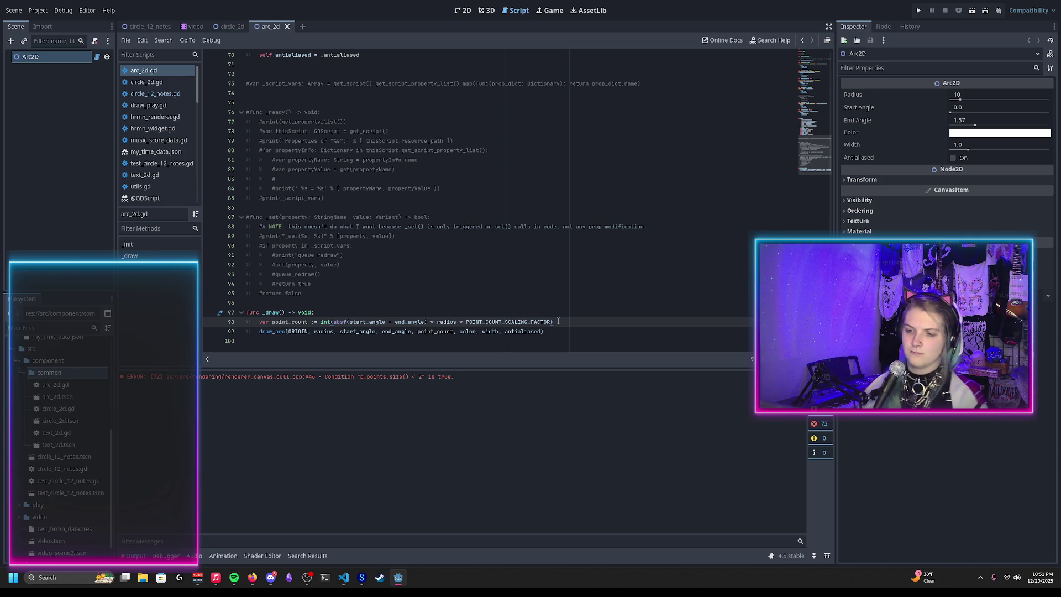
pyautogui.press('Return')
# Add an 'if point_count < 2:' check printing 'Arc2D._draw(): point_count < 2. skipping _draw'.
pyautogui.write('f pori')
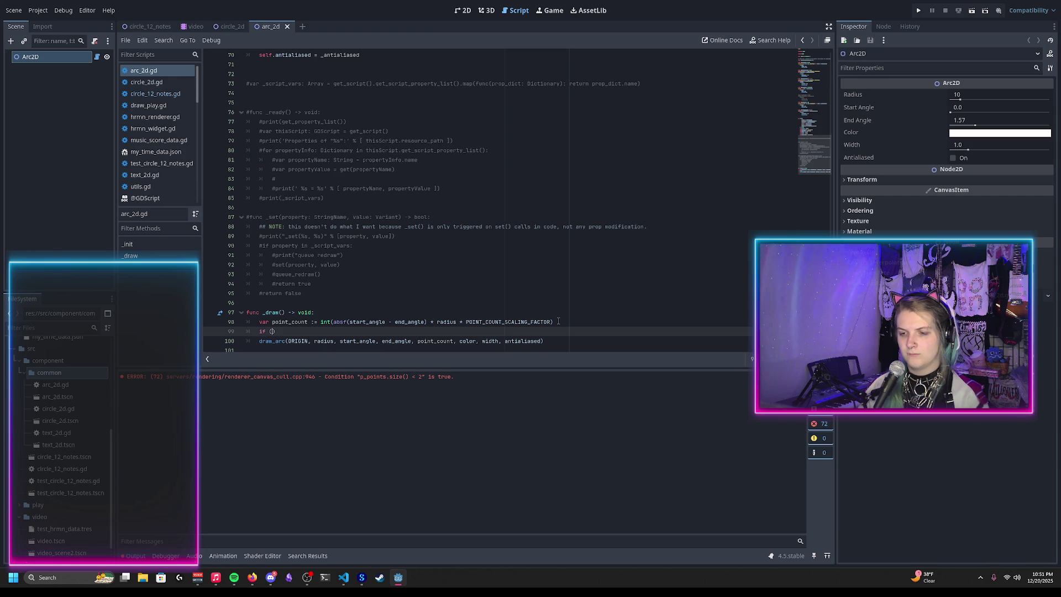
pyautogui.press('BackSpace')
pyautogui.press('BackSpace')
pyautogui.write('int_count < 2:')
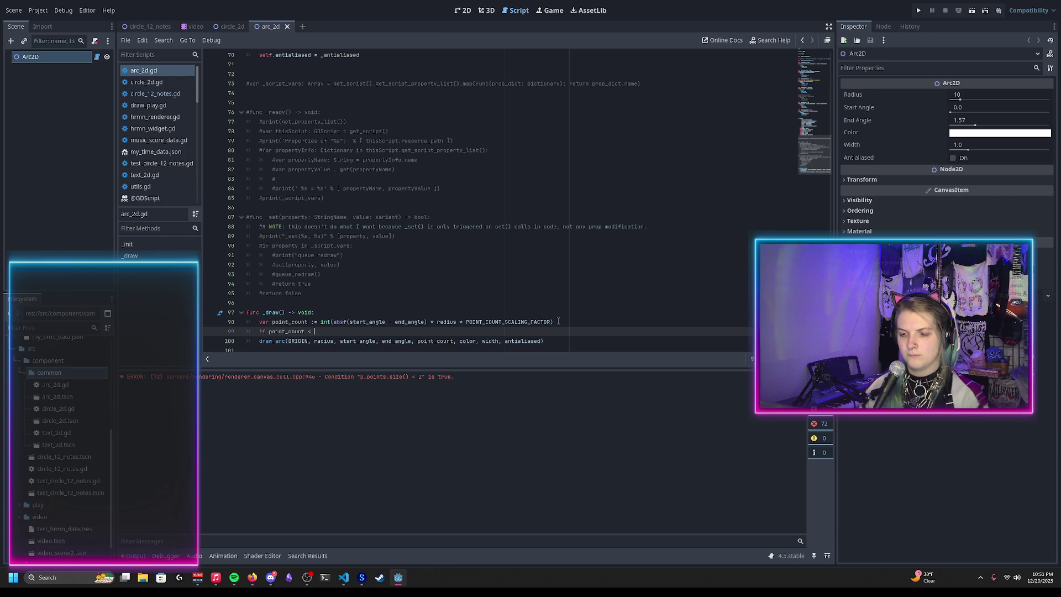
pyautogui.press('Return')
pyautogui.write('print("draw')
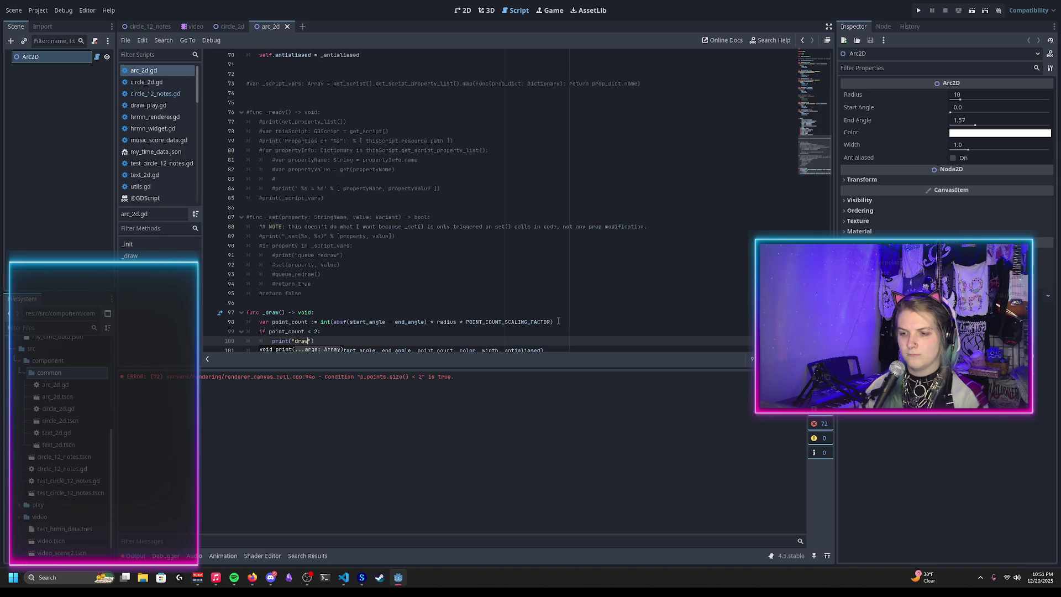
pyautogui.write('_arc..')
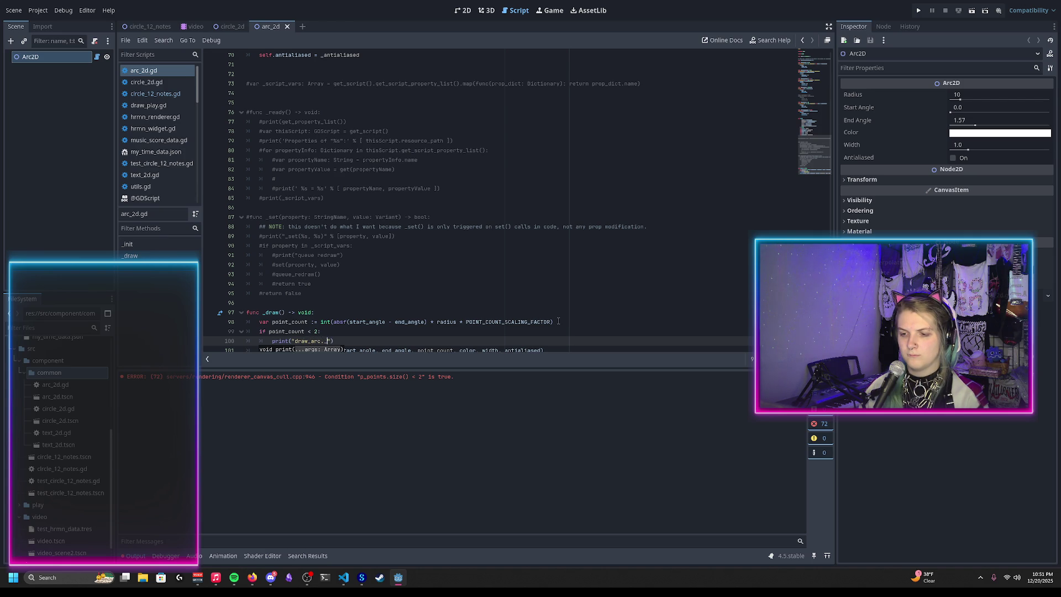
pyautogui.press('BackSpace')
pyautogui.write('Arc2D._dr')
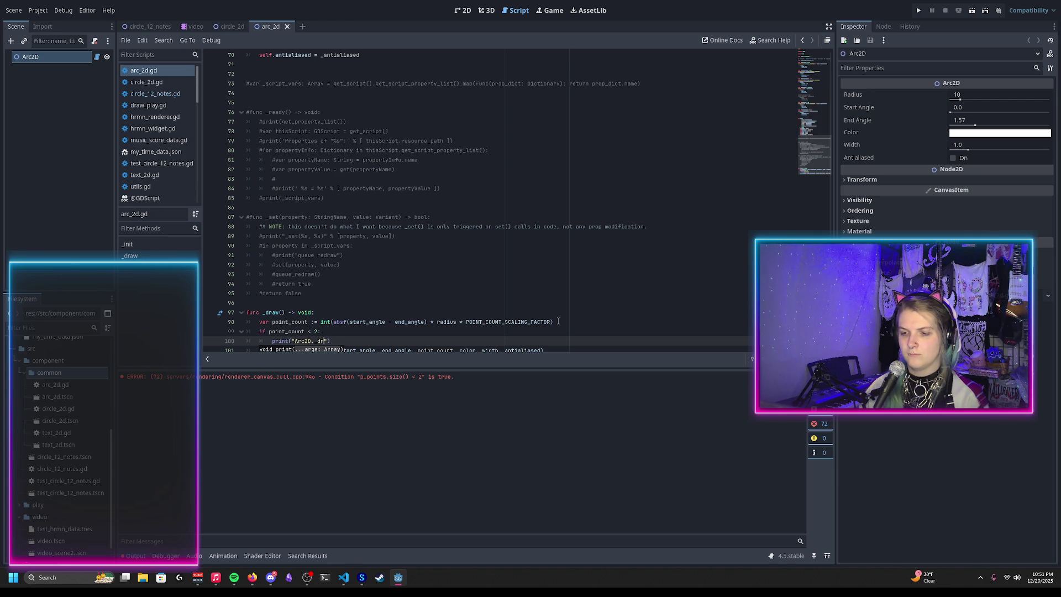
pyautogui.write('aw(): point')
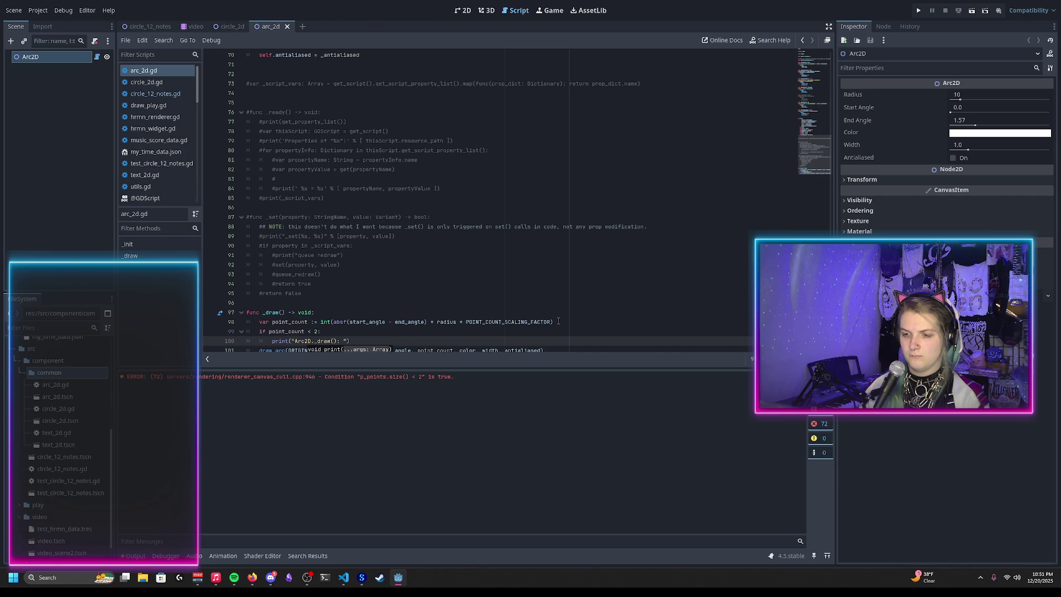
pyautogui.write('_count < 2. skipping _draw! (p')
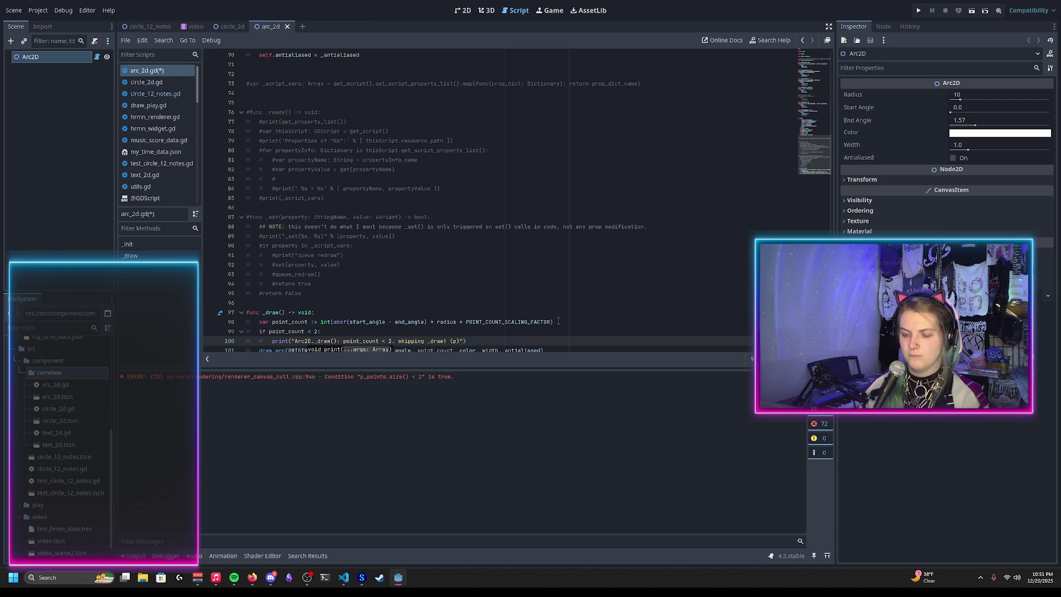
pyautogui.write('start_angle=')
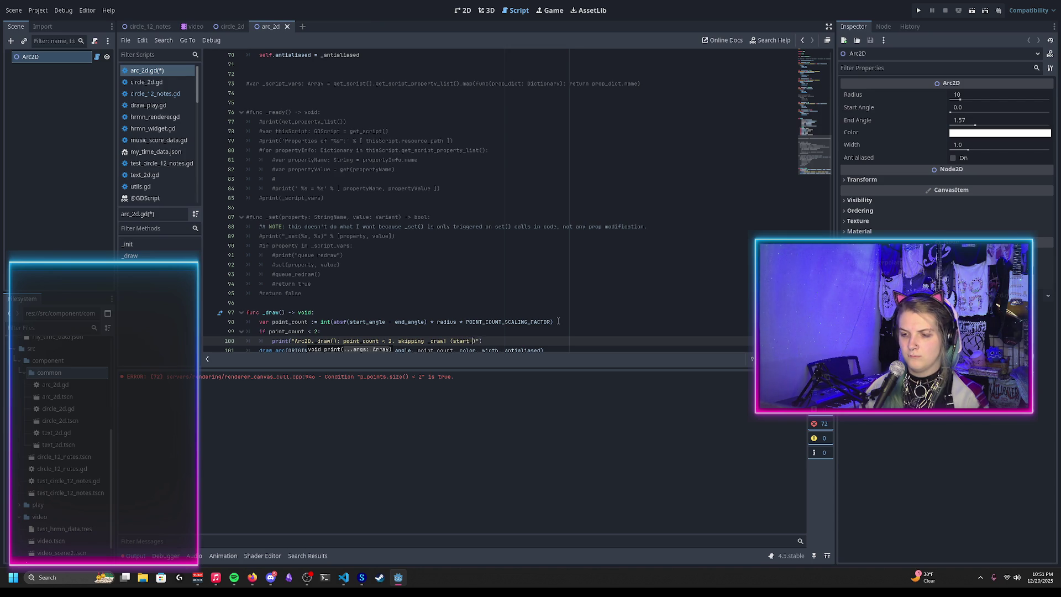
pyautogui.write(', end=')
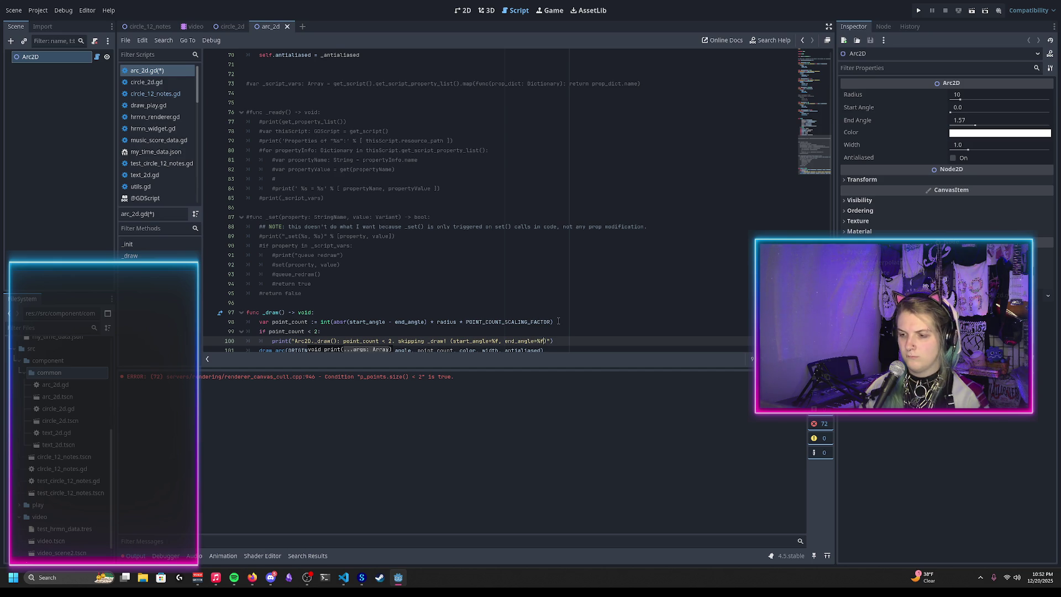
pyautogui.write(', radius=')
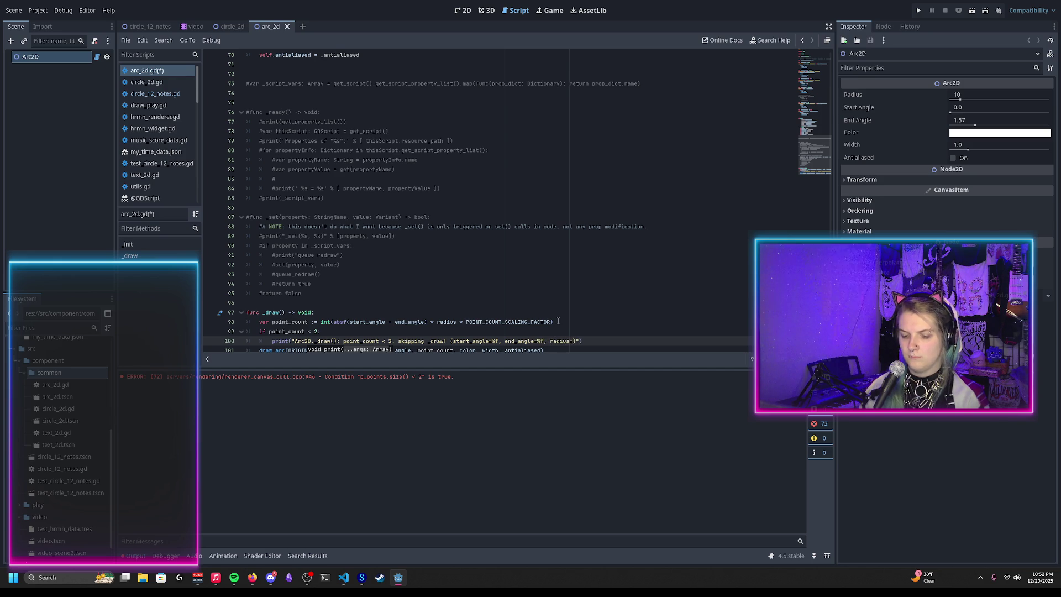
pyautogui.write(')')
pyautogui.write(' POI')
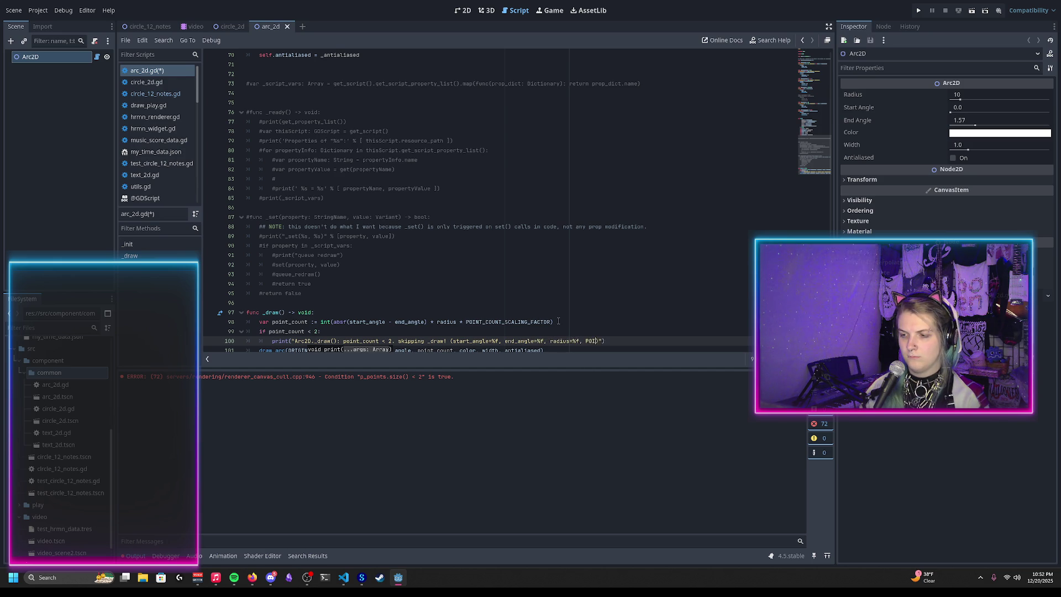
pyautogui.write('OUNT_SCALING_FACTOR=%')
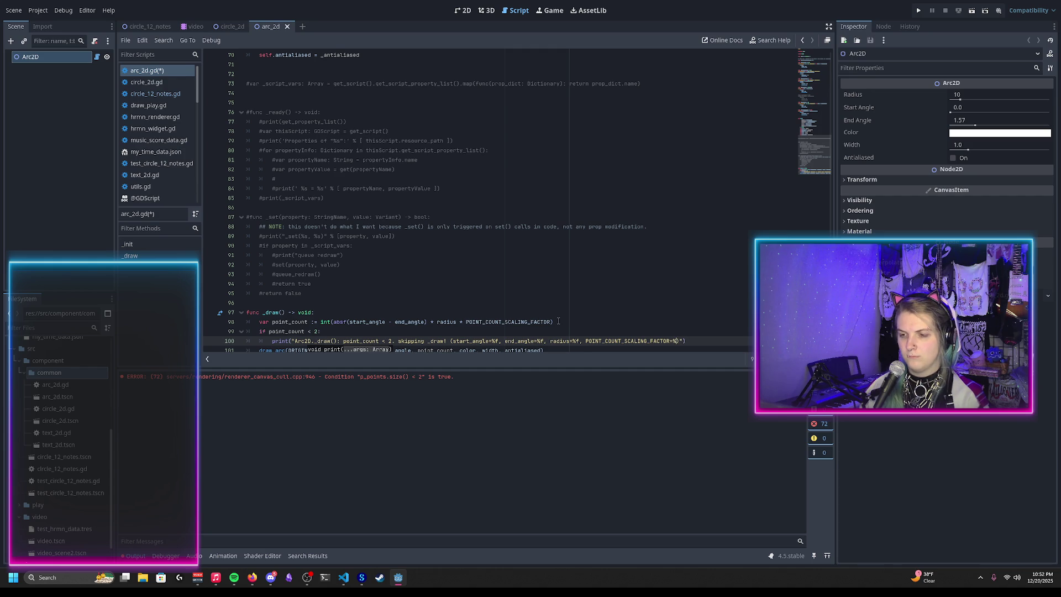
pyautogui.write('f')
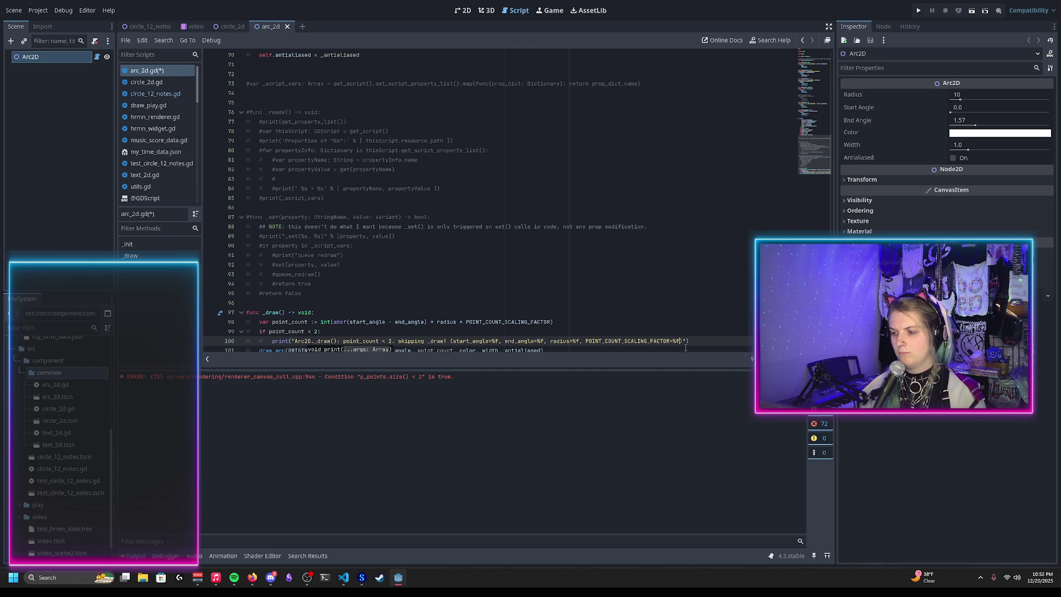
pyautogui.write(')" % ')
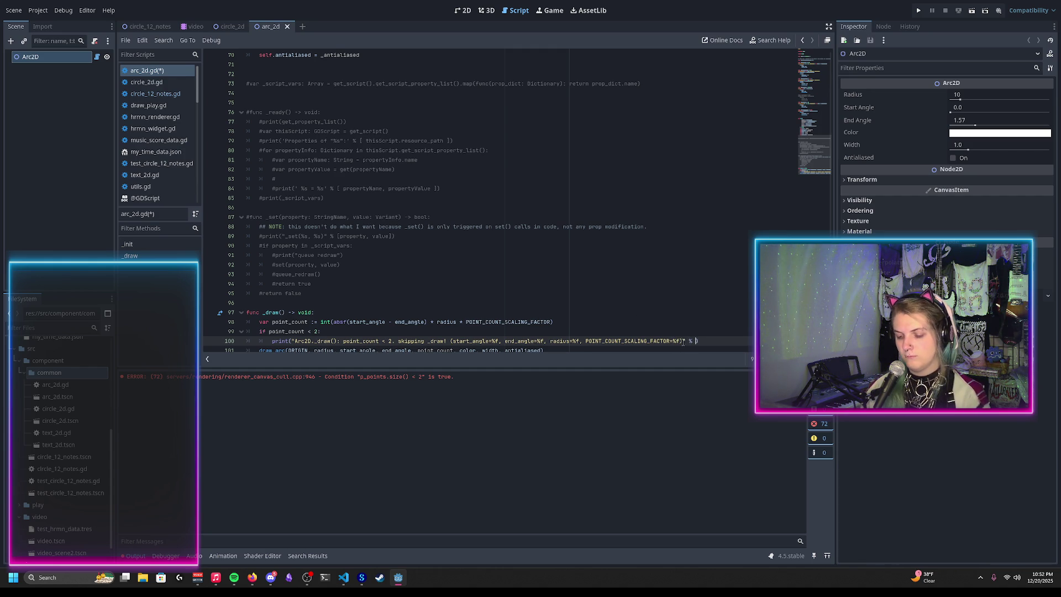
pyautogui.write('[')
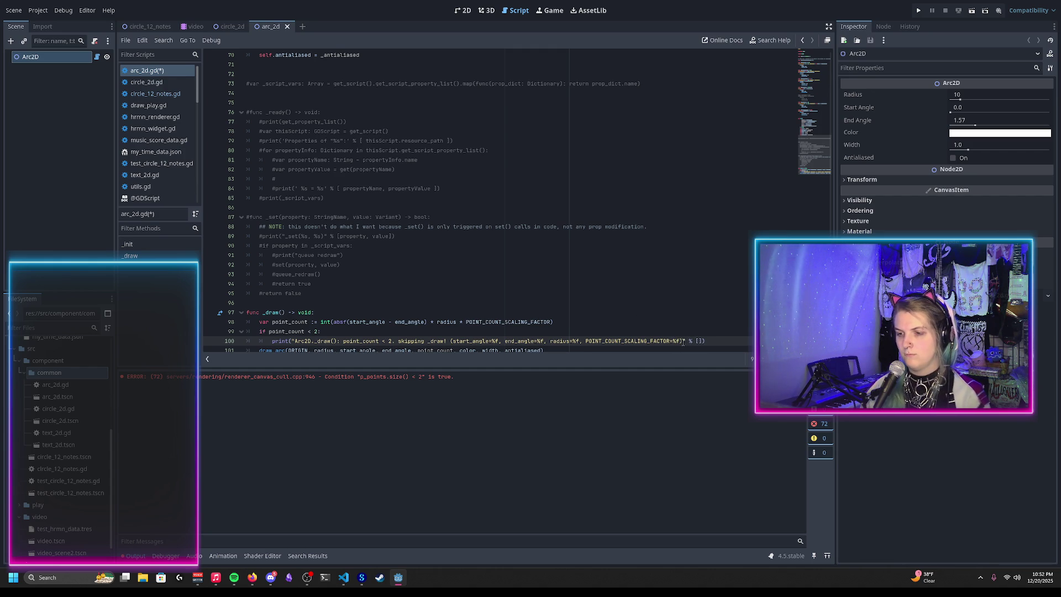
pyautogui.write('start_angle')
# Fill the print's arguments with start_angle, end_angle, radius and point_count, and save the script.
pyautogui.press('Return')
pyautogui.write(', en')
pyautogui.press('Return')
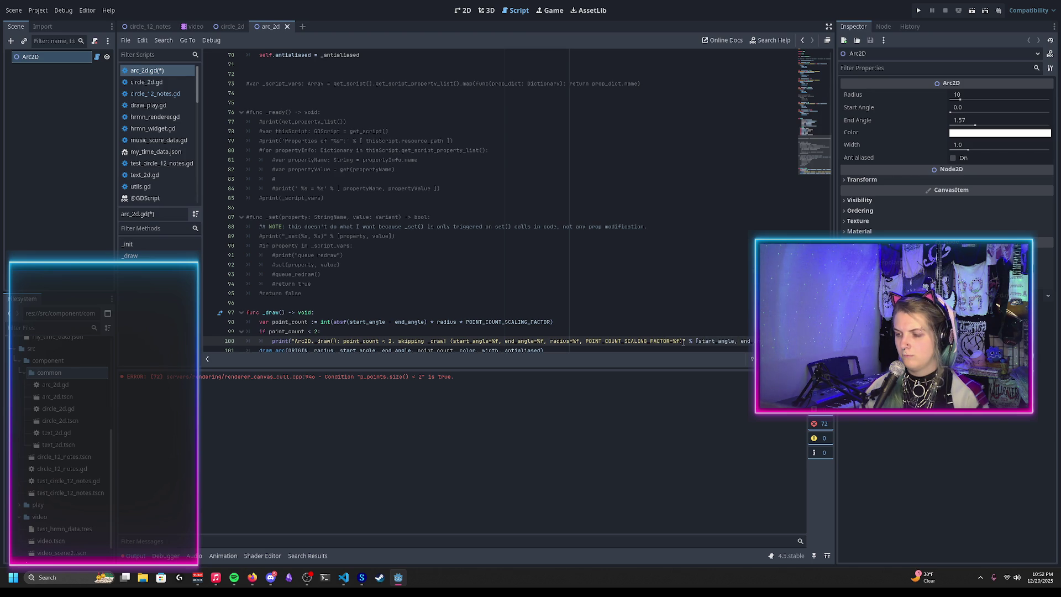
pyautogui.write(', rad')
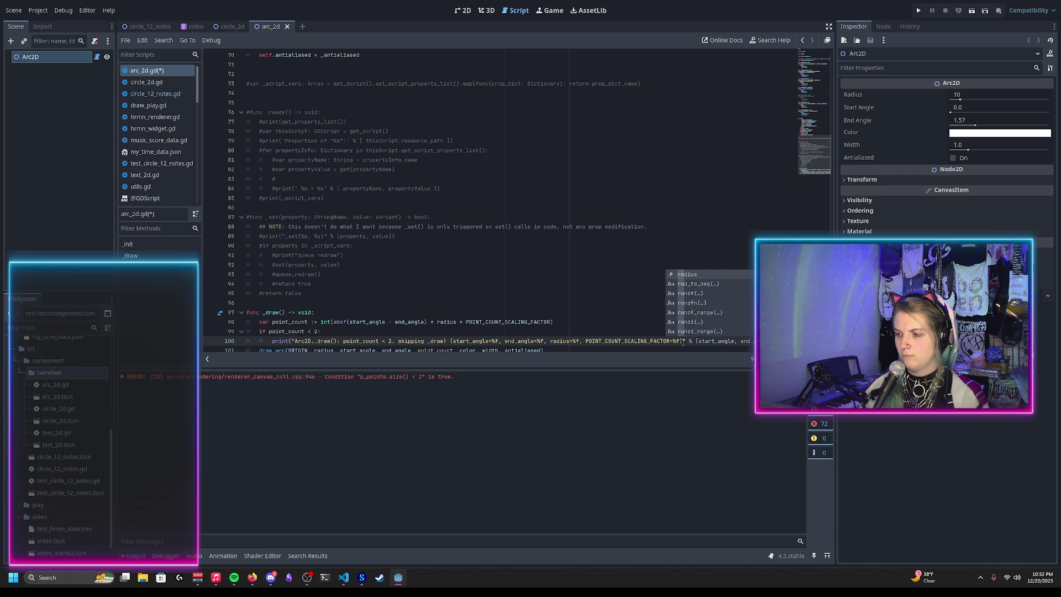
pyautogui.press('Return')
pyautogui.write(', poi')
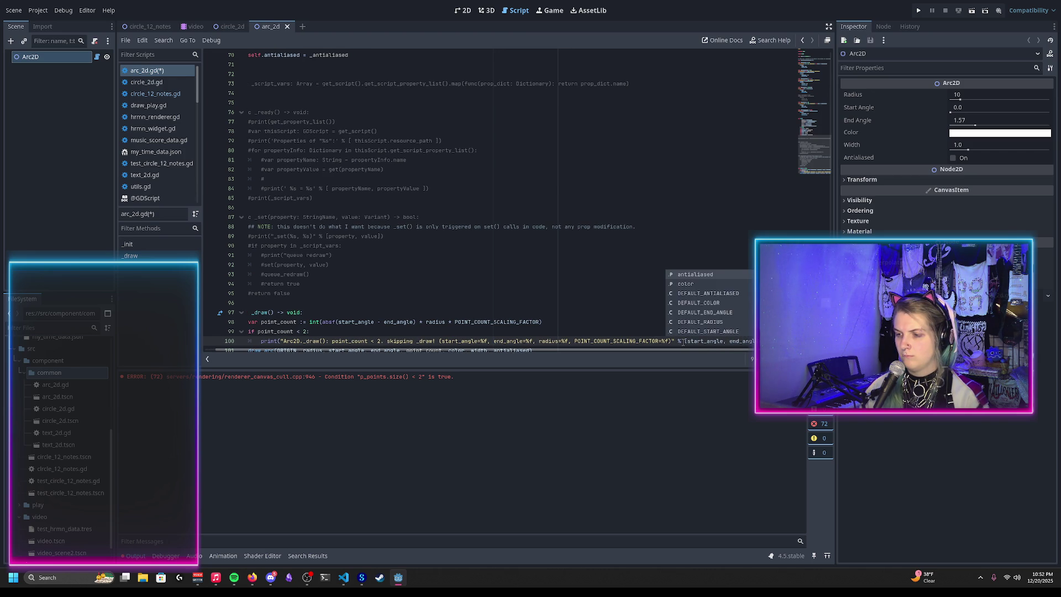
pyautogui.press('Return')
pyautogui.hotkey('ctrl', 's')
# Clear the error messages from the output log and return to the 2D arc view.
pyautogui.click(583, 292)
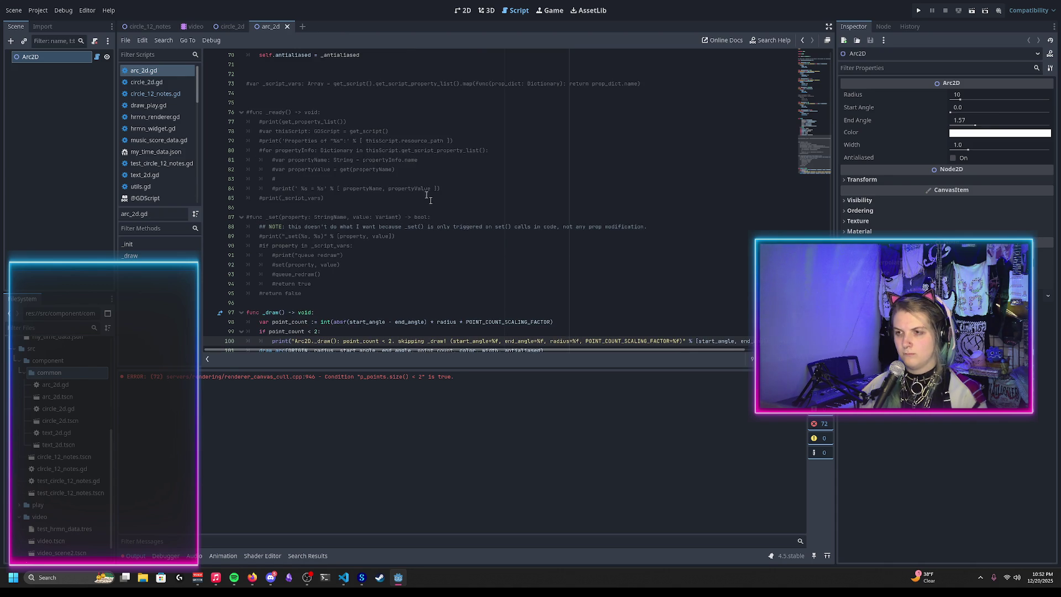
pyautogui.scroll(-1, 596, 95)
pyautogui.click(820, 377)
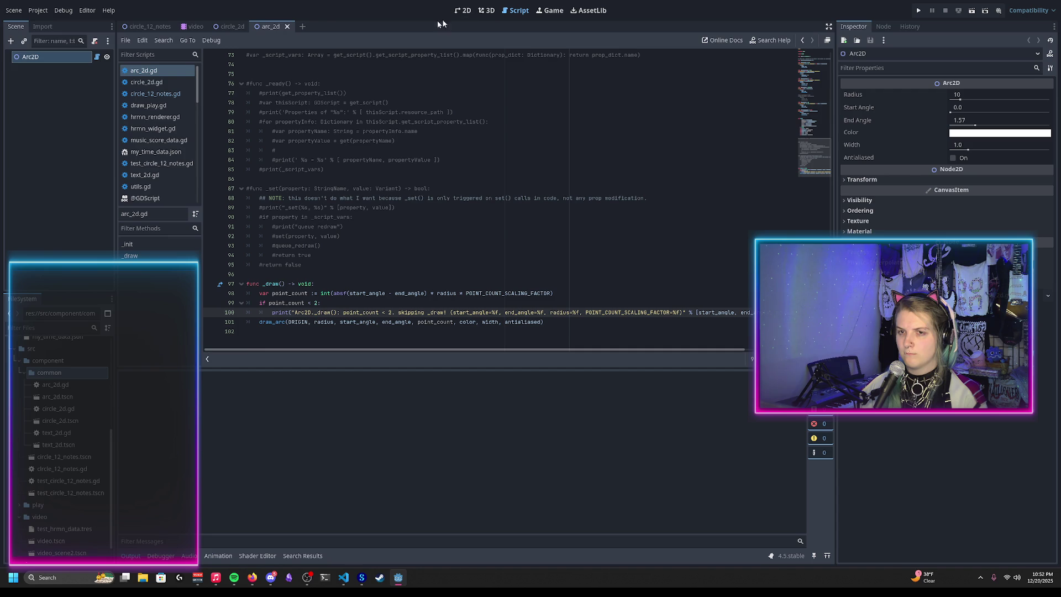
pyautogui.click(38, 10)
pyautogui.click(28, 209)
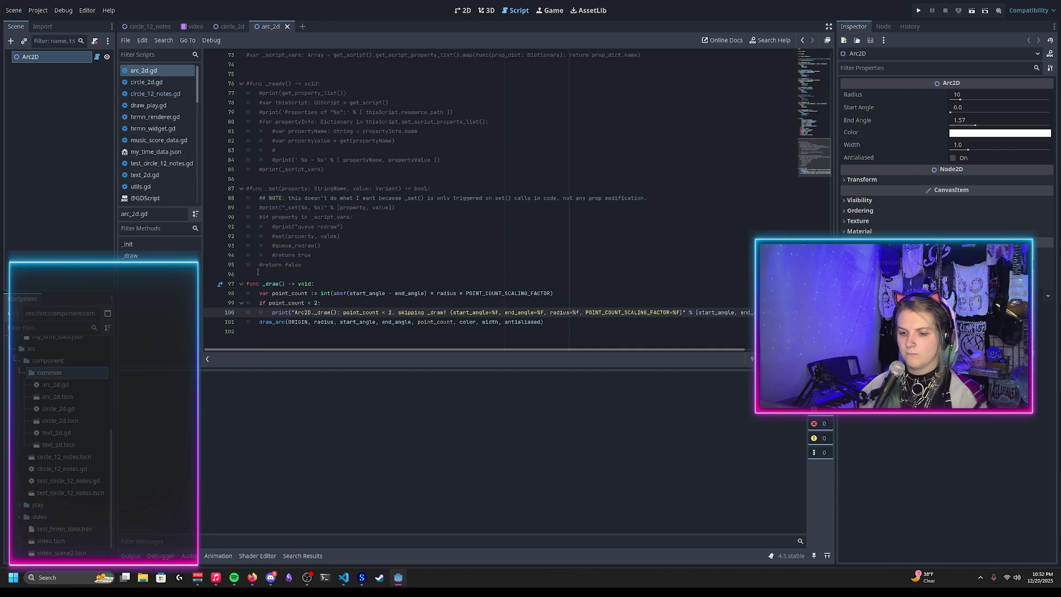
pyautogui.click(463, 10)
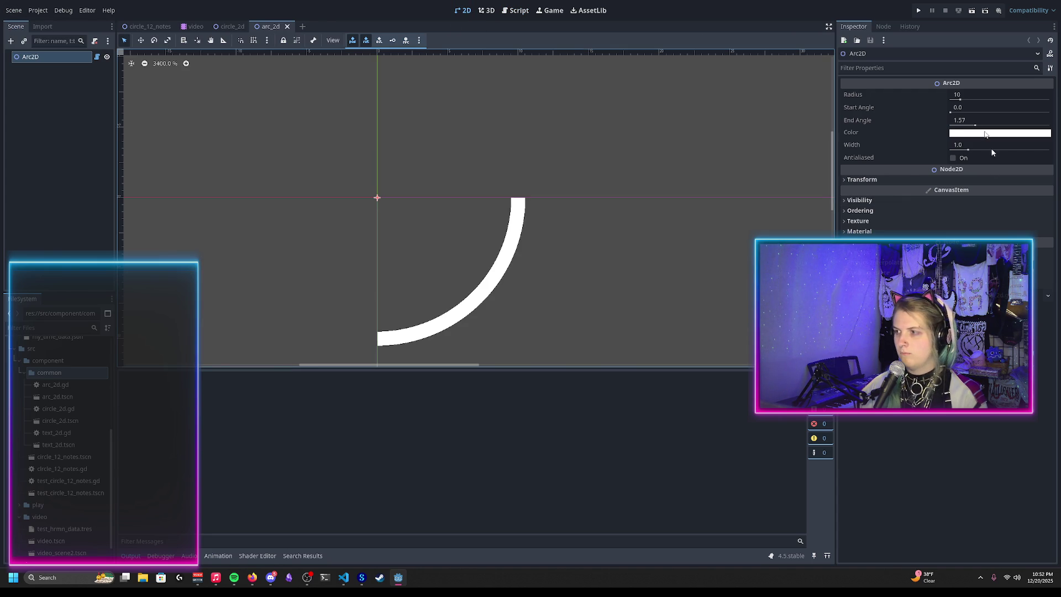
# Shrink the Arc2D End Angle from 1.57 to 0.06, then return to arc_2d.gd.
pyautogui.moveTo(973, 124); pyautogui.dragTo(950, 133)
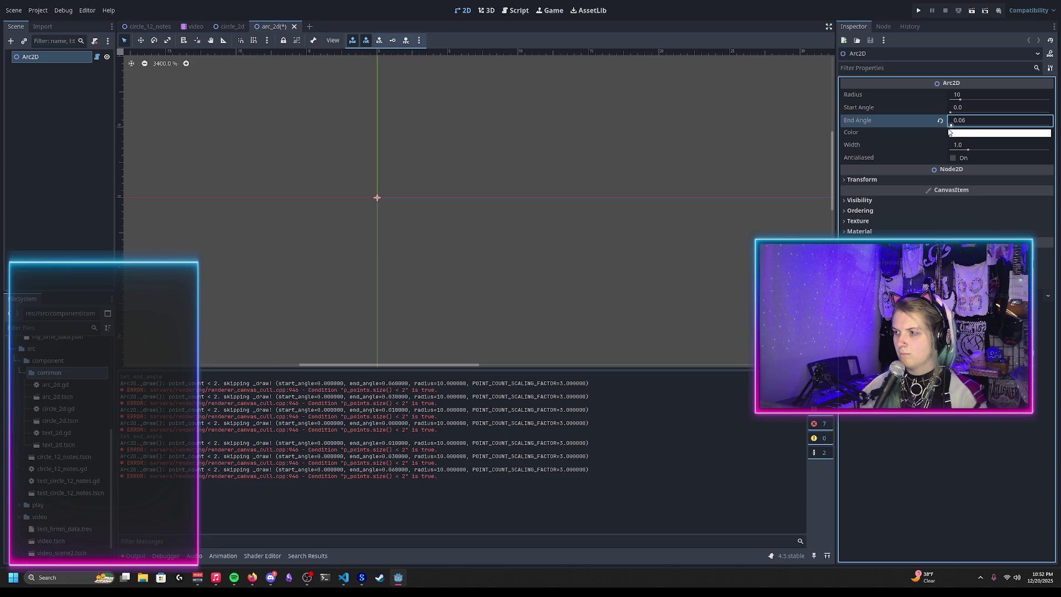
pyautogui.click(218, 369)
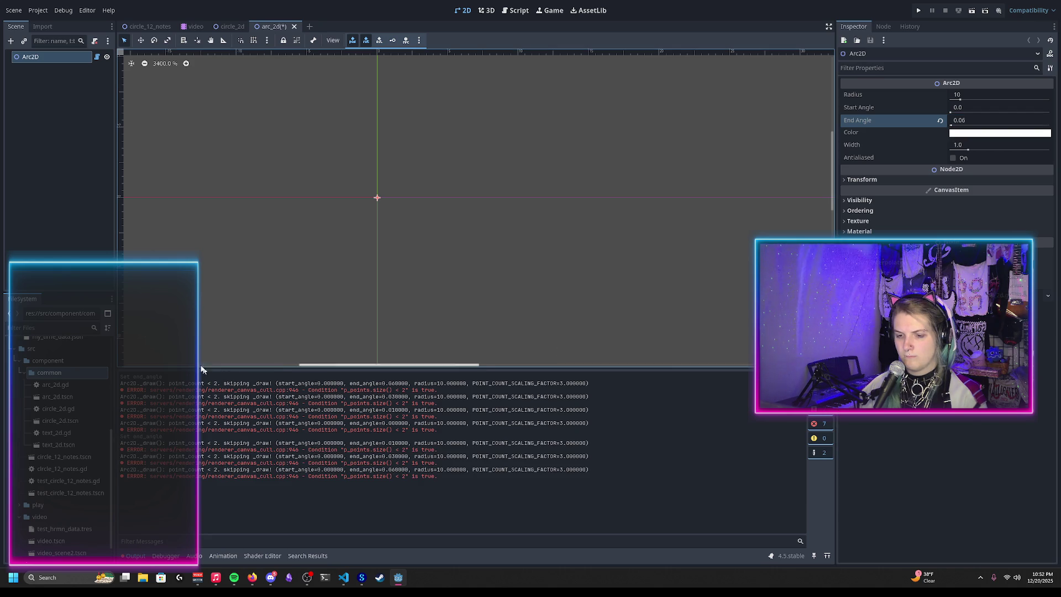
pyautogui.click(523, 11)
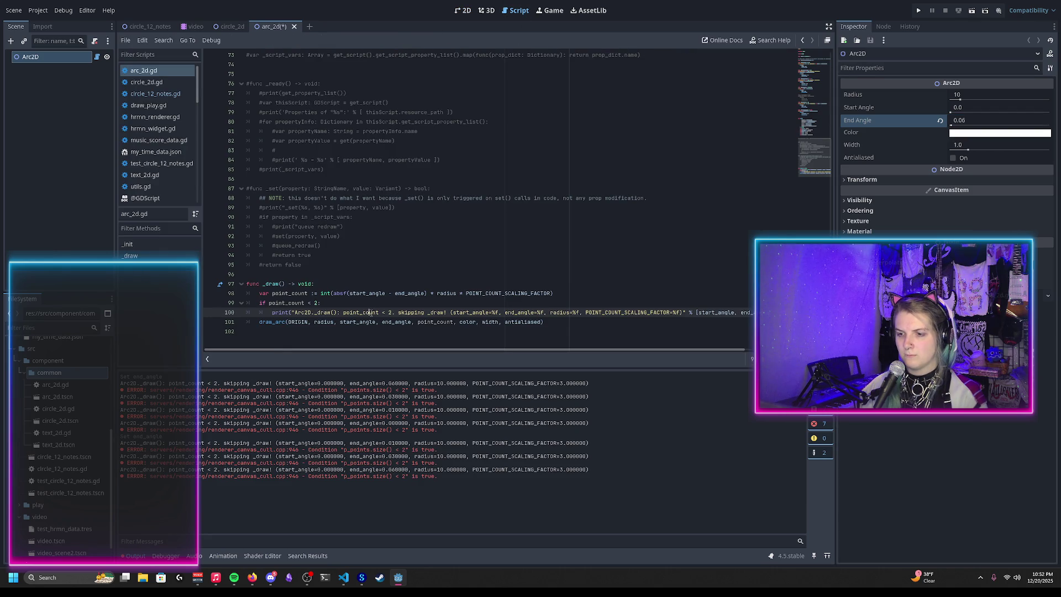
pyautogui.write('re')
# Add 'return' under the point_count check on line 101, save, clear the log, and return to 2D.
pyautogui.press('BackSpace')
pyautogui.write('r')
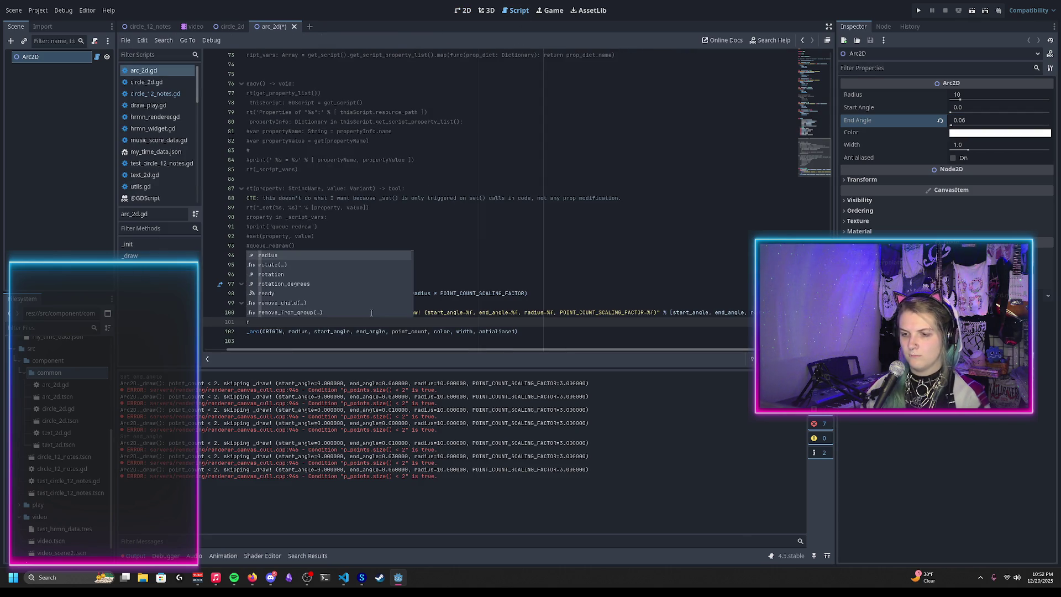
pyautogui.write('eturn')
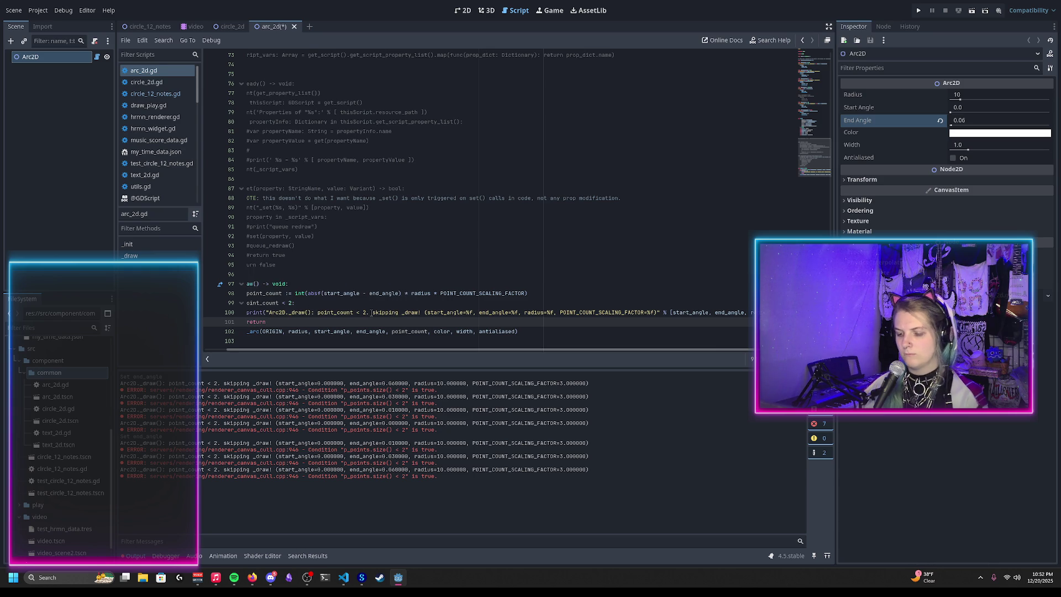
pyautogui.press('Home')
pyautogui.hotkey('ctrl', 's')
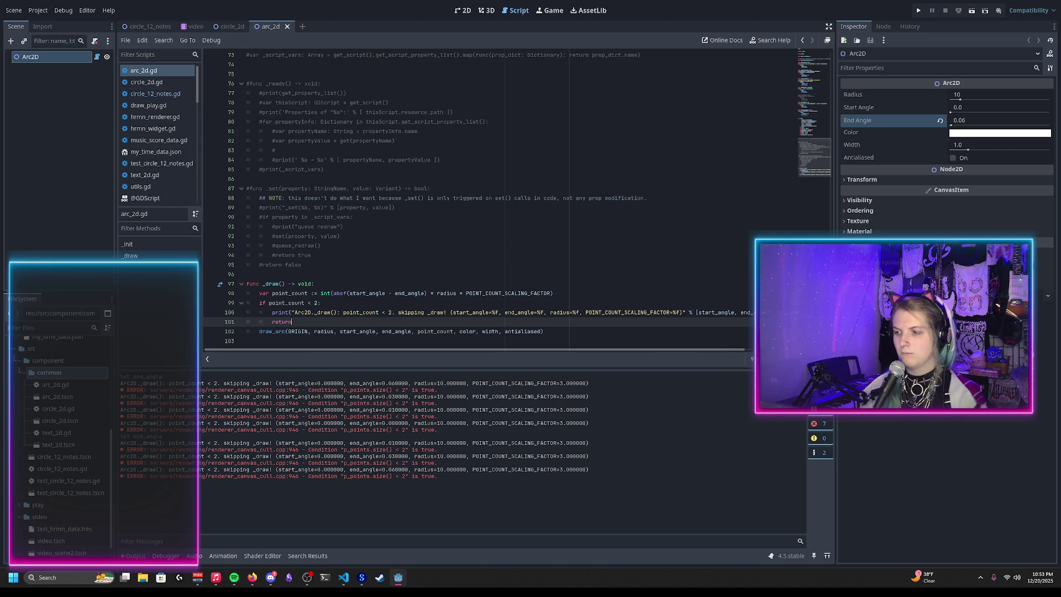
pyautogui.hotkey('ctrl', 'shift', 'k')
pyautogui.click(464, 10)
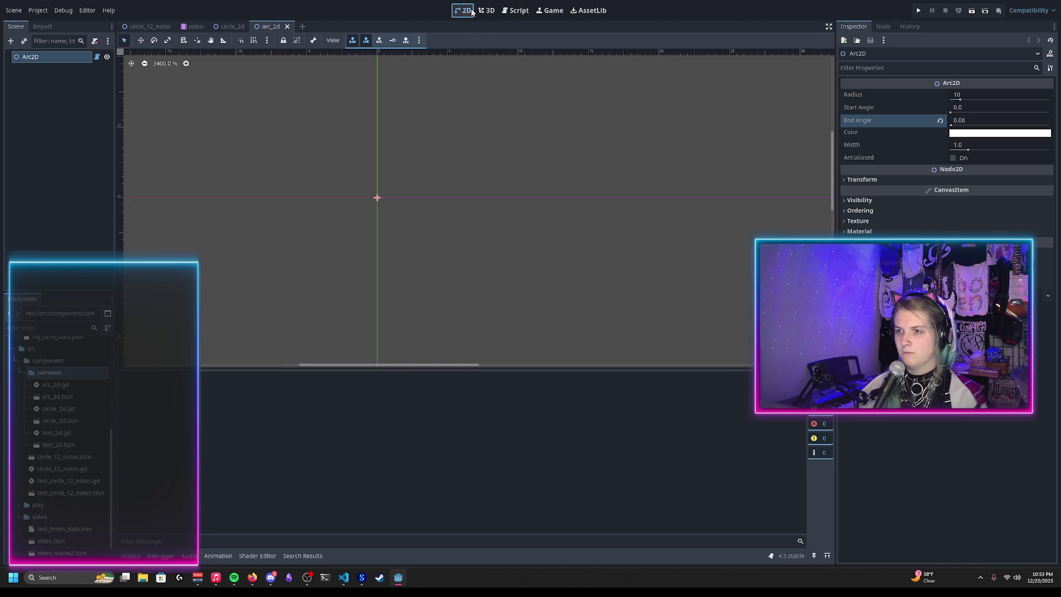
# Step the End Angle through values around zero: negative, 0.41, 0.71, 0.11, 0.06 and 0.01.
pyautogui.click(956, 126)
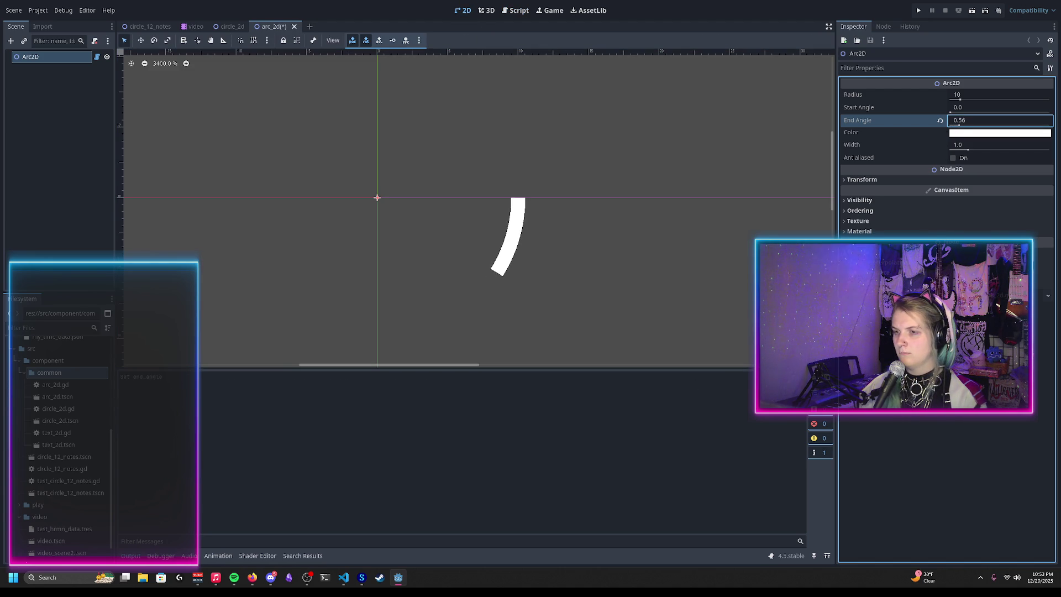
pyautogui.press('Down')
pyautogui.press('Down')
pyautogui.press('Down')
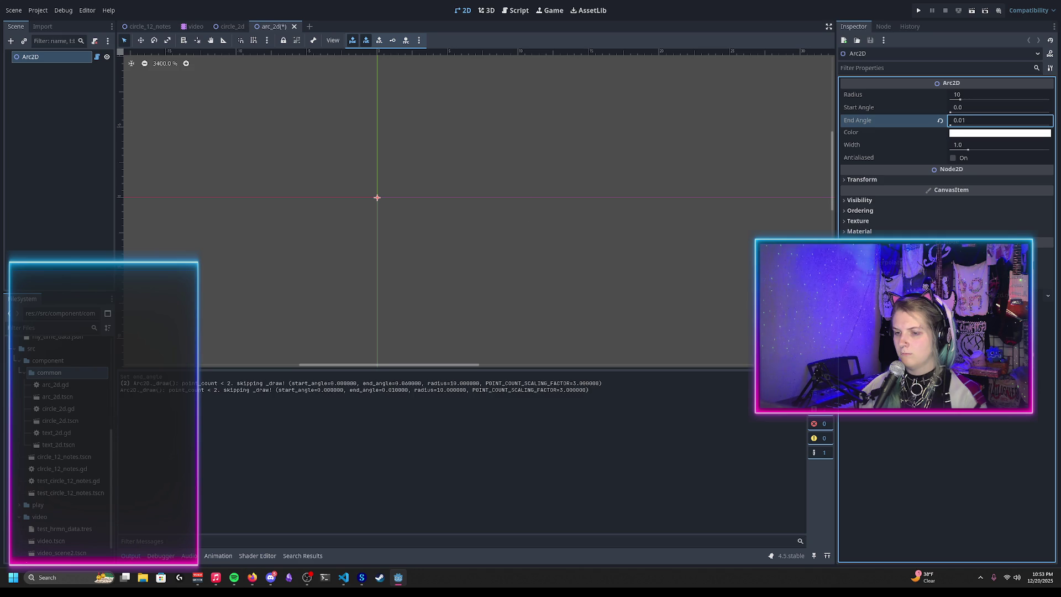
pyautogui.press('Up')
pyautogui.press('Up')
pyautogui.press('Up')
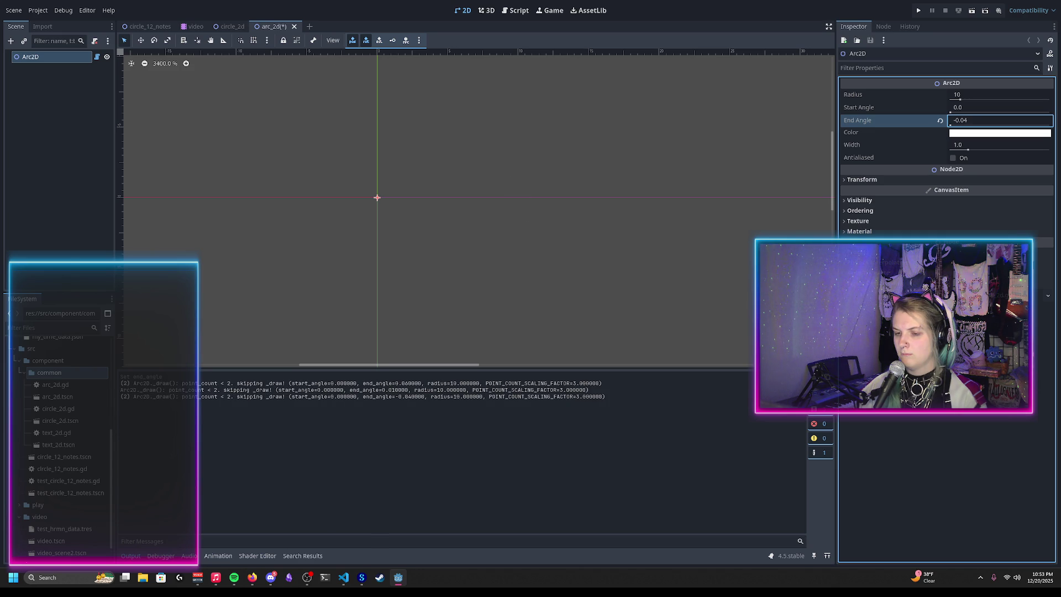
pyautogui.press('Up')
pyautogui.press('Up')
pyautogui.press('Up')
pyautogui.press('Down')
pyautogui.press('Down')
pyautogui.press('Down')
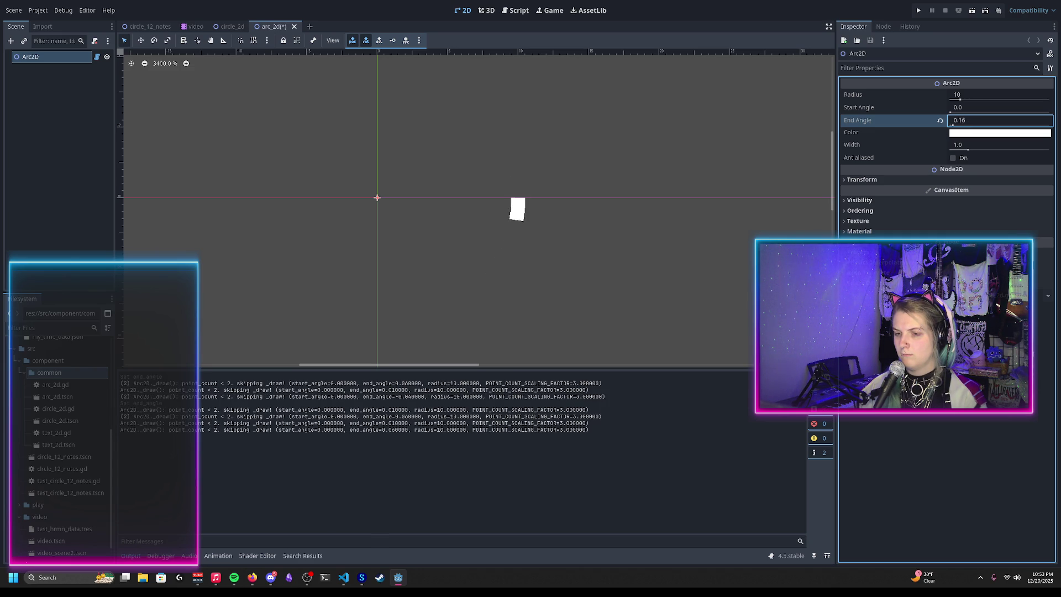
pyautogui.press('Down')
pyautogui.press('Down')
pyautogui.press('Down')
pyautogui.press('Up')
pyautogui.press('Up')
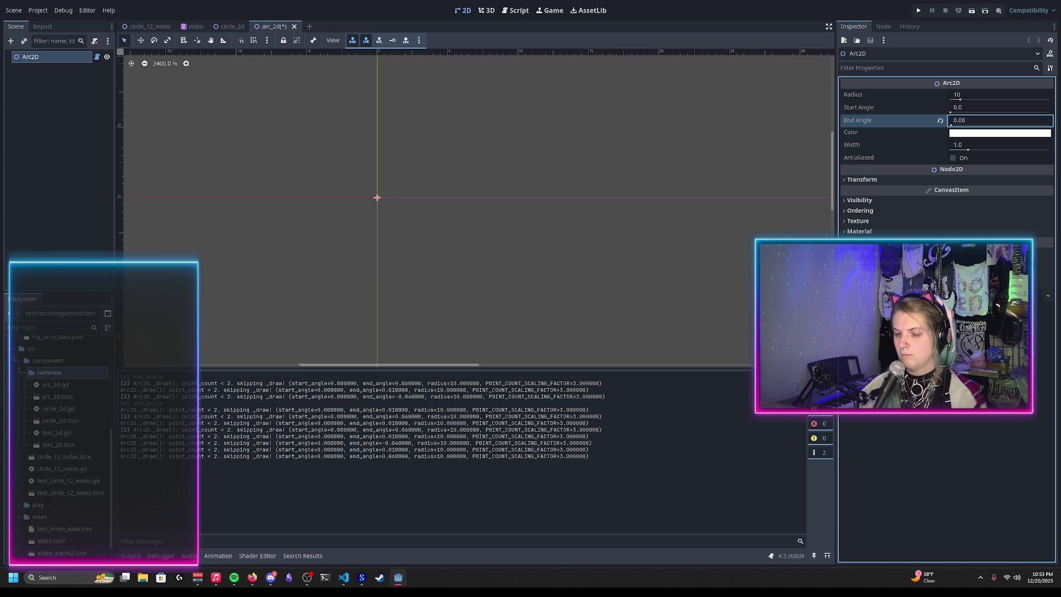
pyautogui.press('Down')
pyautogui.press('Up')
pyautogui.press('Down')
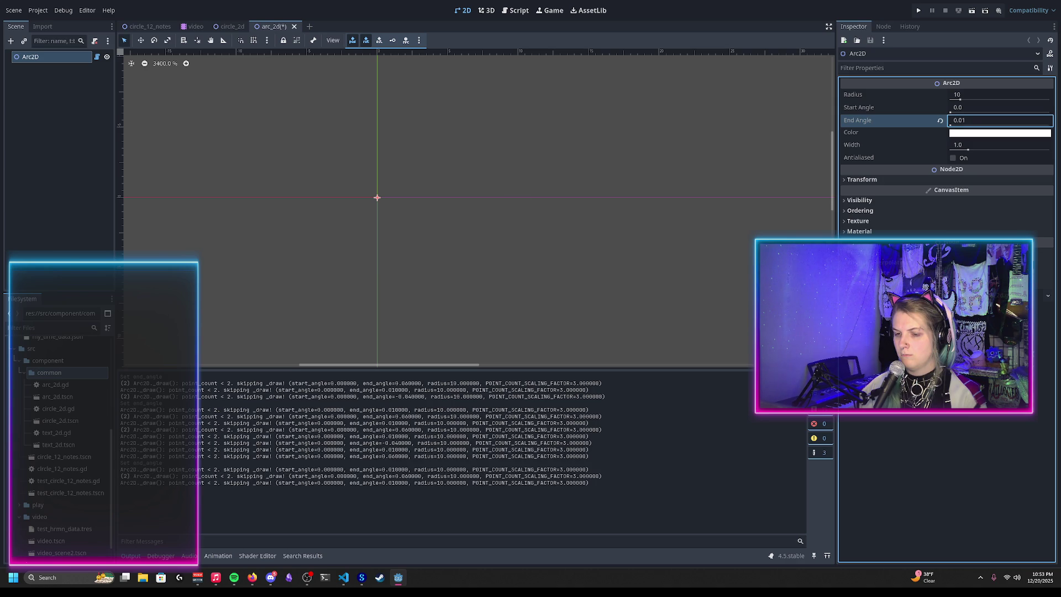
# Restore End Angle to 1.57, clear the output log, and save the scene.
pyautogui.press('Up')
pyautogui.press('Up')
pyautogui.press('Up')
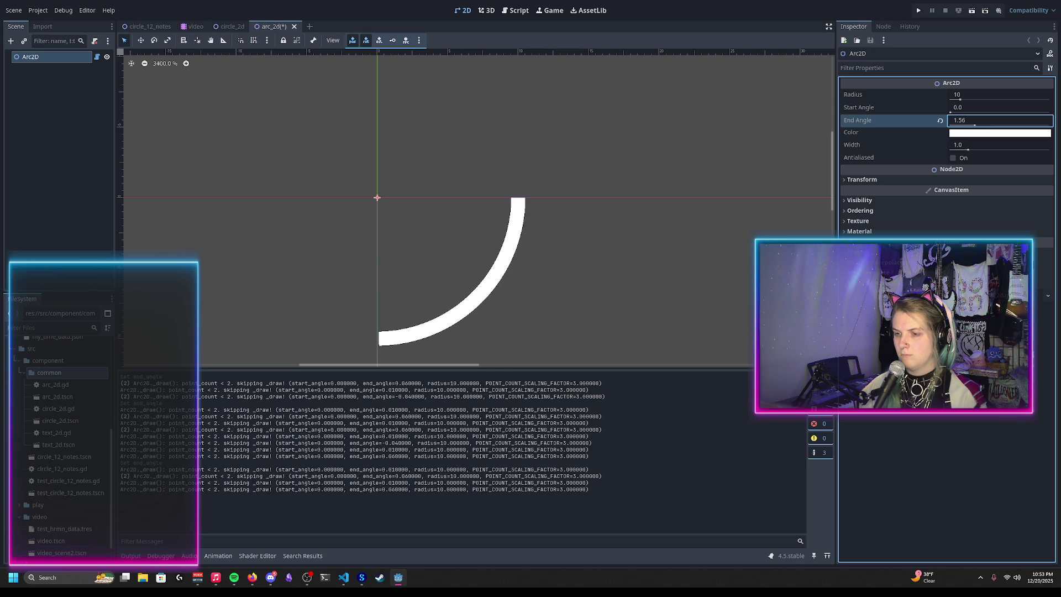
pyautogui.press('Up')
pyautogui.press('Return')
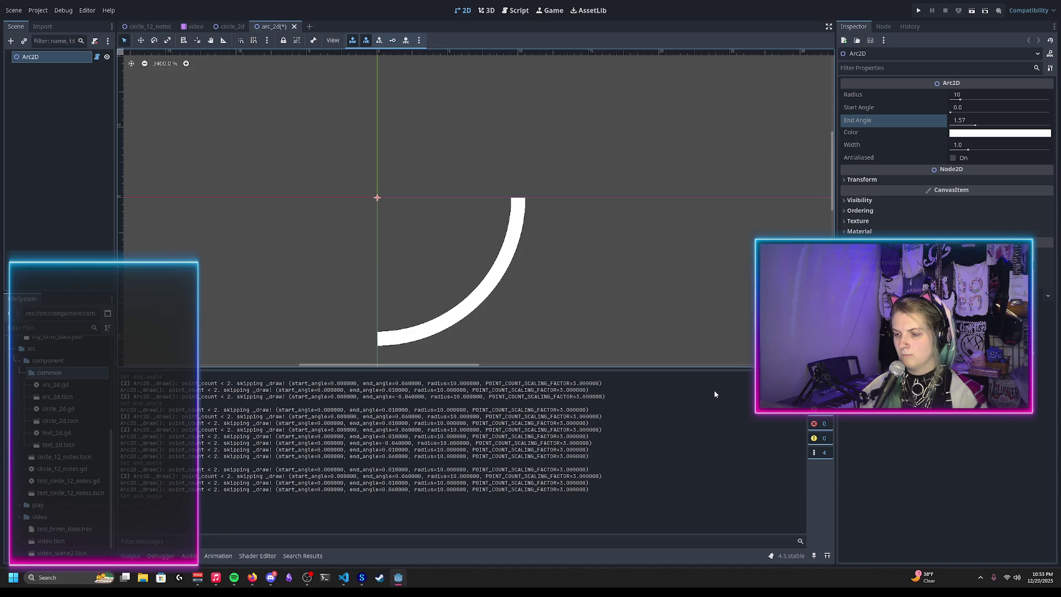
pyautogui.click(820, 382)
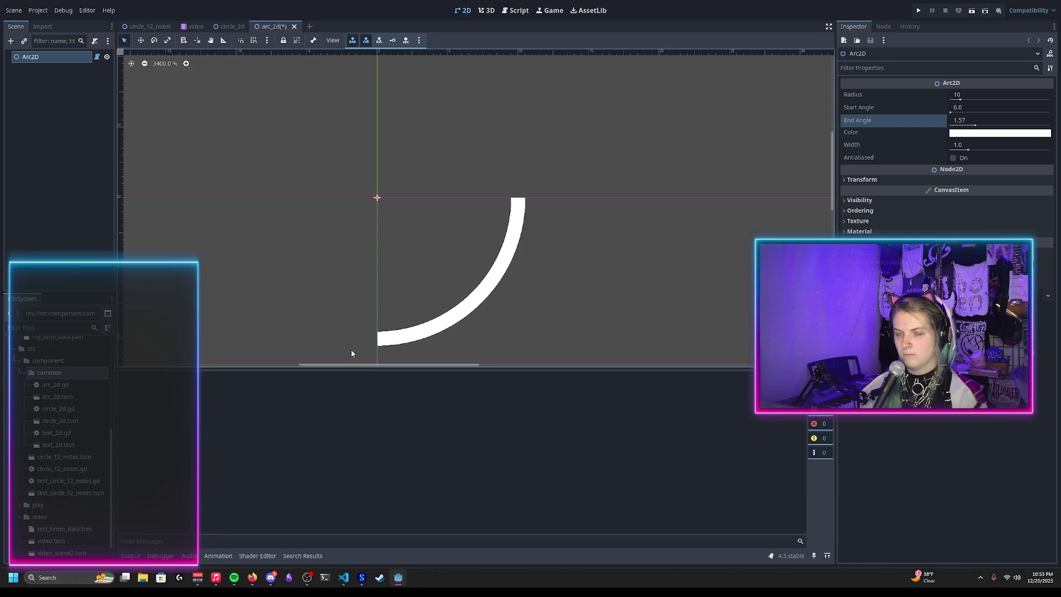
pyautogui.scroll(-1, 351, 350)
pyautogui.hotkey('ctrl', 's')
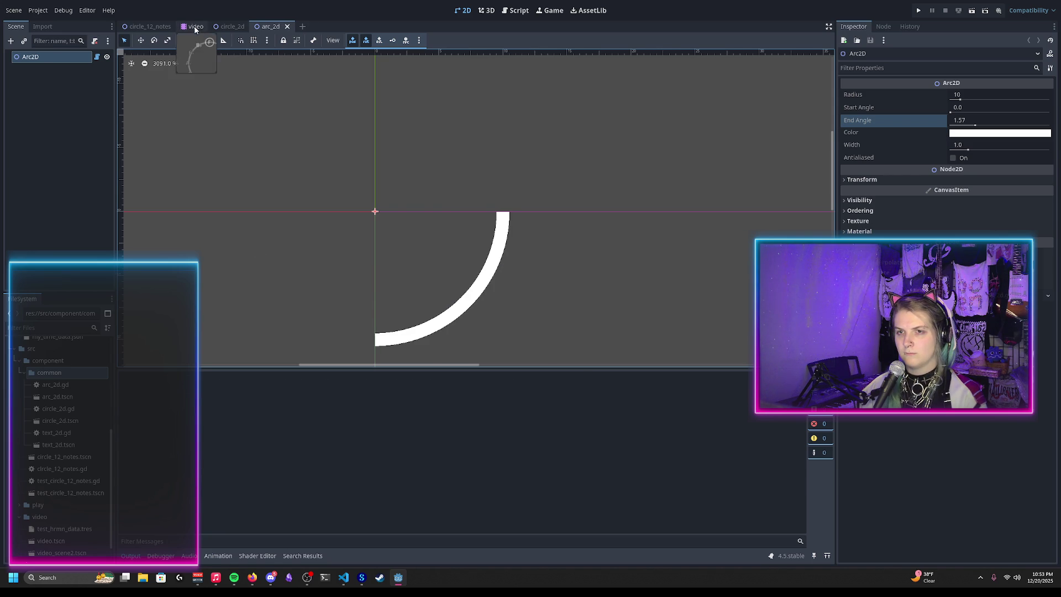
# In the video scene, select VideoScene to load its animation tracks, comparing timeline and output log.
pyautogui.click(194, 28)
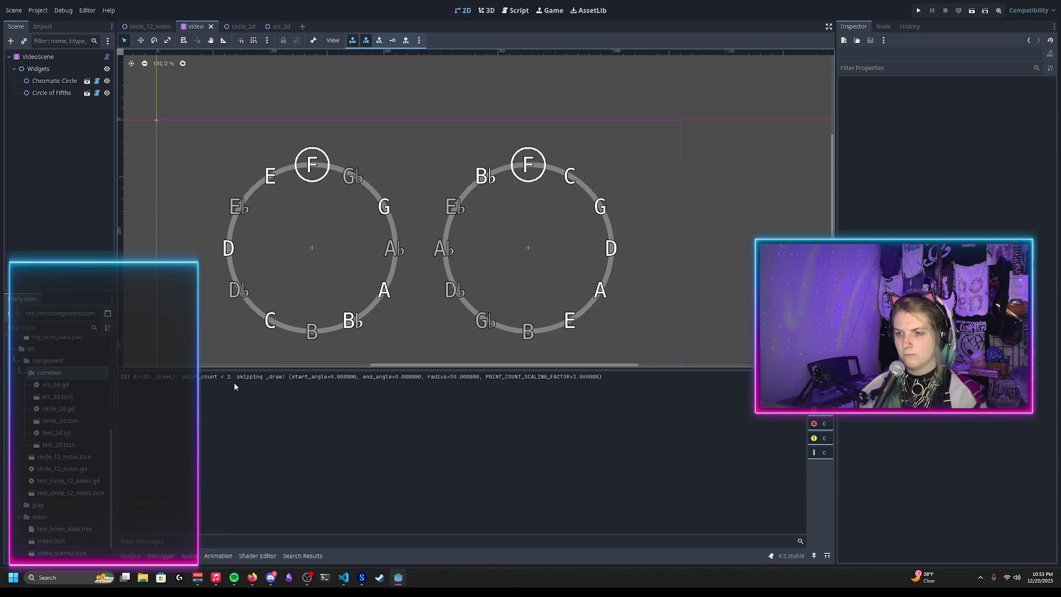
pyautogui.click(216, 556)
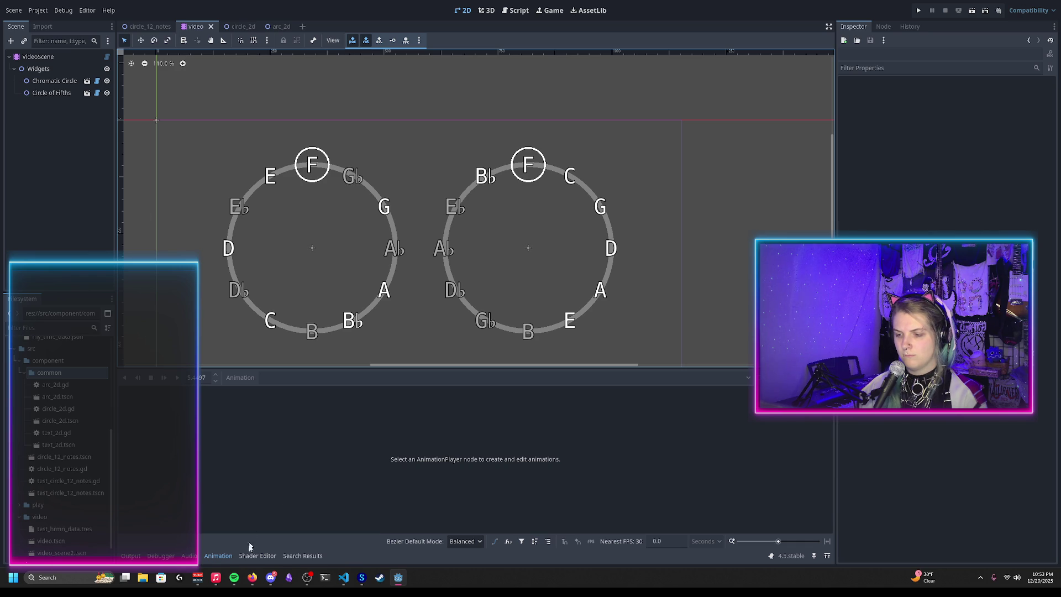
pyautogui.click(216, 556)
pyautogui.click(217, 556)
pyautogui.click(131, 556)
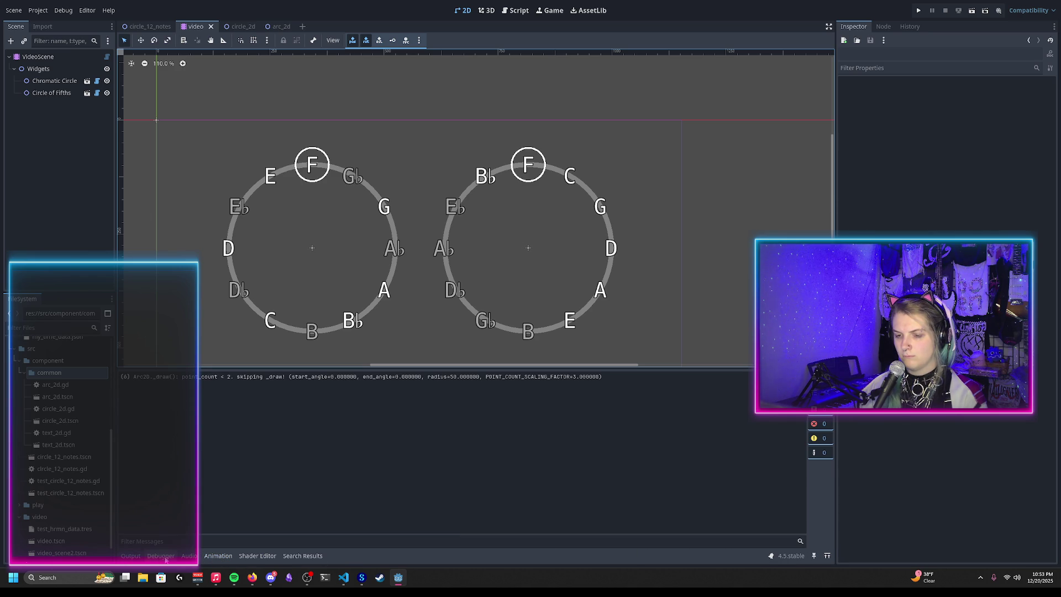
pyautogui.click(216, 560)
pyautogui.click(131, 556)
pyautogui.click(218, 556)
pyautogui.click(38, 57)
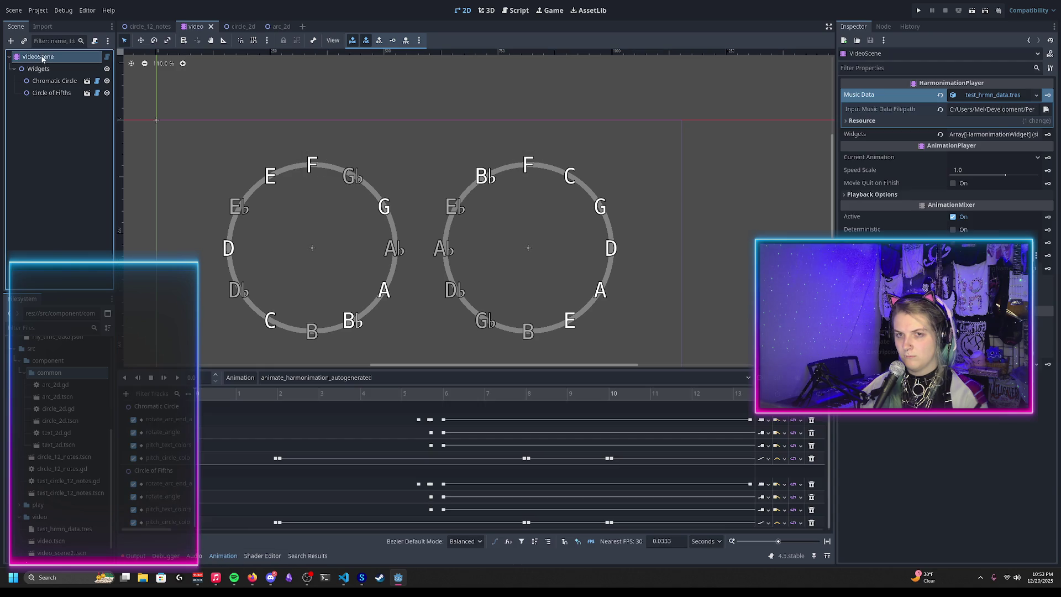
# Scrub the animation forward to about 5.4 seconds, checking the output log for debug values.
pyautogui.click(136, 557)
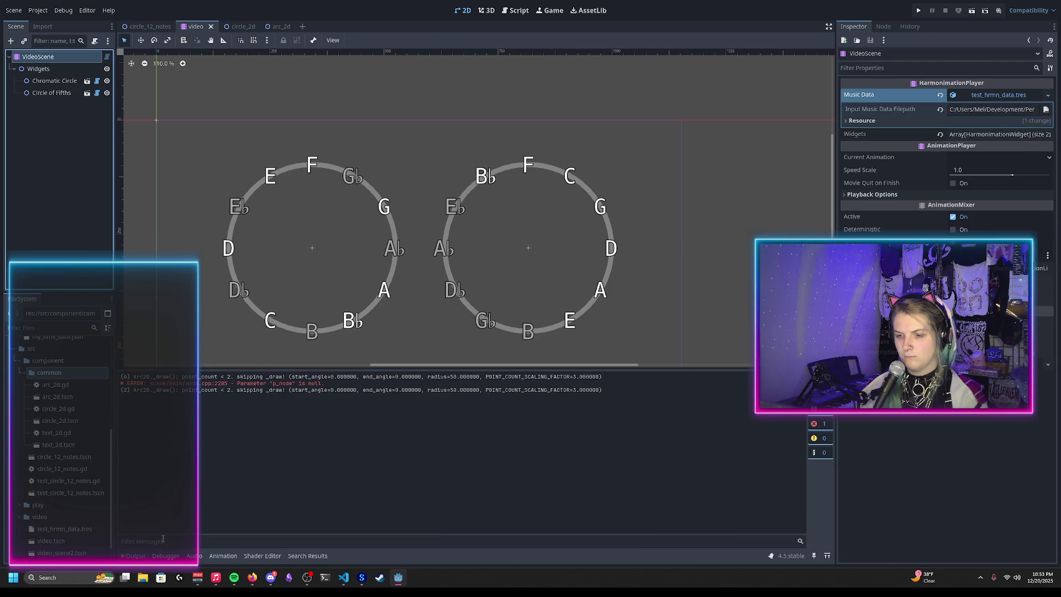
pyautogui.click(223, 556)
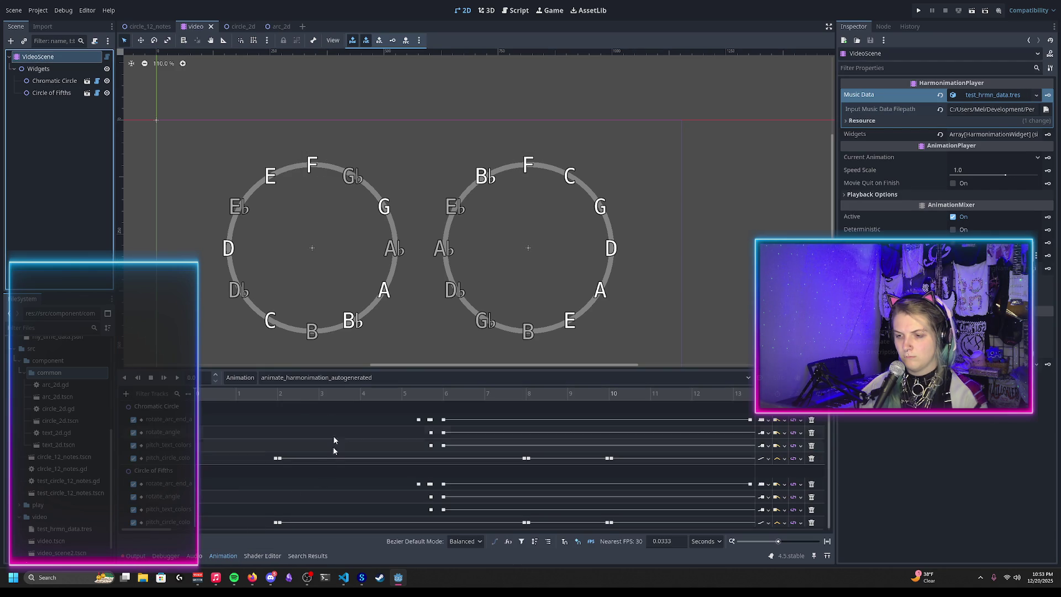
pyautogui.moveTo(293, 396); pyautogui.dragTo(416, 396)
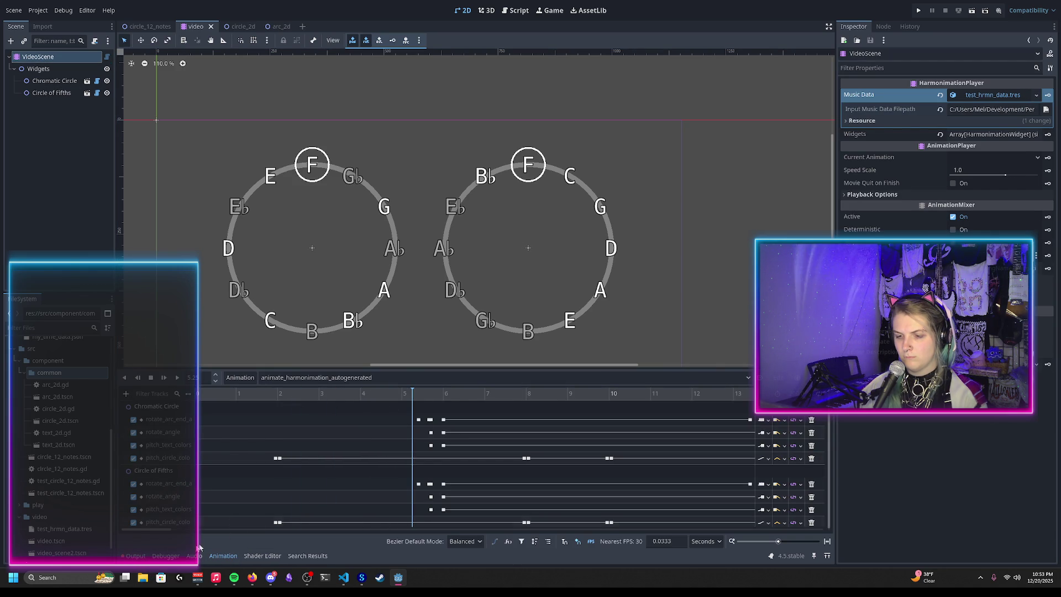
pyautogui.click(145, 556)
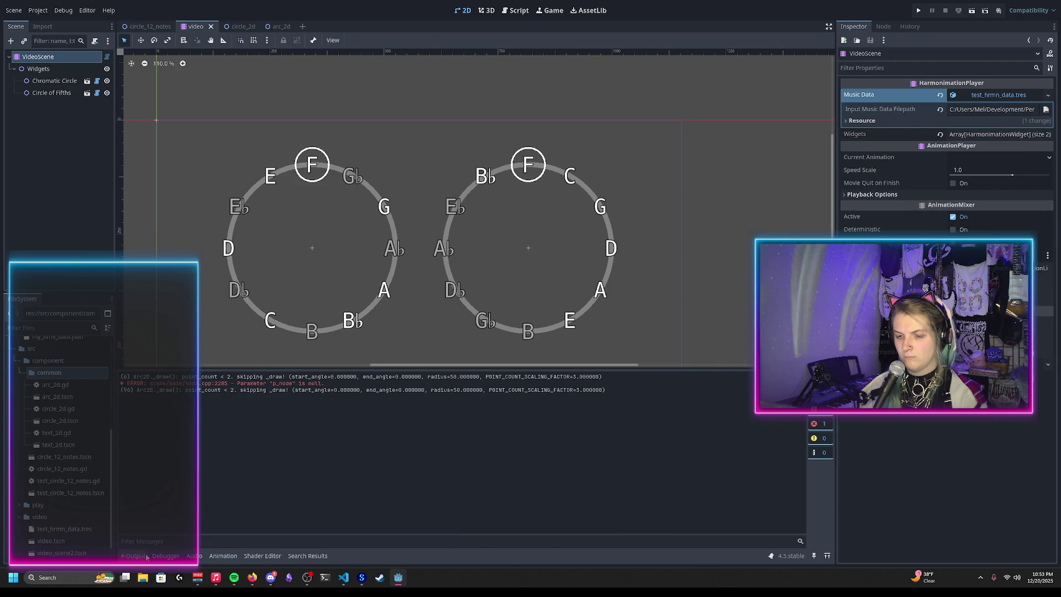
pyautogui.click(227, 555)
pyautogui.hscroll(3, 427, 420)
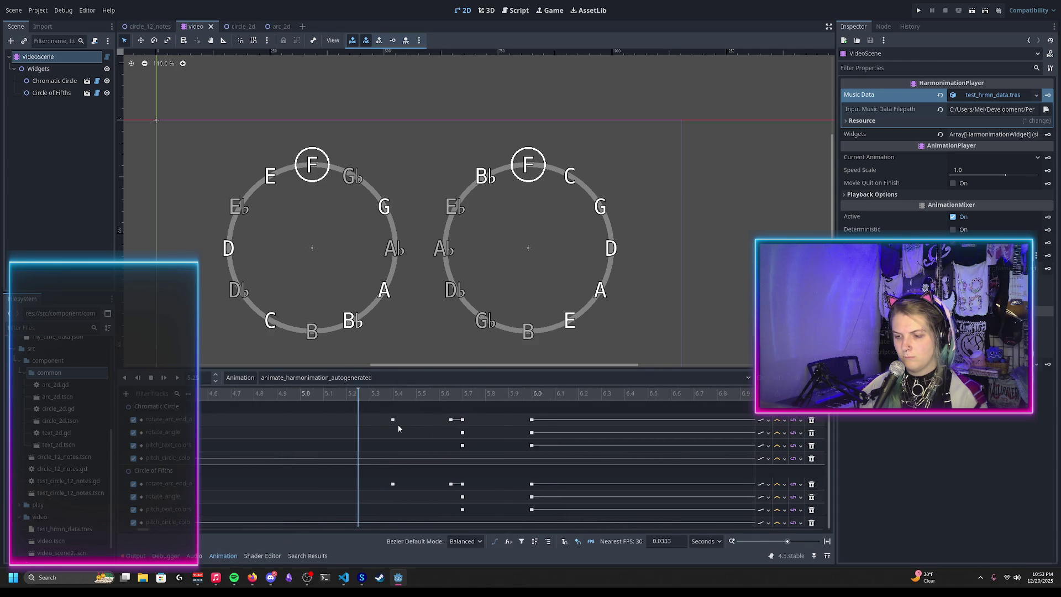
pyautogui.moveTo(389, 394); pyautogui.dragTo(392, 393)
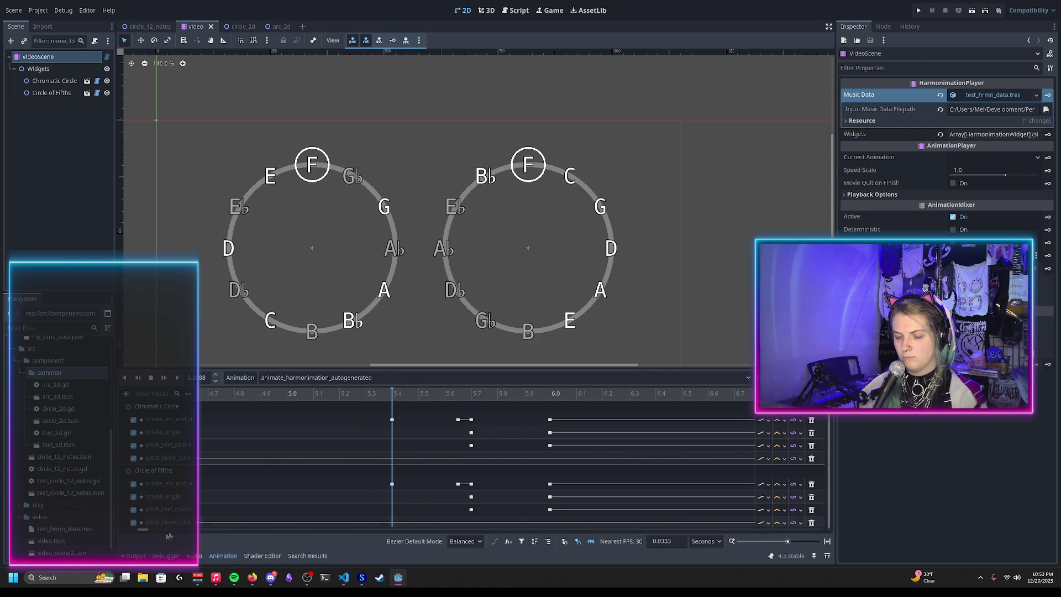
pyautogui.click(136, 557)
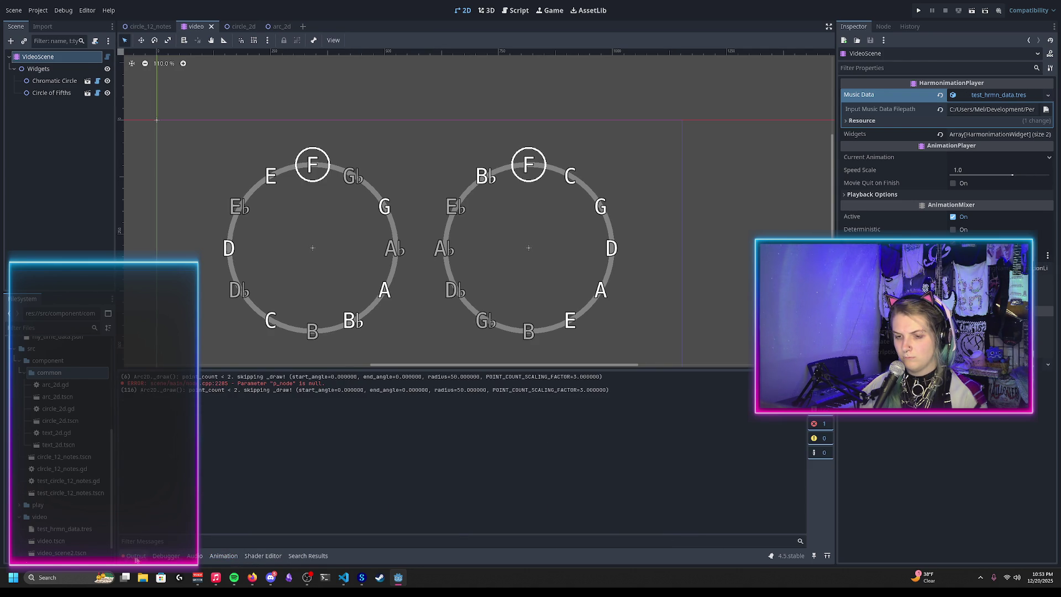
pyautogui.click(231, 558)
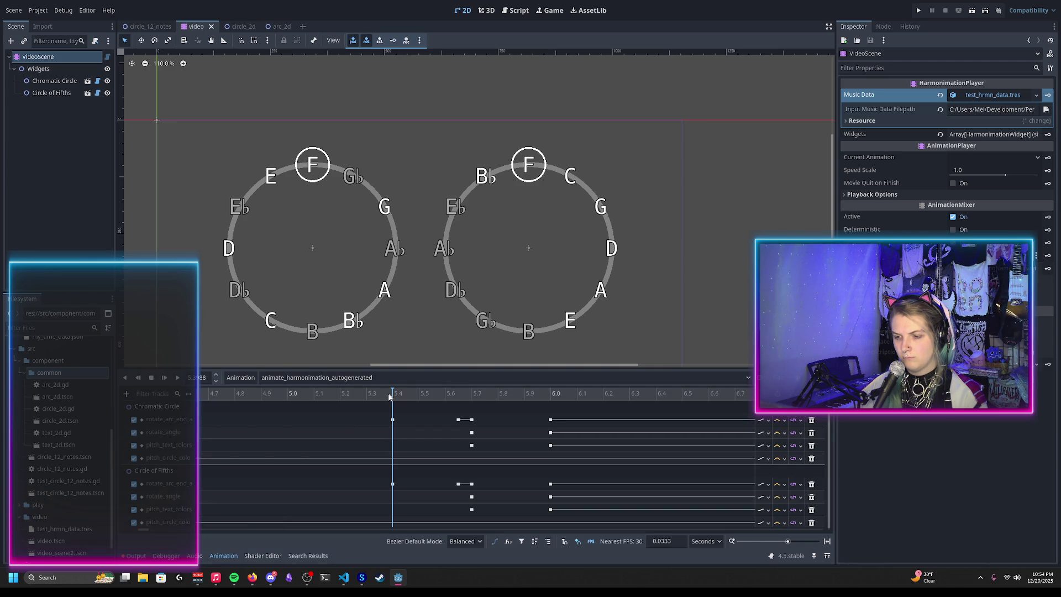
# Play from 5.4 s, scrub 5.35 to 5.5 s to watch the arcs, then open circle_12_notes.gd.
pyautogui.click(178, 378)
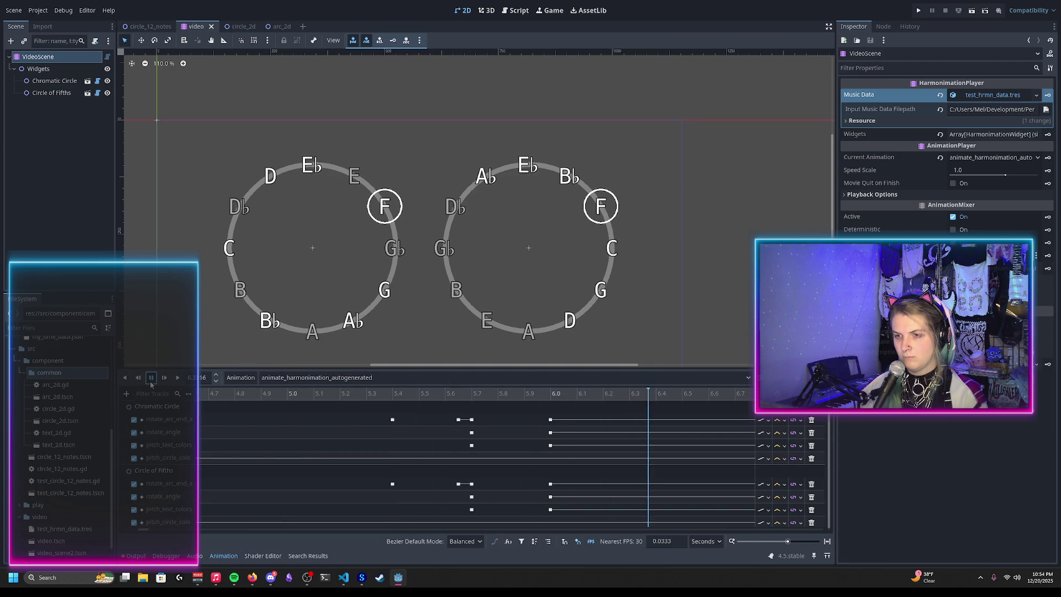
pyautogui.click(137, 556)
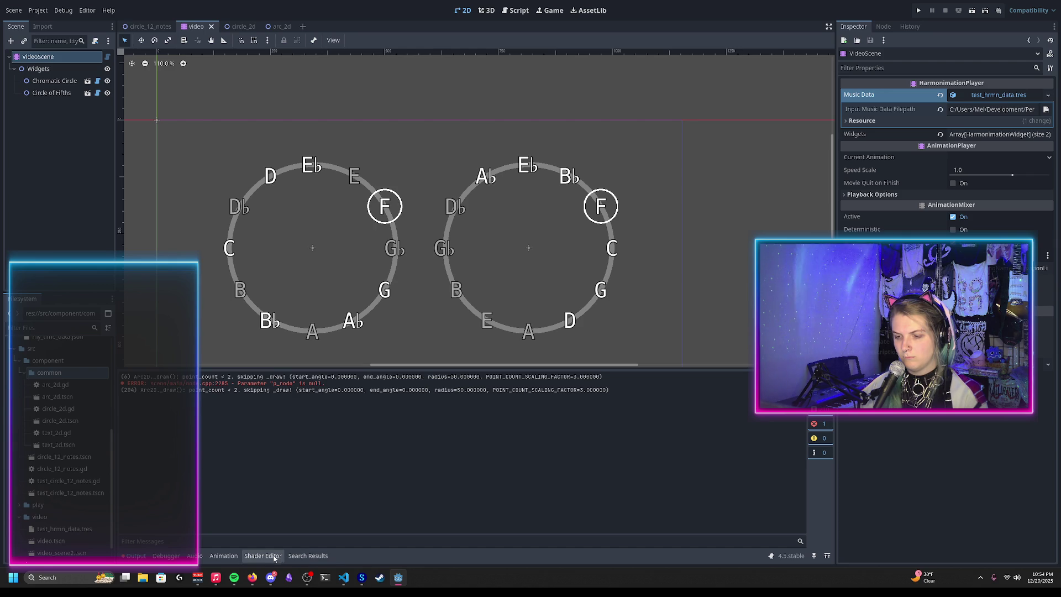
pyautogui.click(224, 555)
pyautogui.click(392, 402)
pyautogui.moveTo(392, 402); pyautogui.dragTo(425, 405)
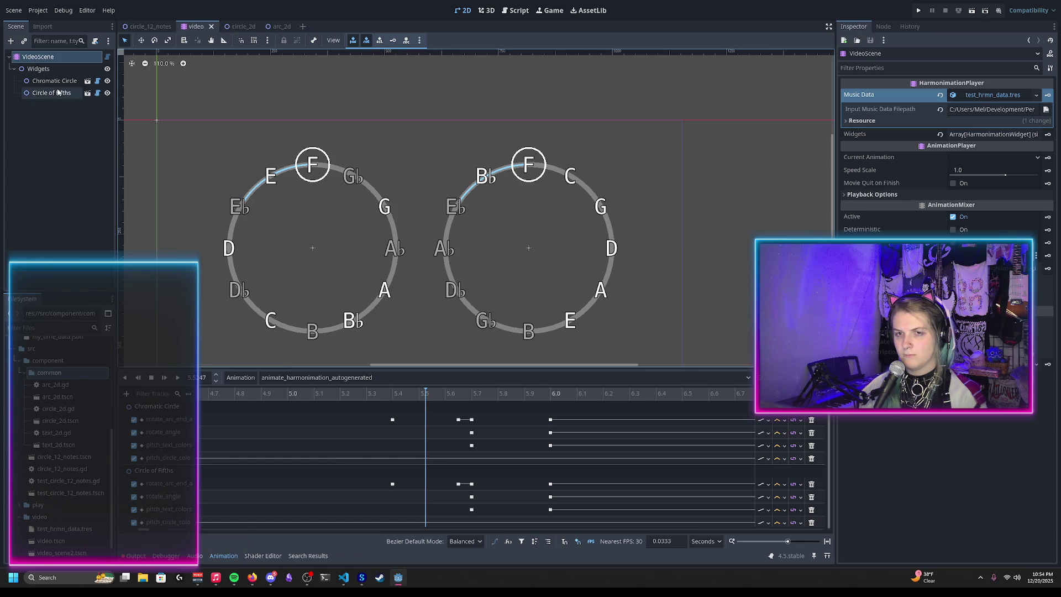
pyautogui.click(97, 81)
pyautogui.scroll(-5, 821, 75)
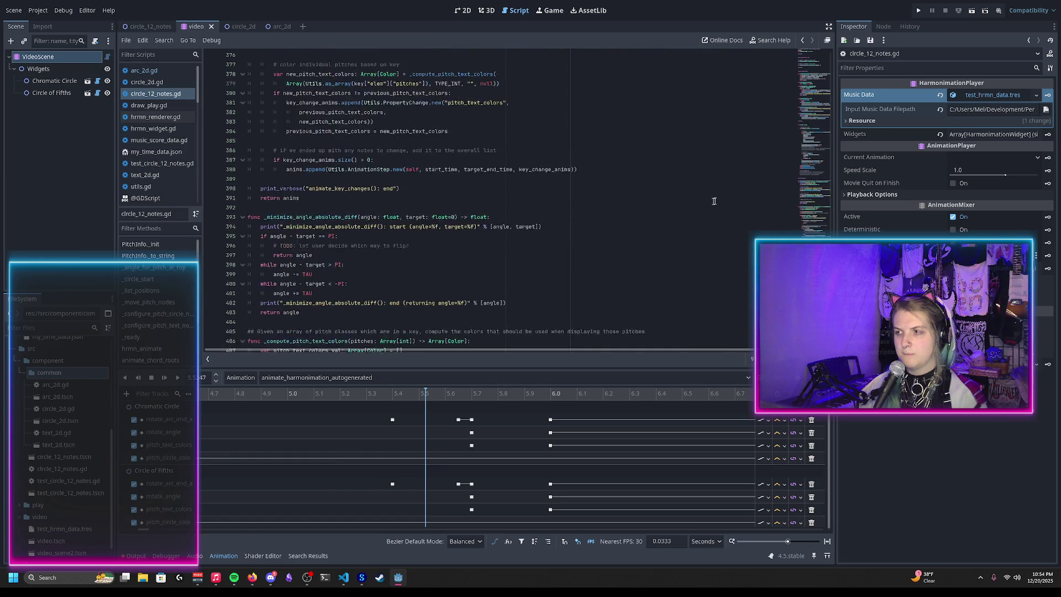
# Insert a new line in the rotate_arc_start_angle setter and begin a print( call.
pyautogui.scroll(4, 820, 76)
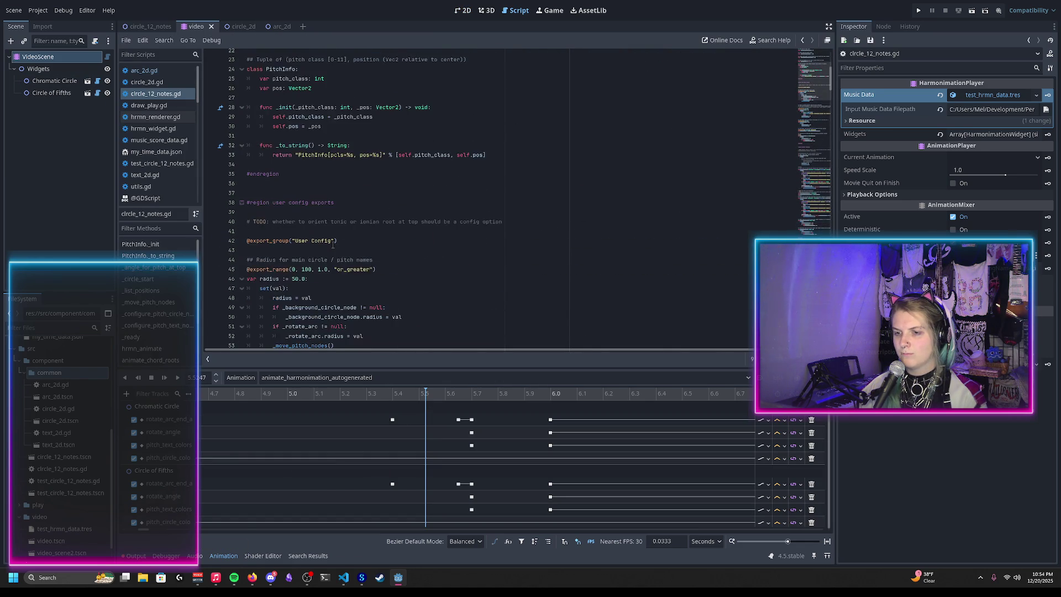
pyautogui.scroll(-12, 333, 243)
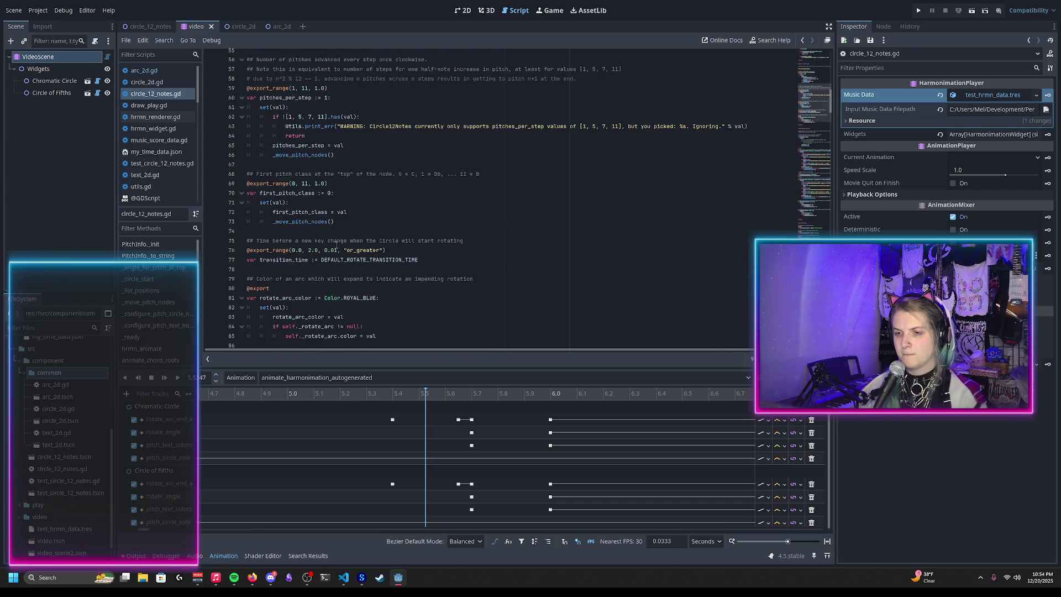
pyautogui.scroll(-20, 333, 241)
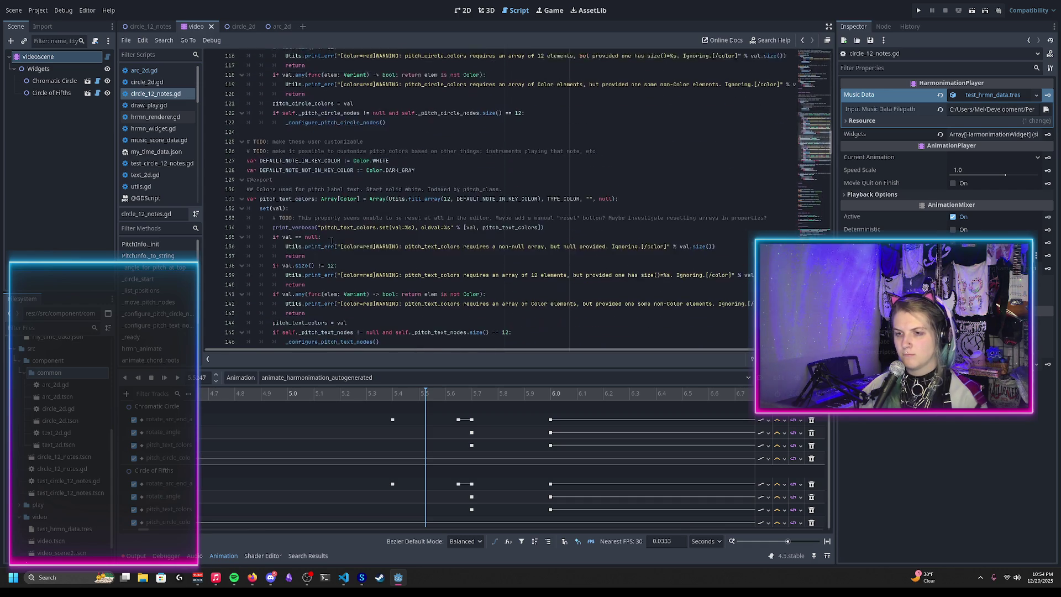
pyautogui.scroll(-2, 332, 244)
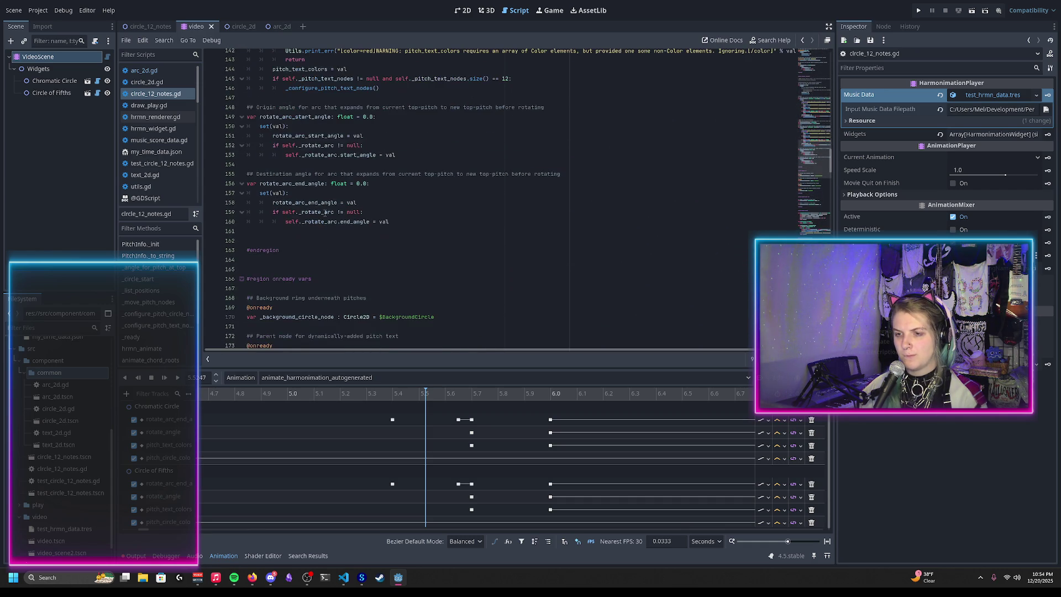
pyautogui.scroll(2, 354, 221)
pyautogui.click(343, 192)
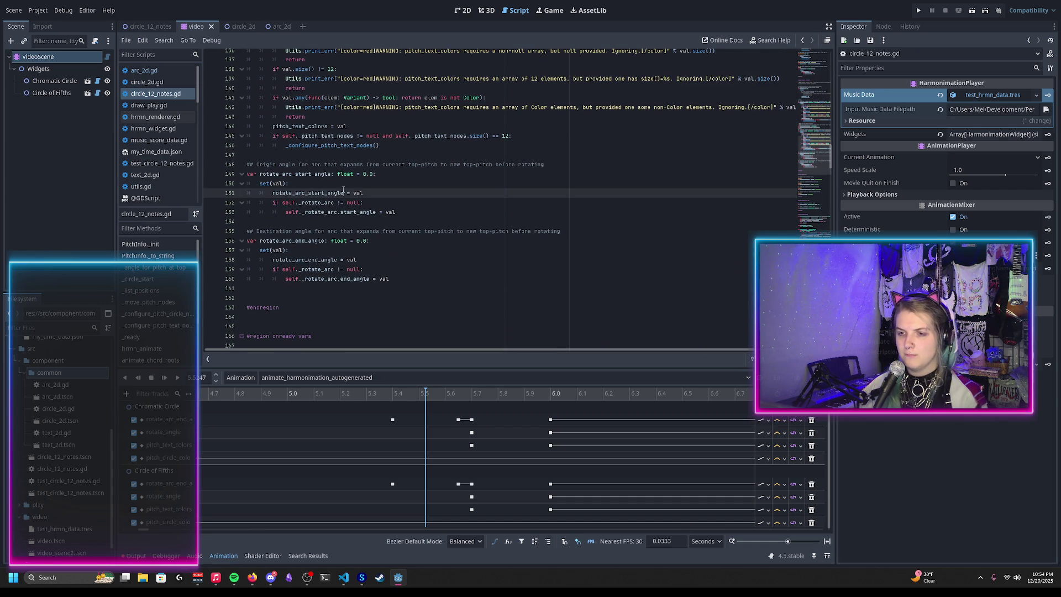
pyautogui.hotkey('ctrl', 'shift', 'Return')
pyautogui.write('print(')
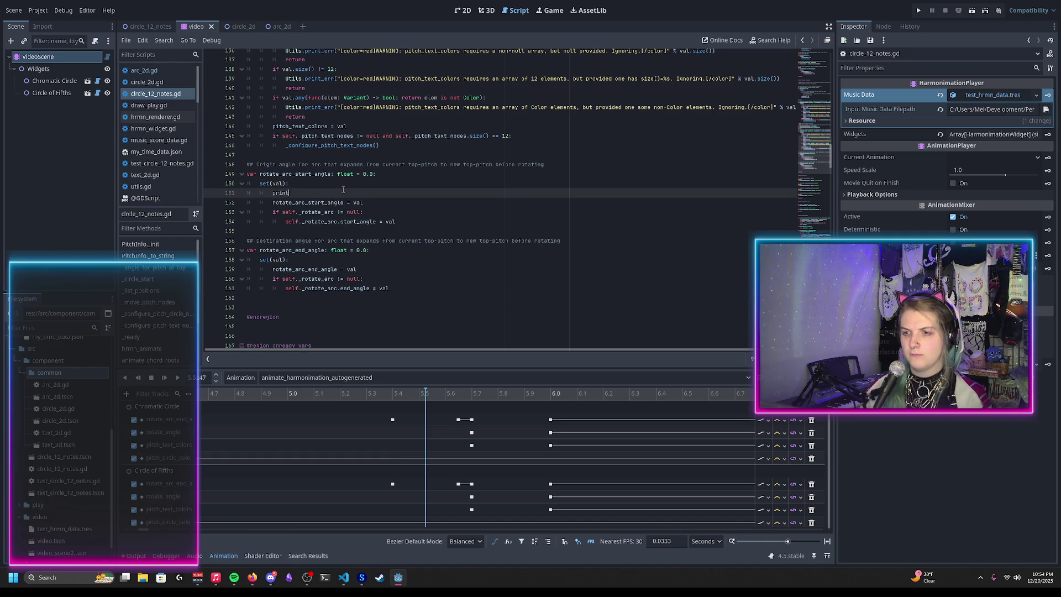
# Complete print("rotate_arc_start_angle.set(val=%f), oldval=%f" % [val, rotate_arc_start_angle]).
pyautogui.scroll(1, 332, 210)
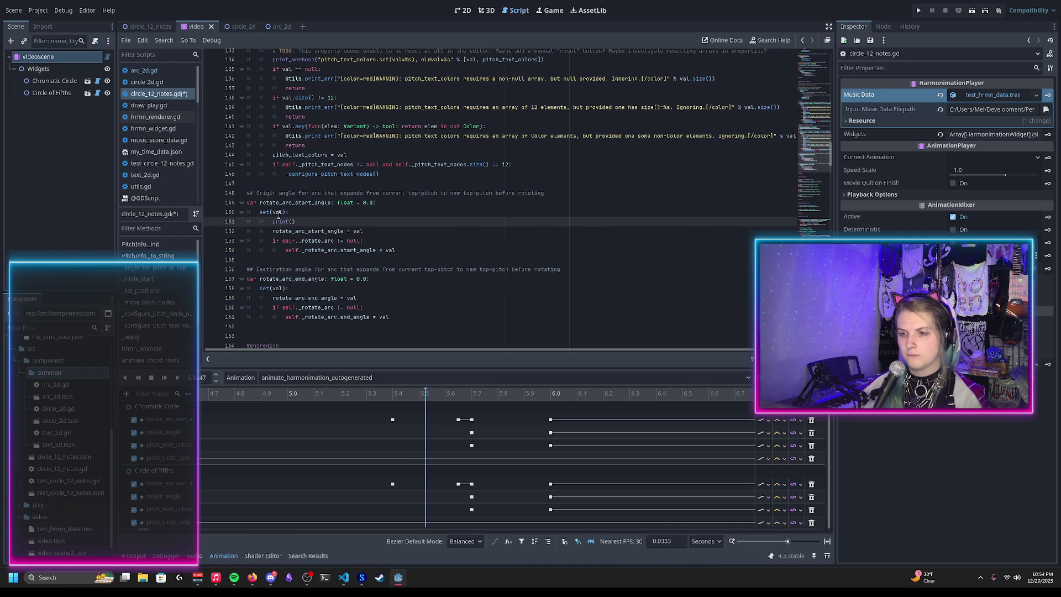
pyautogui.scroll(4, 313, 216)
pyautogui.scroll(-1, 319, 221)
pyautogui.doubleClick(282, 288)
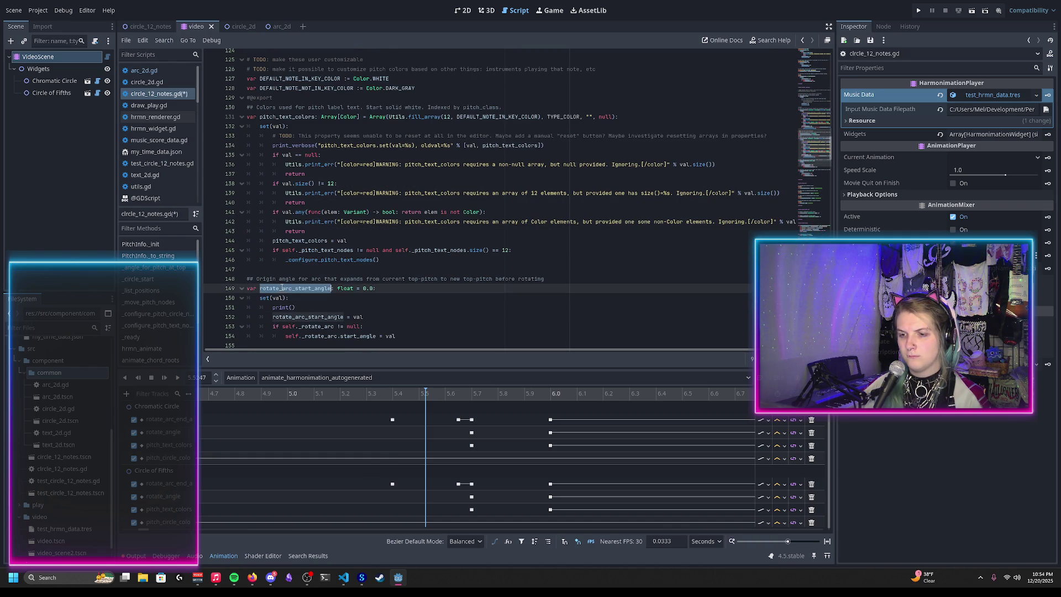
pyautogui.click(293, 308)
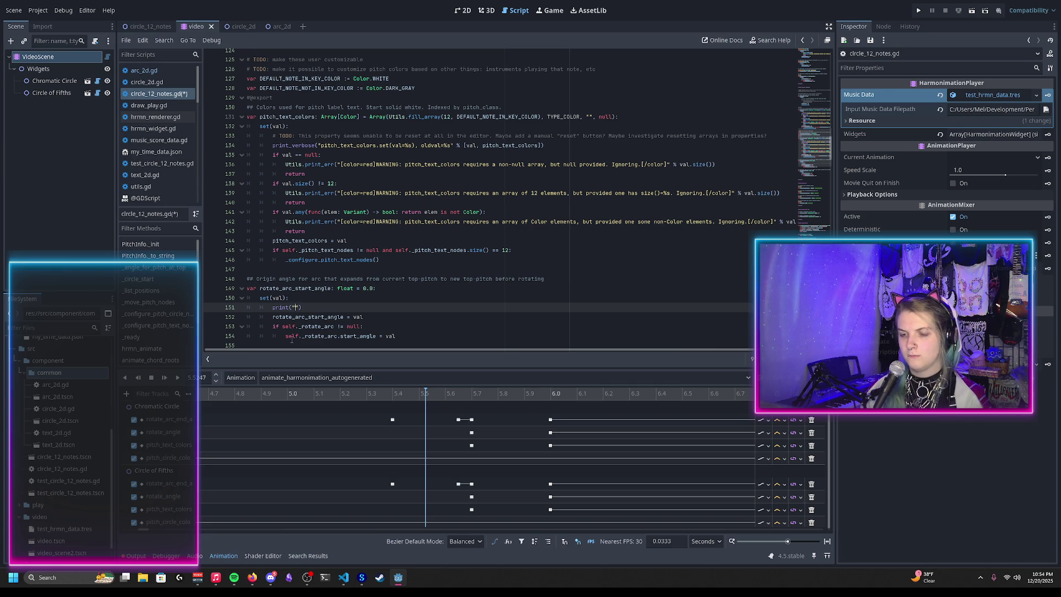
pyautogui.write('"rotate_arc_start_angle.set(val=%f')
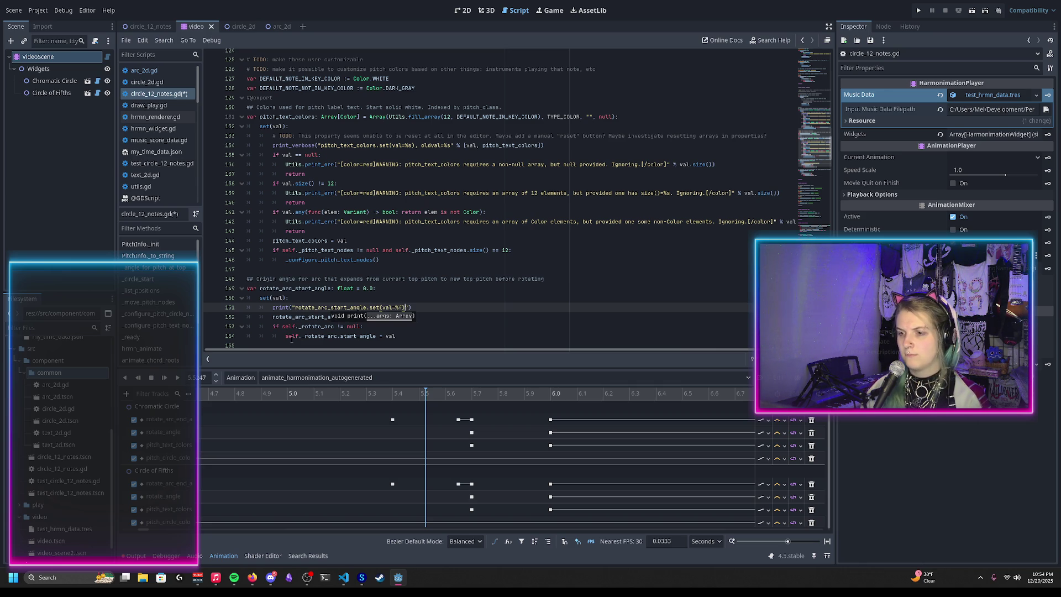
pyautogui.write('), oldval=%f')
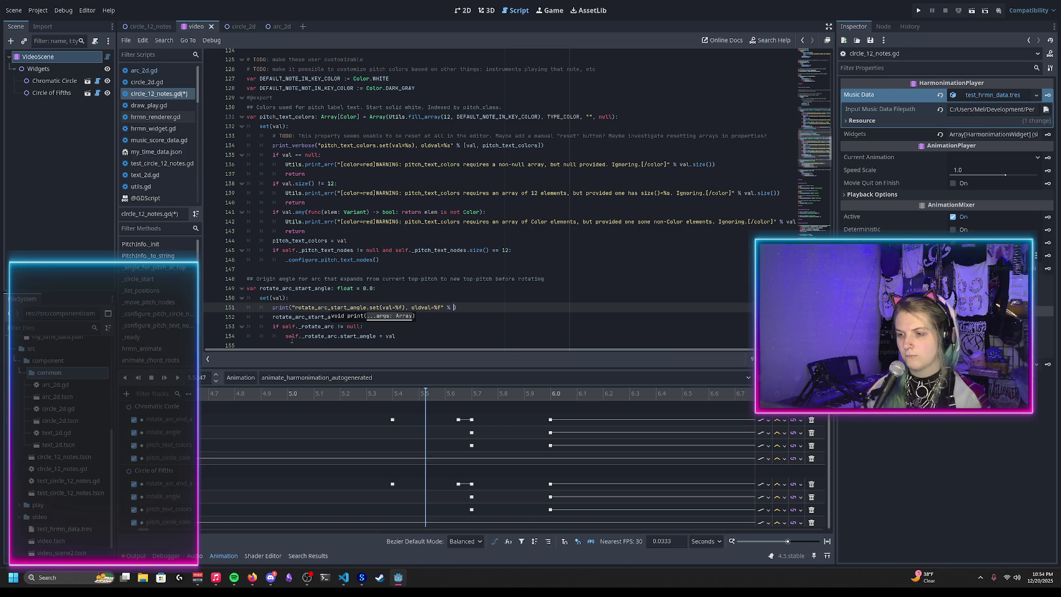
pyautogui.write('[')
pyautogui.press('BackSpace')
pyautogui.press('BackSpace')
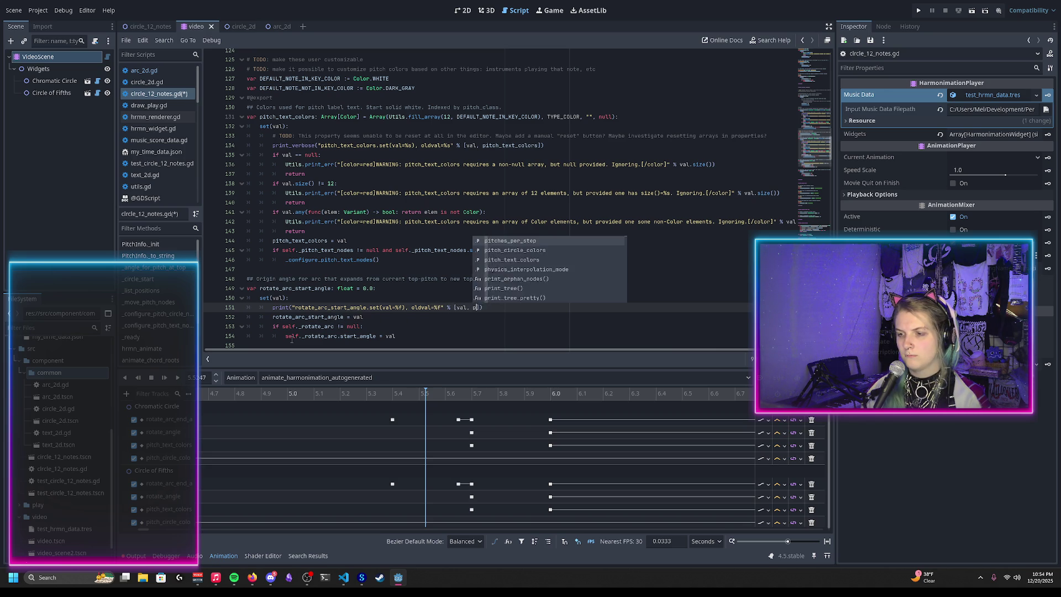
pyautogui.write('rotate_arc_st')
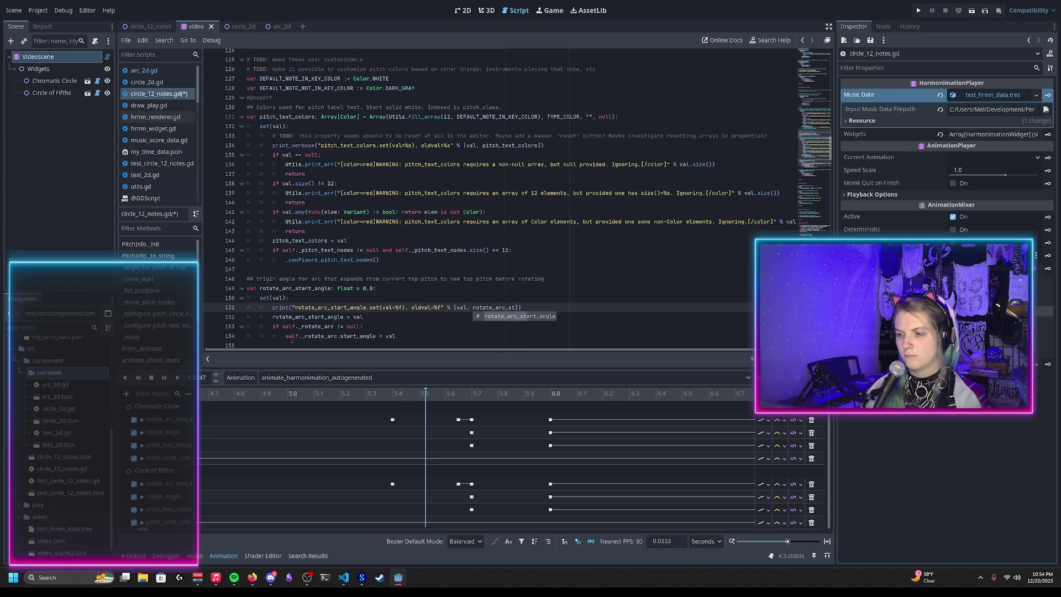
pyautogui.press('Return')
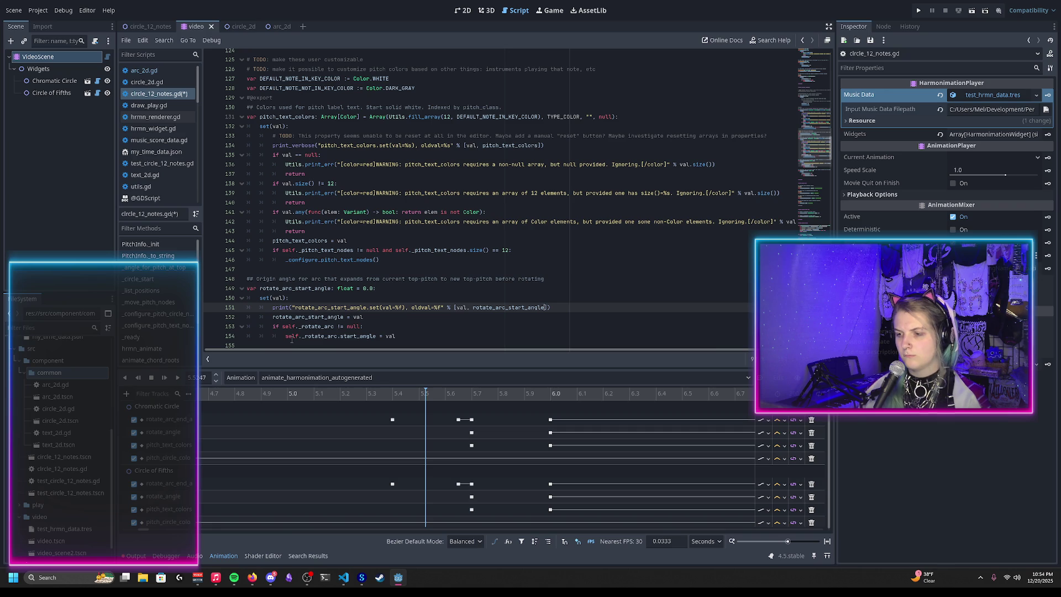
# Copy the finished print line and paste it below the rotate_arc_end_angle declaration.
pyautogui.scroll(-3, 505, 248)
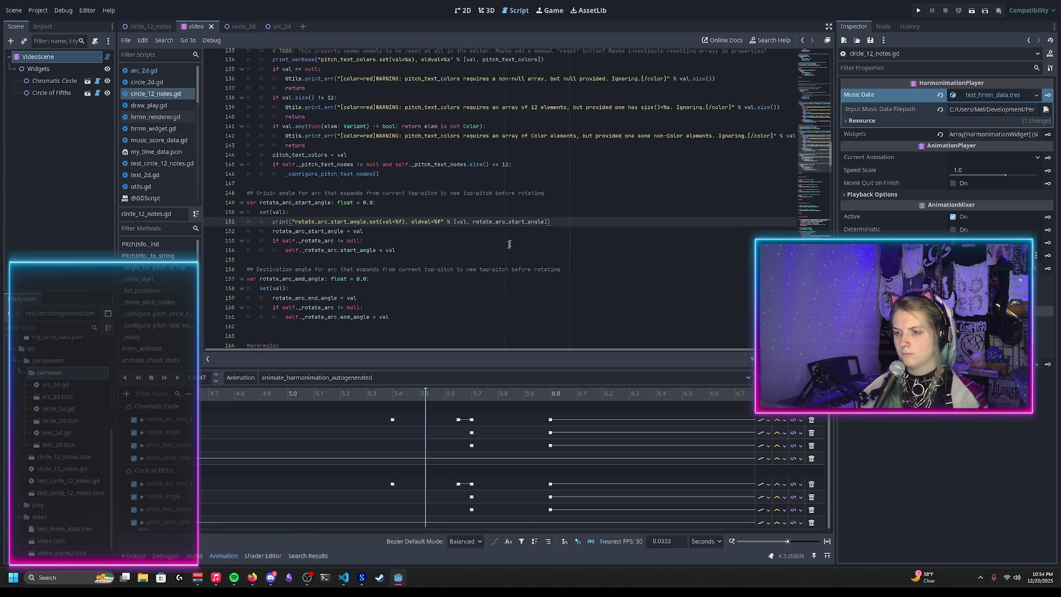
pyautogui.moveTo(568, 221); pyautogui.dragTo(553, 213)
pyautogui.hotkey('ctrl', 'c')
pyautogui.click(381, 280)
pyautogui.hotkey('ctrl', 'v')
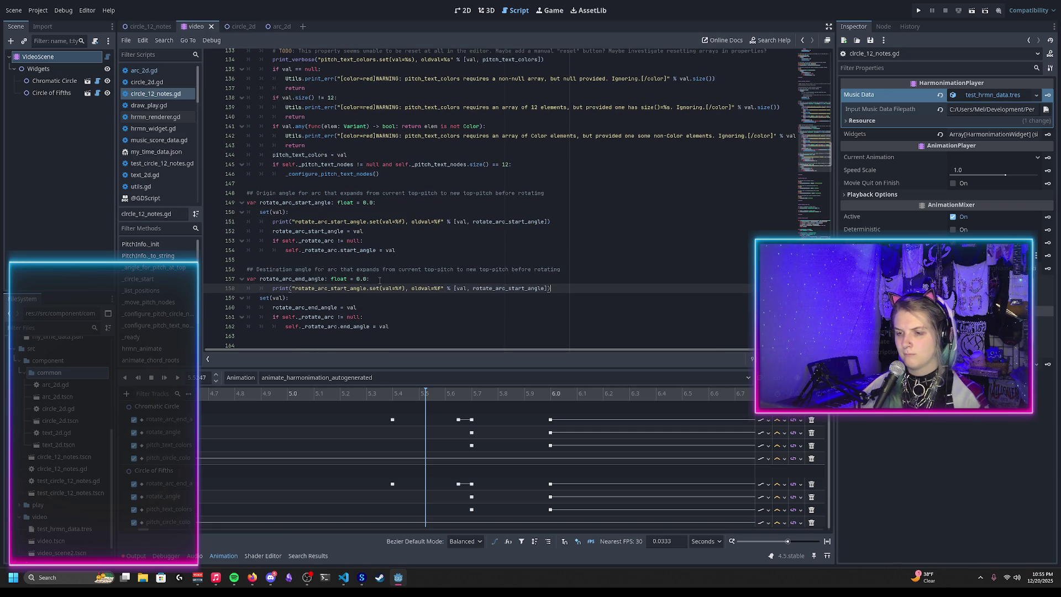
# Change both rotate_arc_start_angle references in the pasted print to rotate_arc_end_angle.
pyautogui.hotkey('shift', 'Tab')
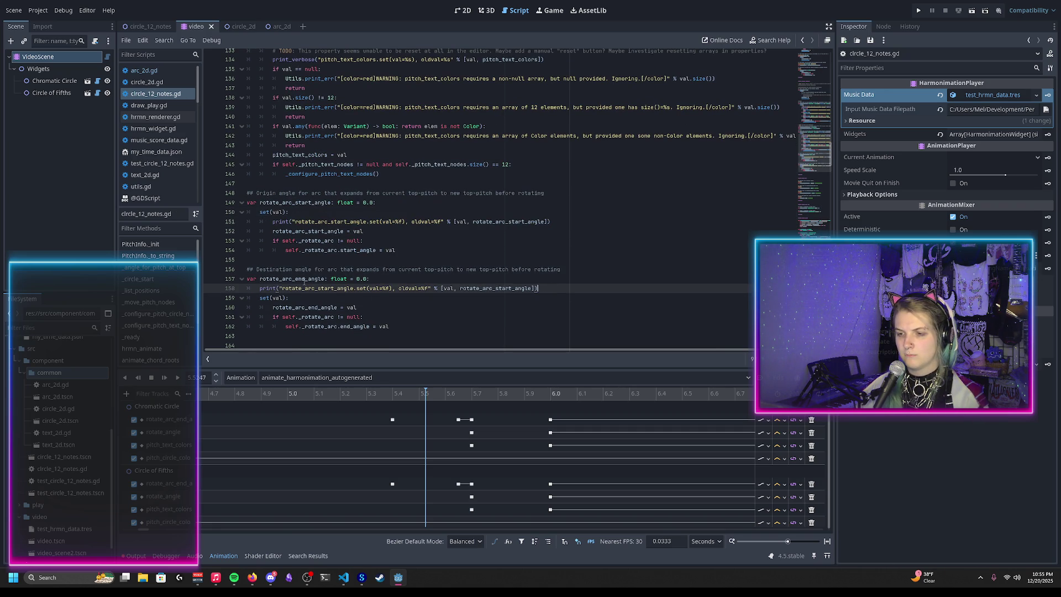
pyautogui.doubleClick(296, 280)
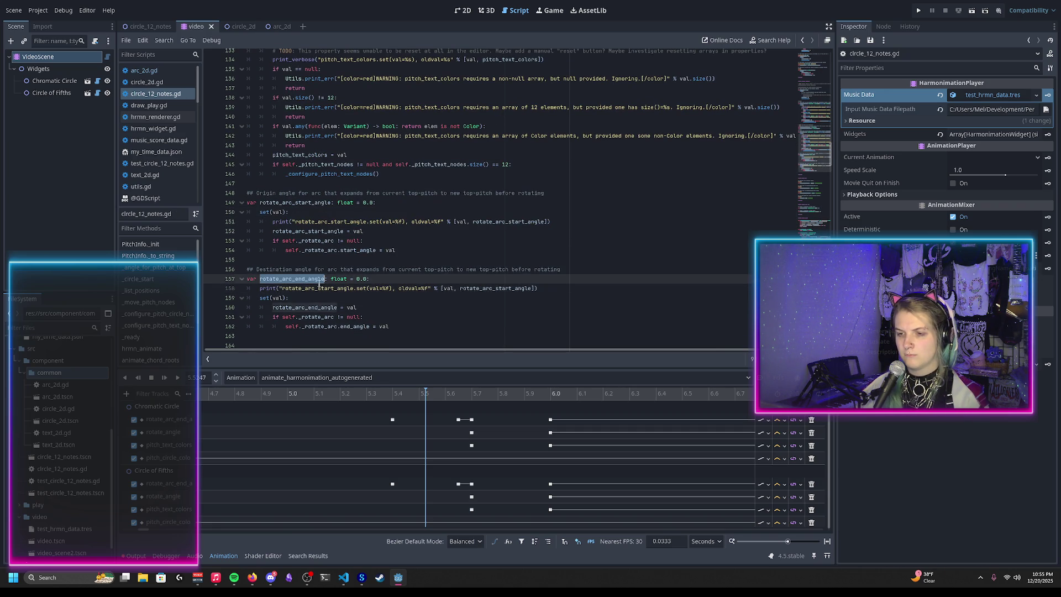
pyautogui.doubleClick(305, 288)
pyautogui.hotkey('ctrl', 'v')
pyautogui.doubleClick(490, 288)
pyautogui.hotkey('ctrl', 'v')
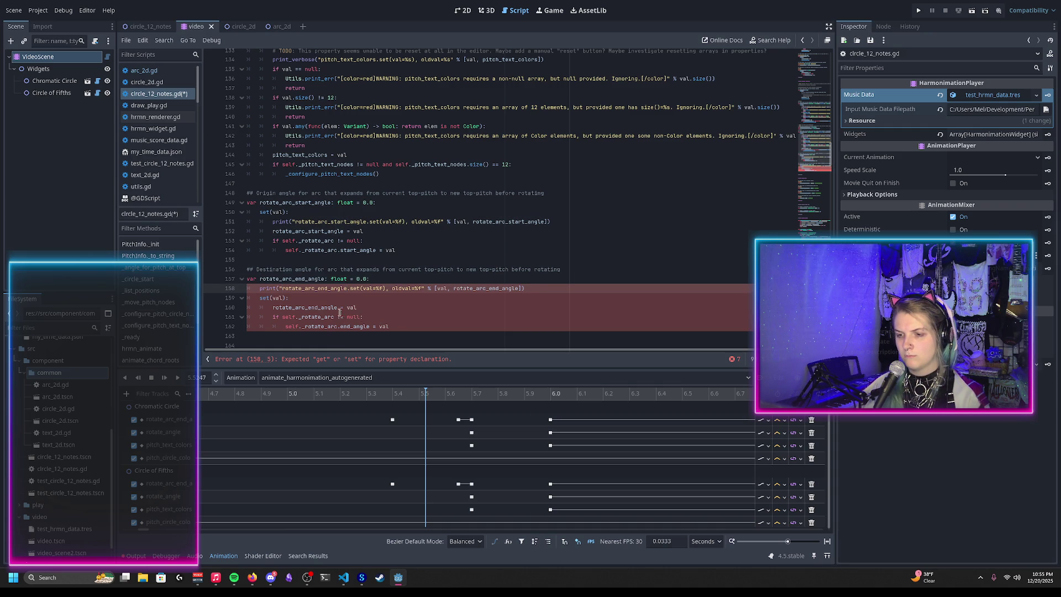
# Move the print line under set(val): in the end-angle setter, indent it, save, and return to 2D.
pyautogui.scroll(-1, 342, 315)
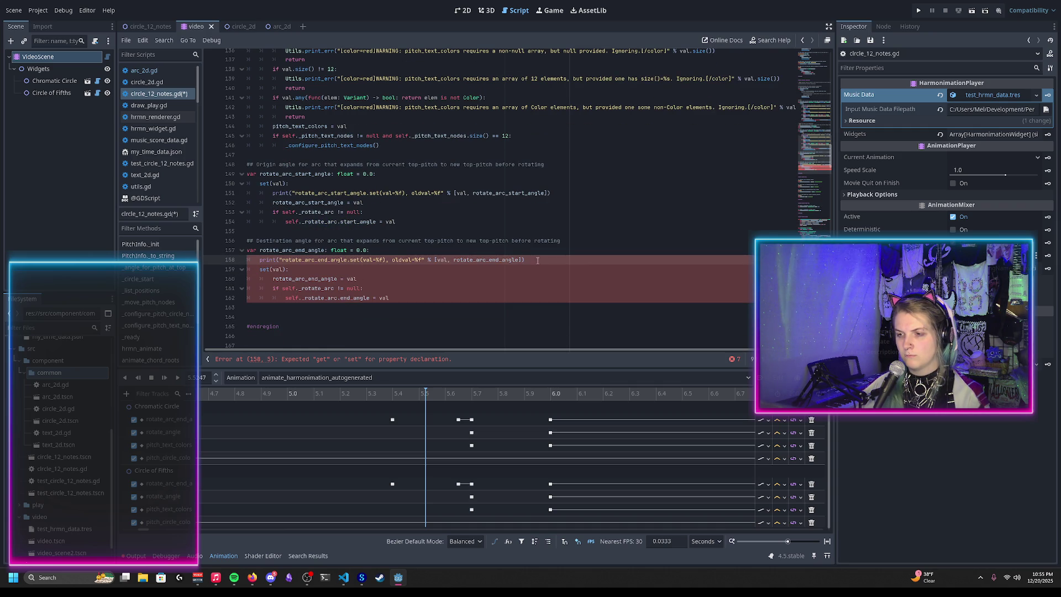
pyautogui.tripleClick(380, 260)
pyautogui.press('BackSpace')
pyautogui.press('Return')
pyautogui.hotkey('ctrl', 'v')
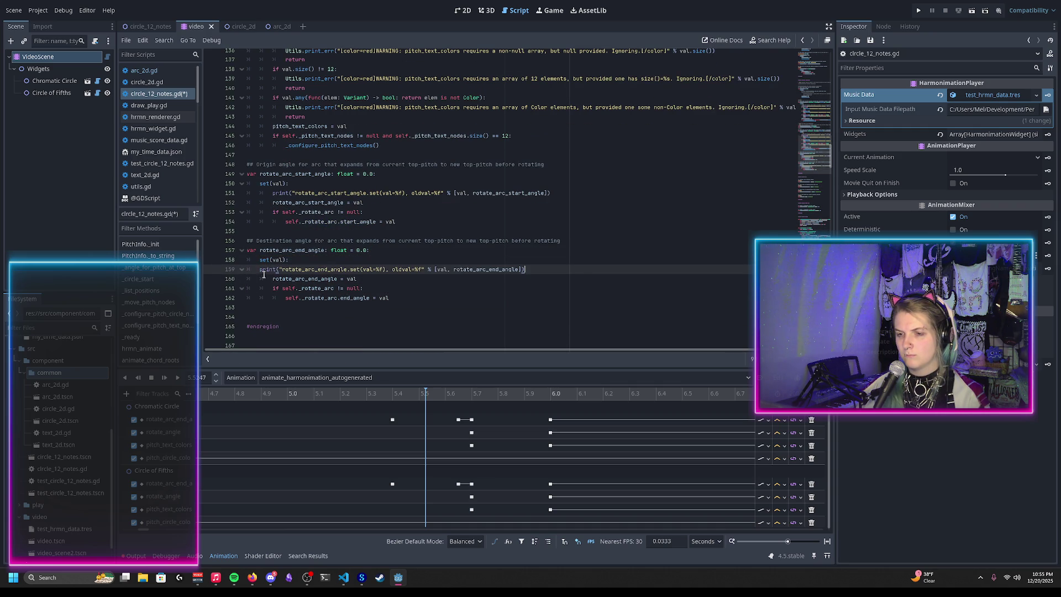
pyautogui.press('Tab')
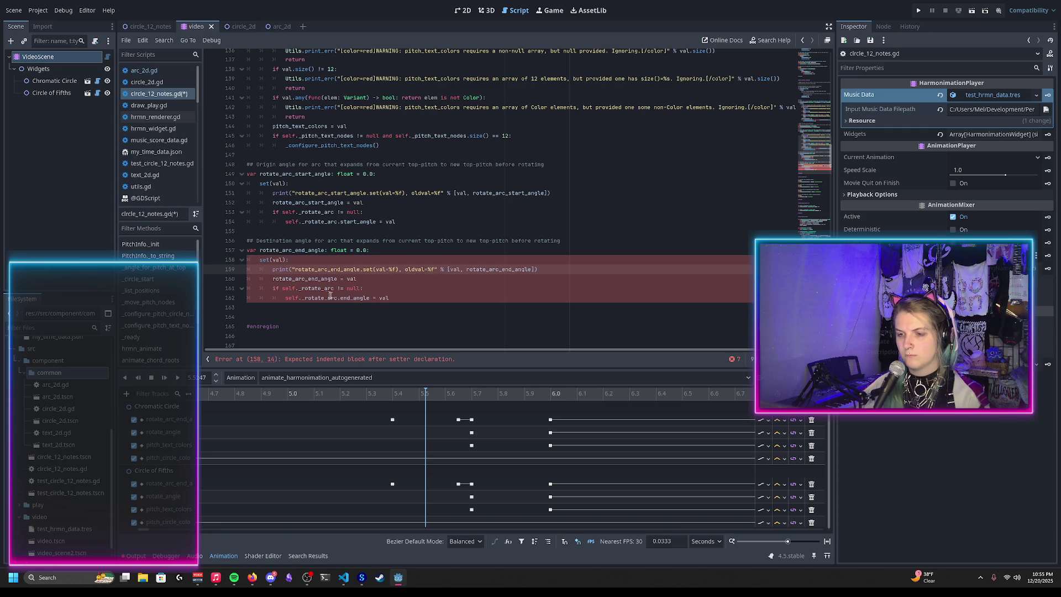
pyautogui.hotkey('ctrl', 's')
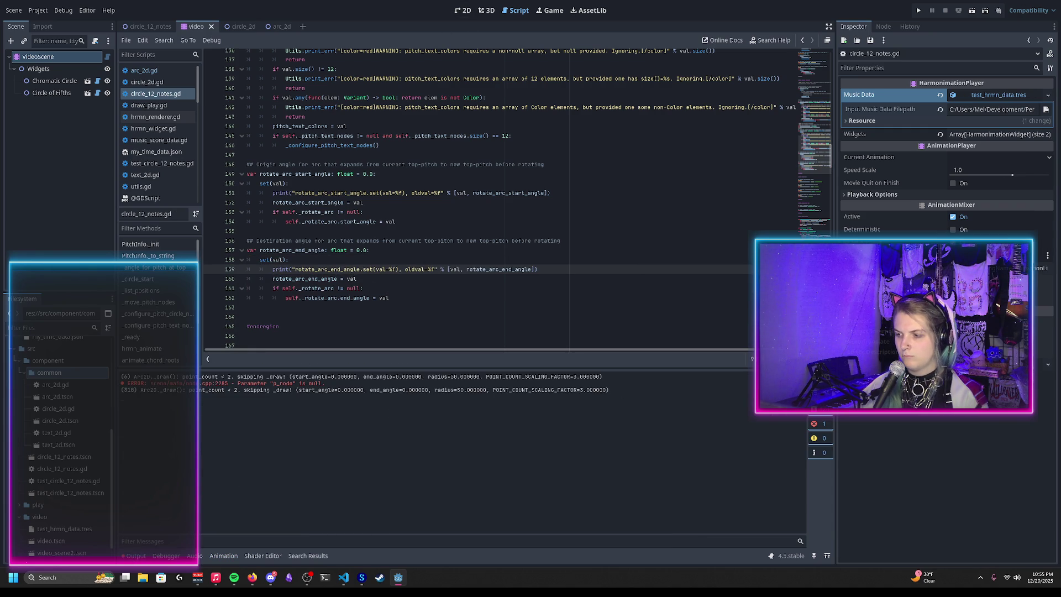
pyautogui.click(463, 10)
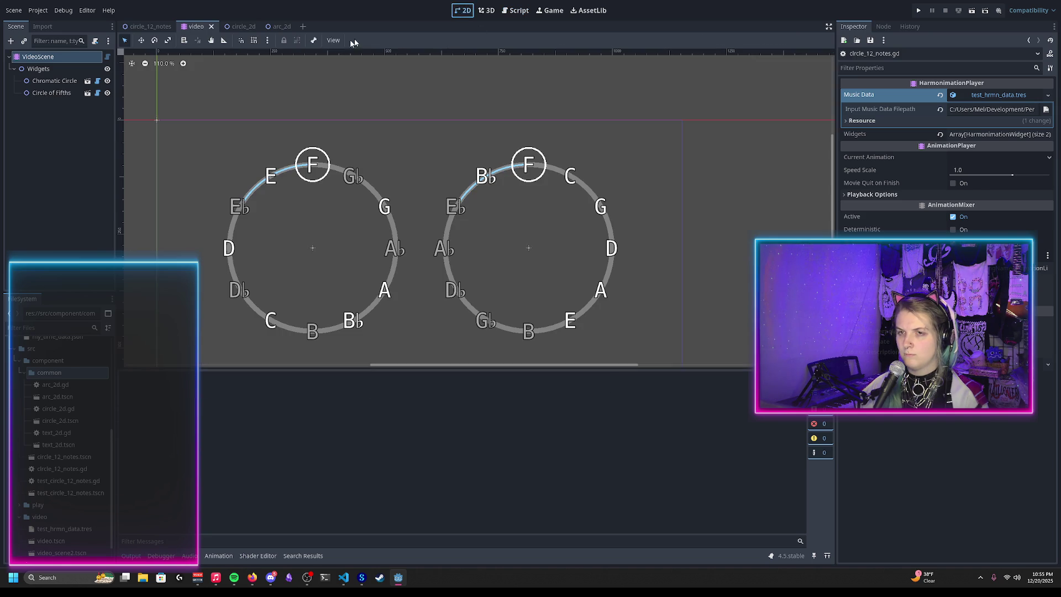
# Reload the saved scene, scrub animate_harmonimation_autogenerated until the circles reach F, and view rotate_arc_end_angle messages.
pyautogui.click(218, 556)
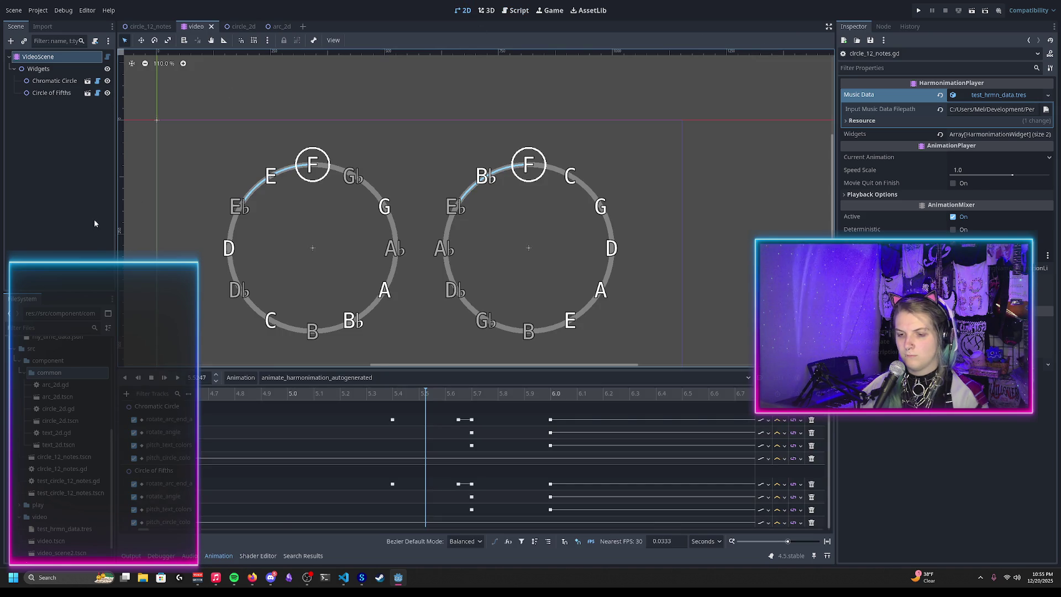
pyautogui.click(22, 11)
pyautogui.click(33, 208)
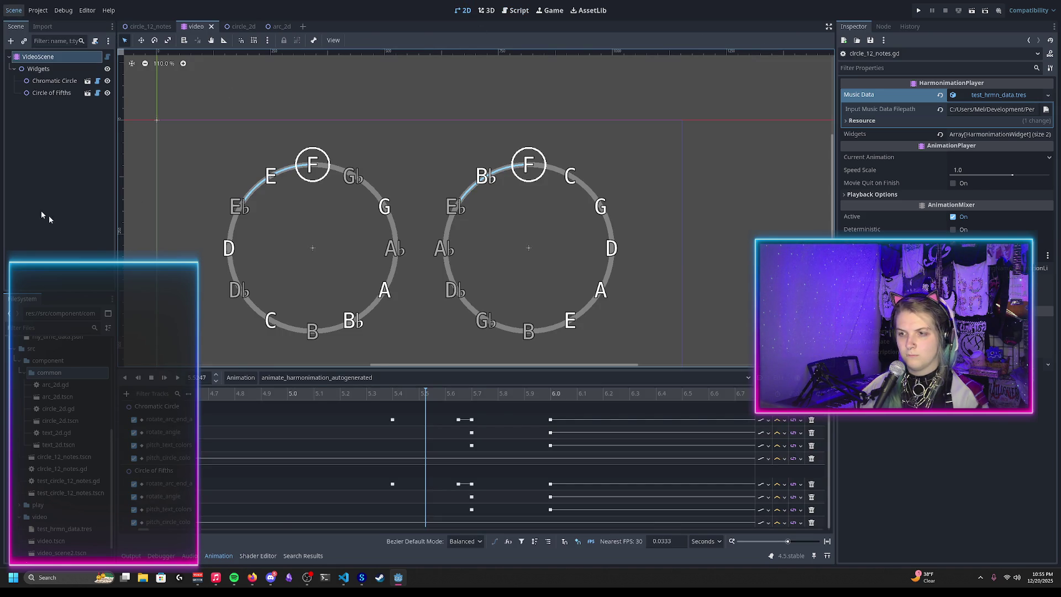
pyautogui.click(299, 378)
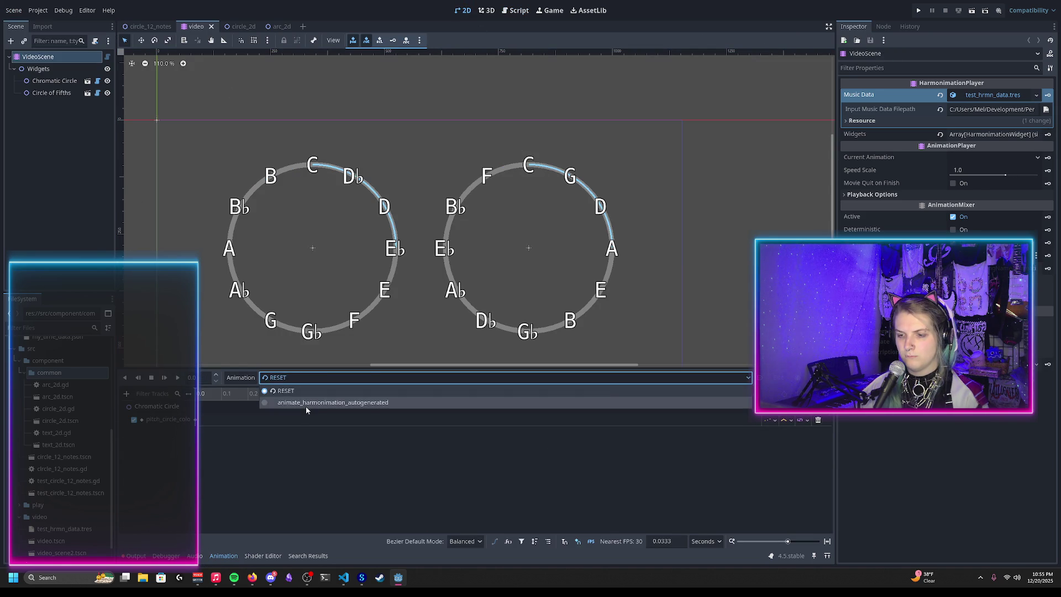
pyautogui.click(307, 409)
pyautogui.moveTo(435, 399); pyautogui.dragTo(625, 413)
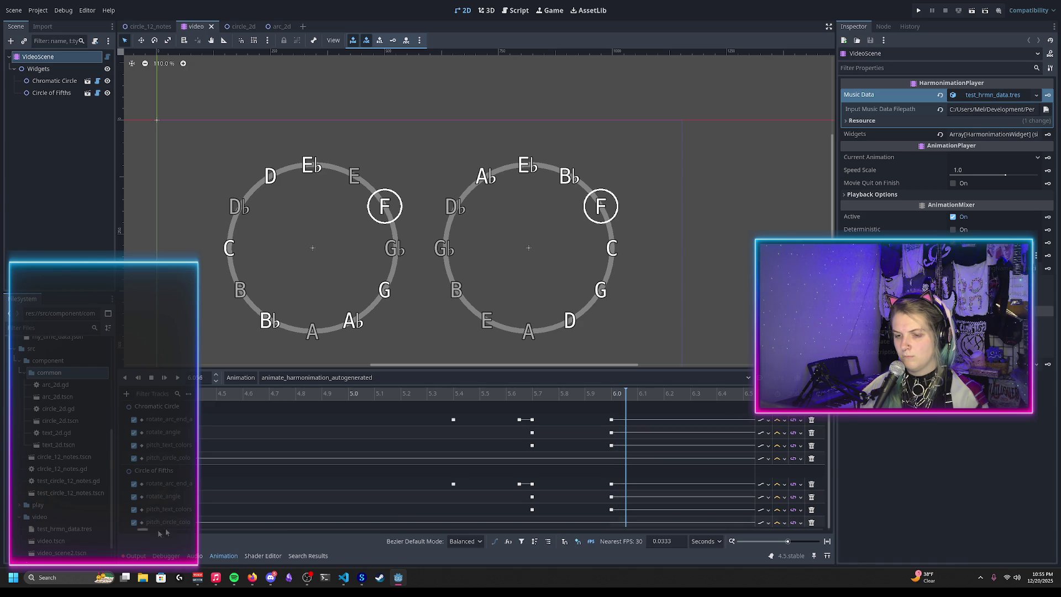
pyautogui.click(137, 556)
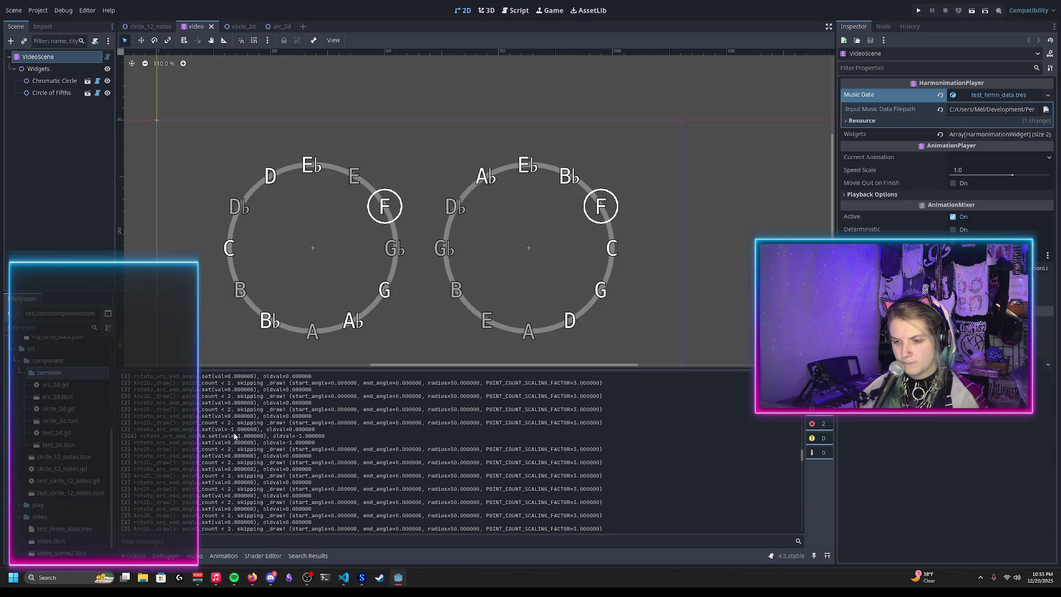
pyautogui.scroll(5, 239, 438)
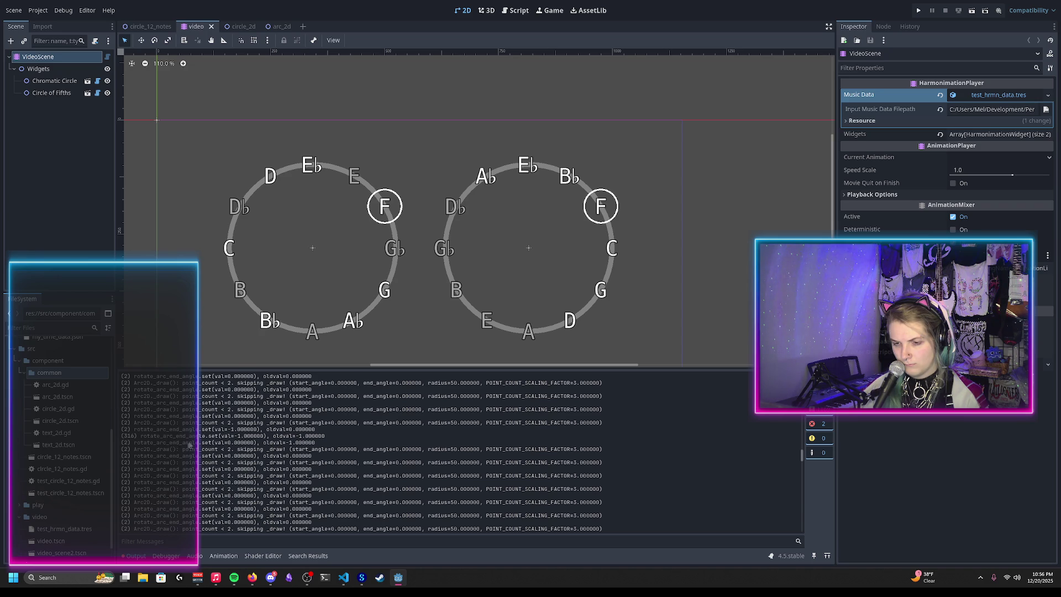
pyautogui.scroll(1, 180, 446)
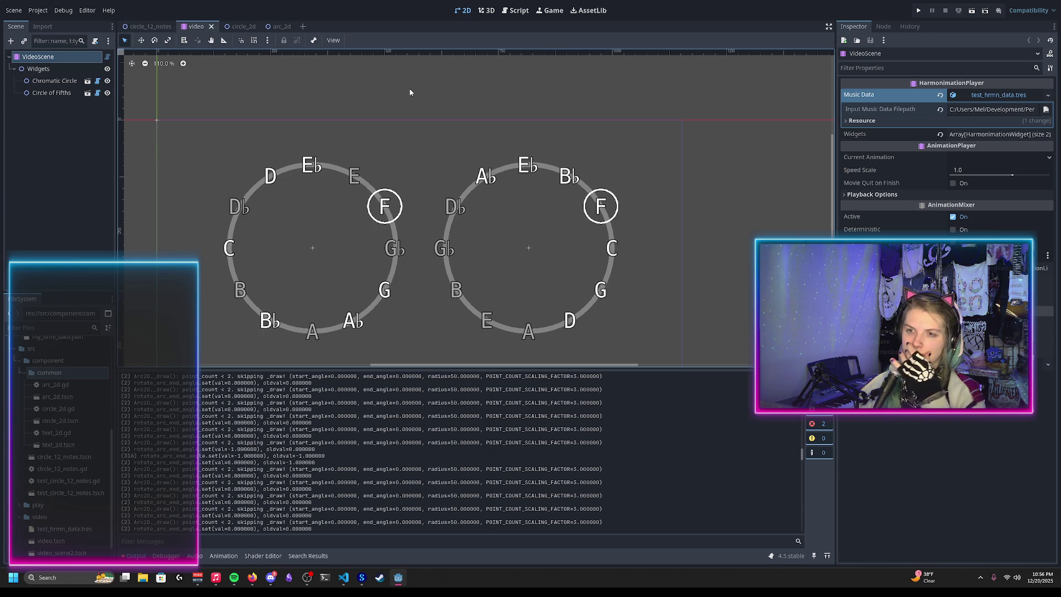
# In the script editor, add a new line under set(val): in the rotate_angle setter.
pyautogui.click(516, 10)
pyautogui.scroll(10, 374, 217)
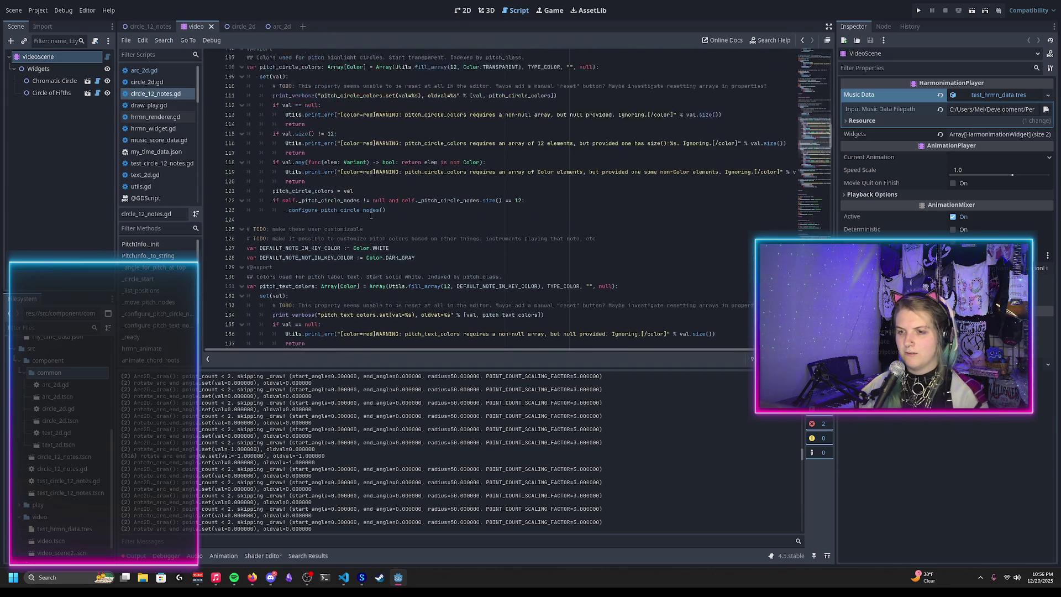
pyautogui.scroll(1, 354, 210)
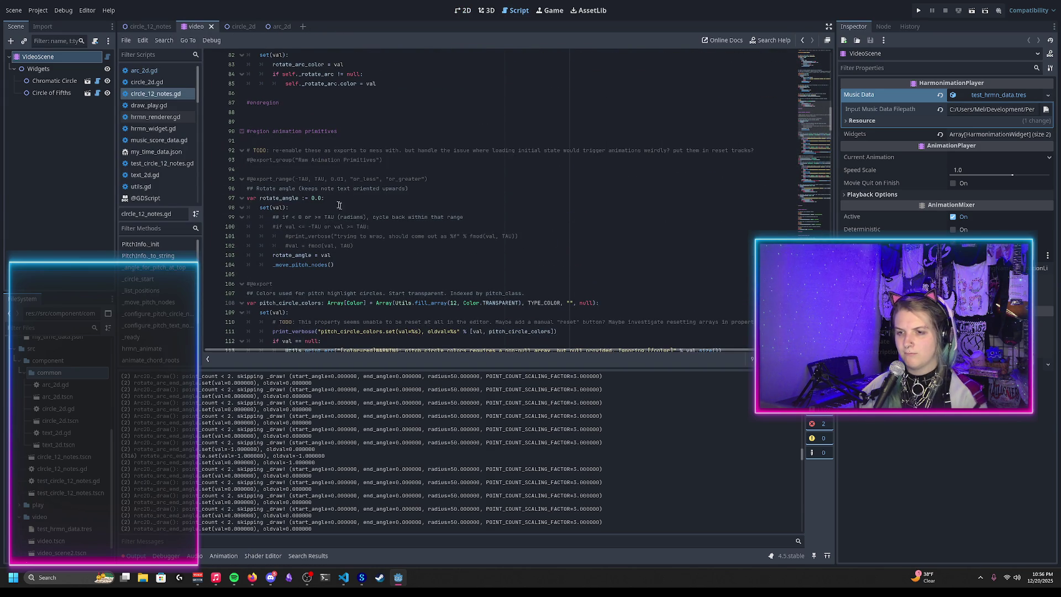
pyautogui.click(342, 198)
pyautogui.click(335, 205)
pyautogui.press('Return')
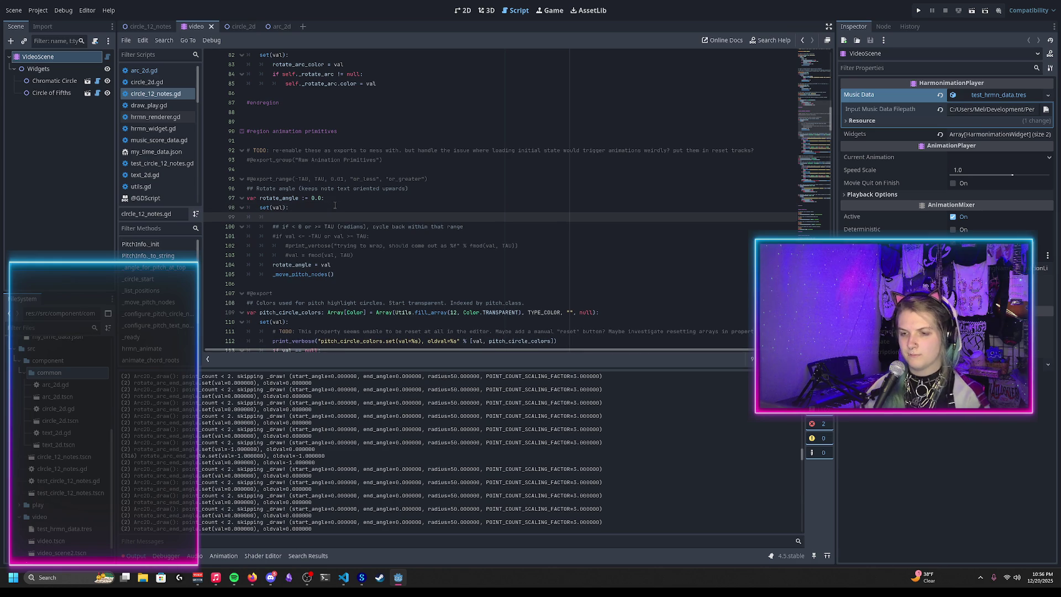
# Write print("rotate_angle.set(val=%f), oldval=%f" % [val, rotate_angle]), fix the typo, and save.
pyautogui.write('print("")')
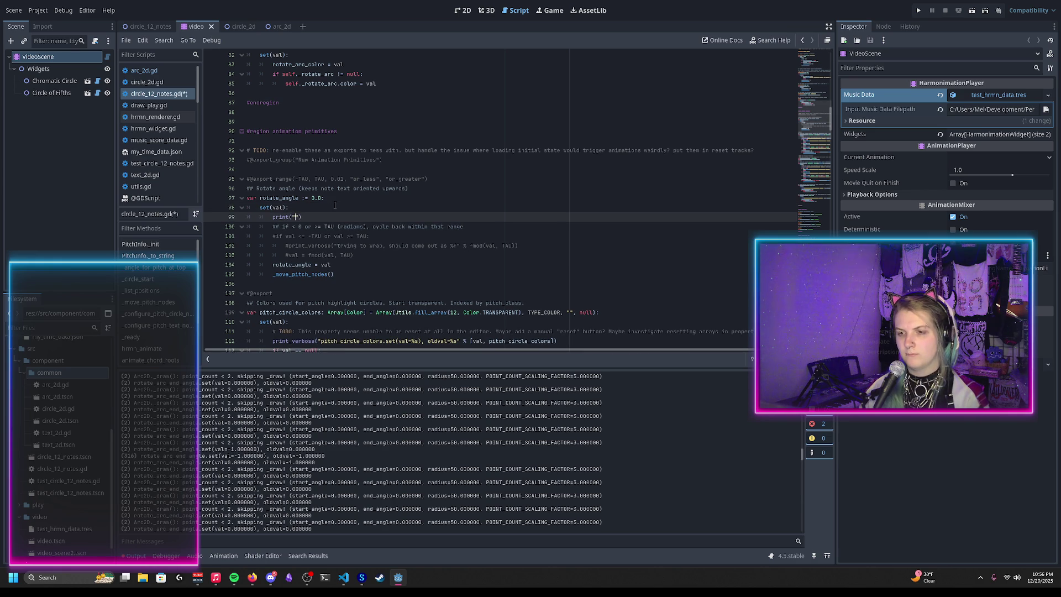
pyautogui.write('rotate_angle.set(')
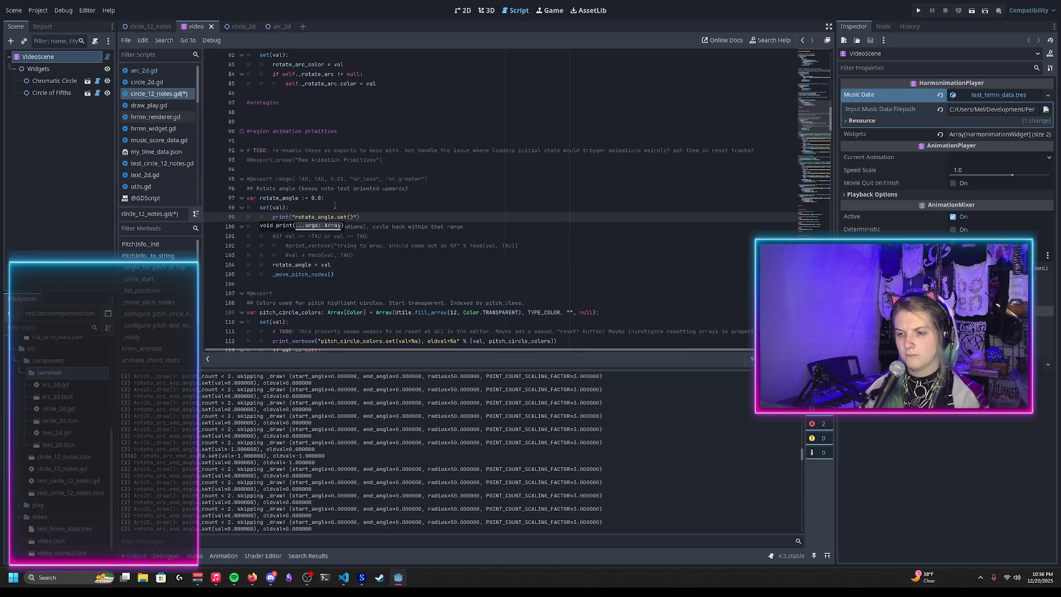
pyautogui.write('al=%)')
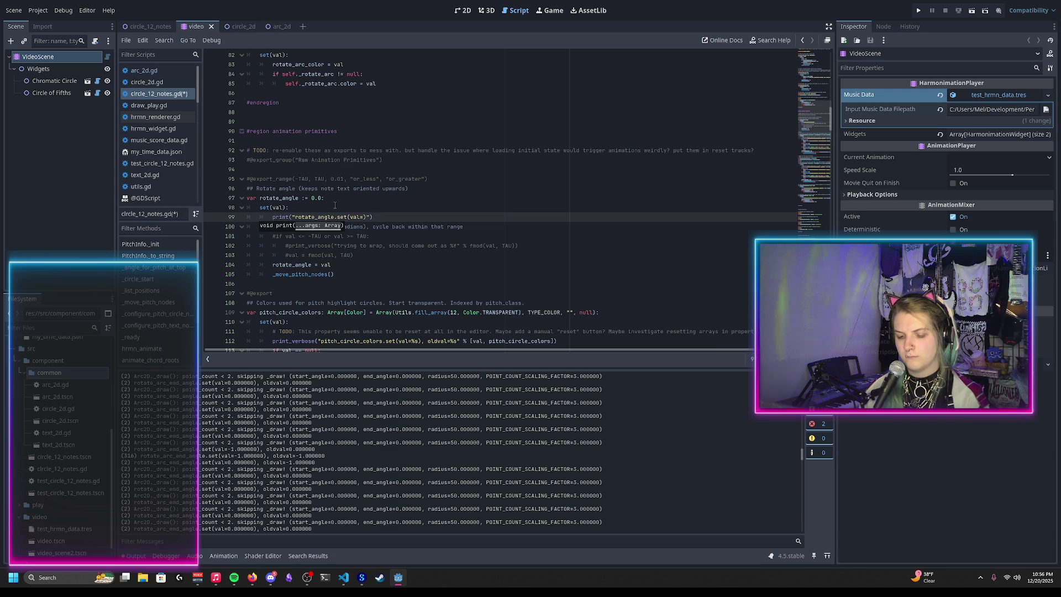
pyautogui.write('f')
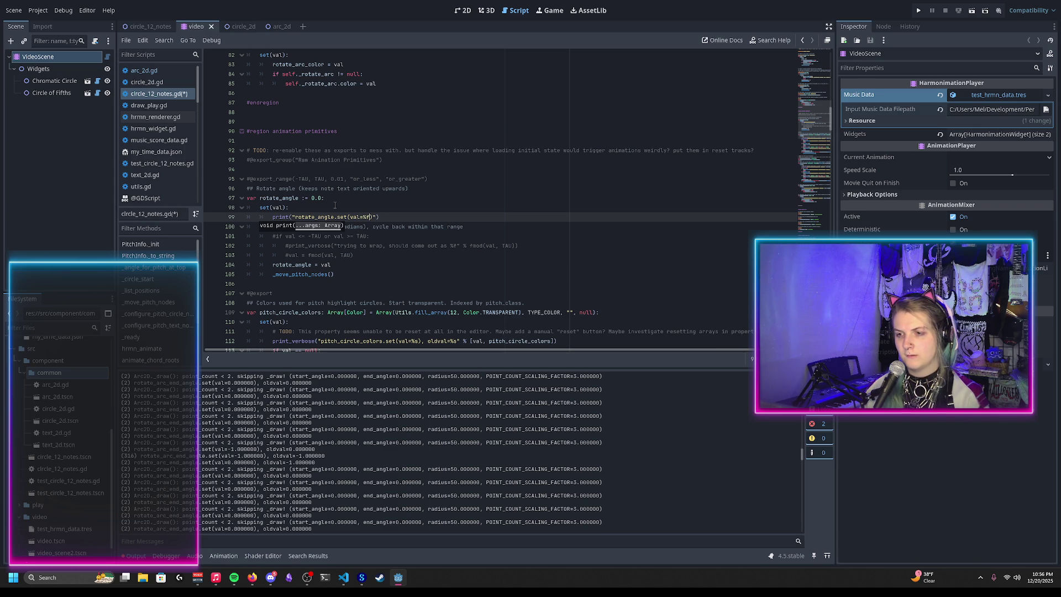
pyautogui.press('Home')
pyautogui.press('End')
pyautogui.press('Left')
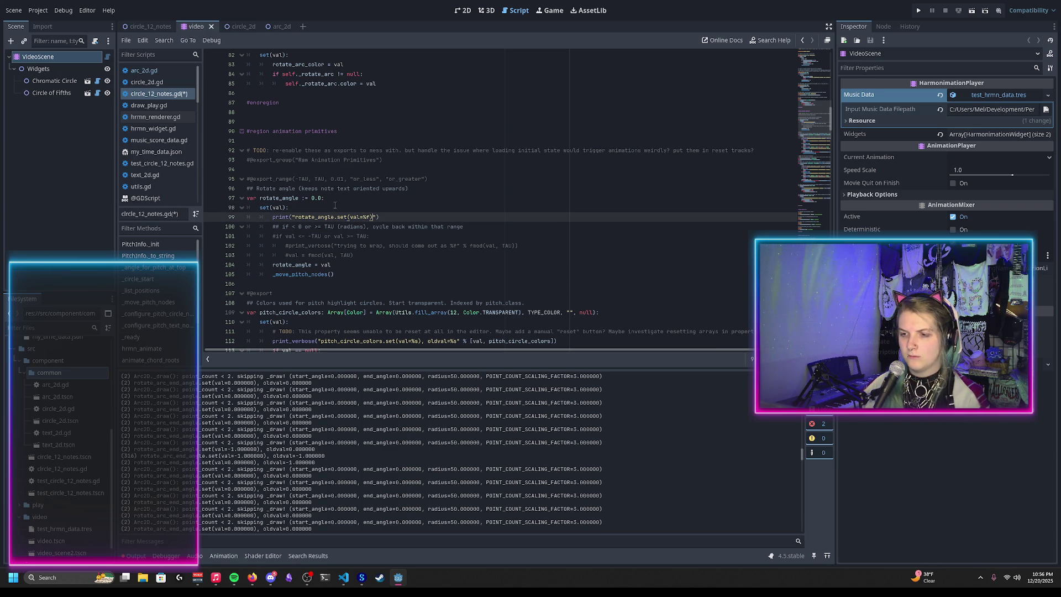
pyautogui.write(', oldval=%')
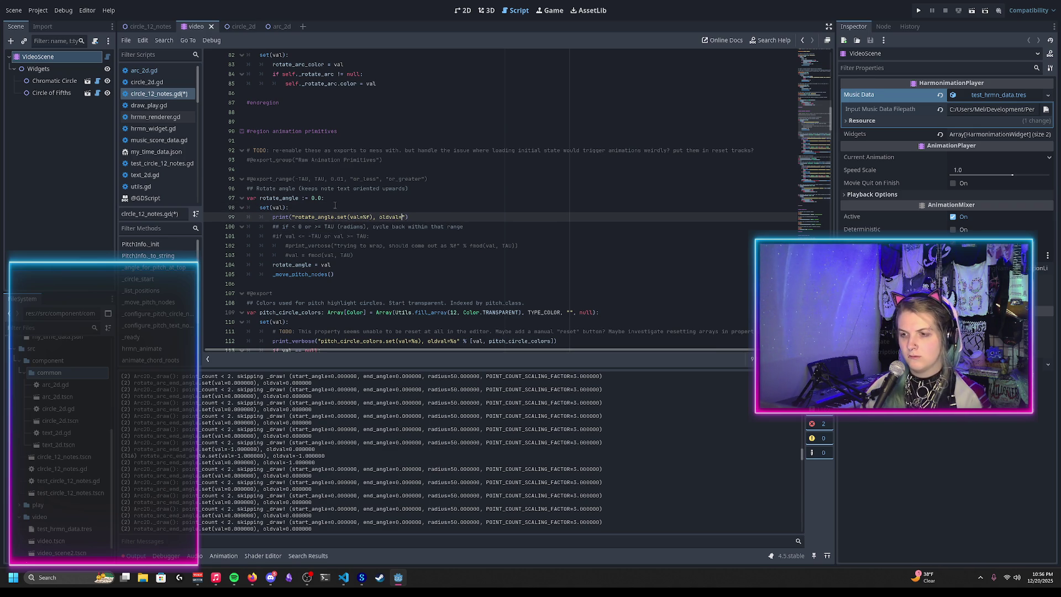
pyautogui.write('f" % ')
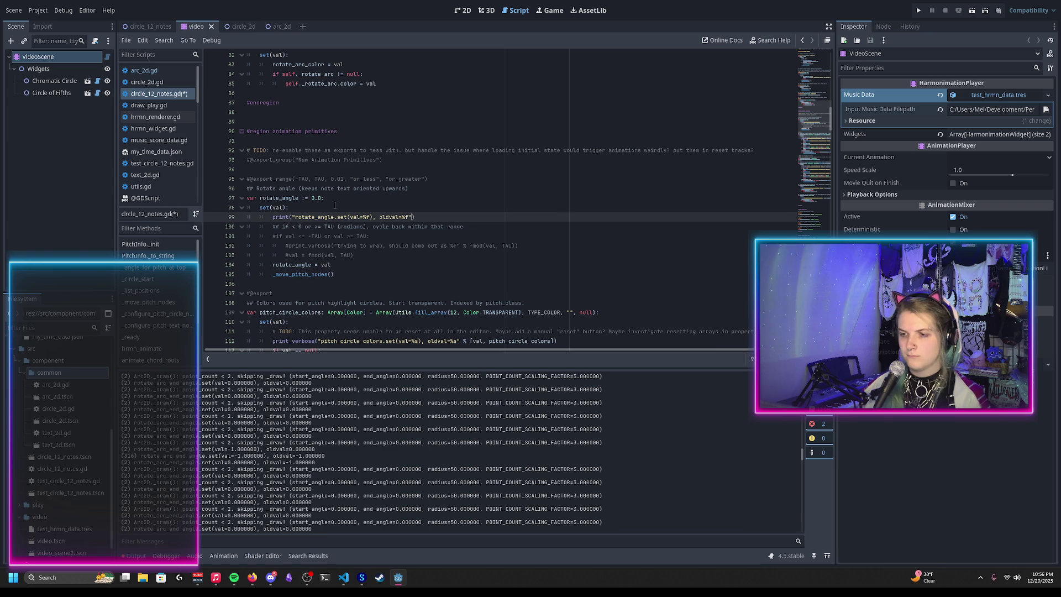
pyautogui.write('[val, ')
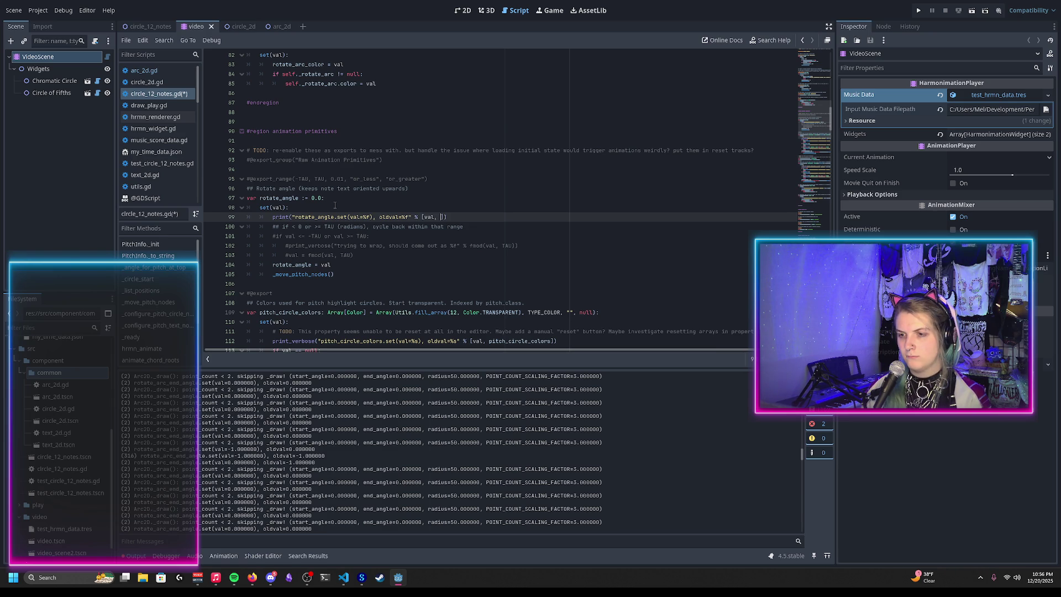
pyautogui.write('rotate_anble')
pyautogui.press('BackSpace')
pyautogui.press('BackSpace')
pyautogui.press('BackSpace')
pyautogui.write('e')
pyautogui.hotkey('ctrl', 's')
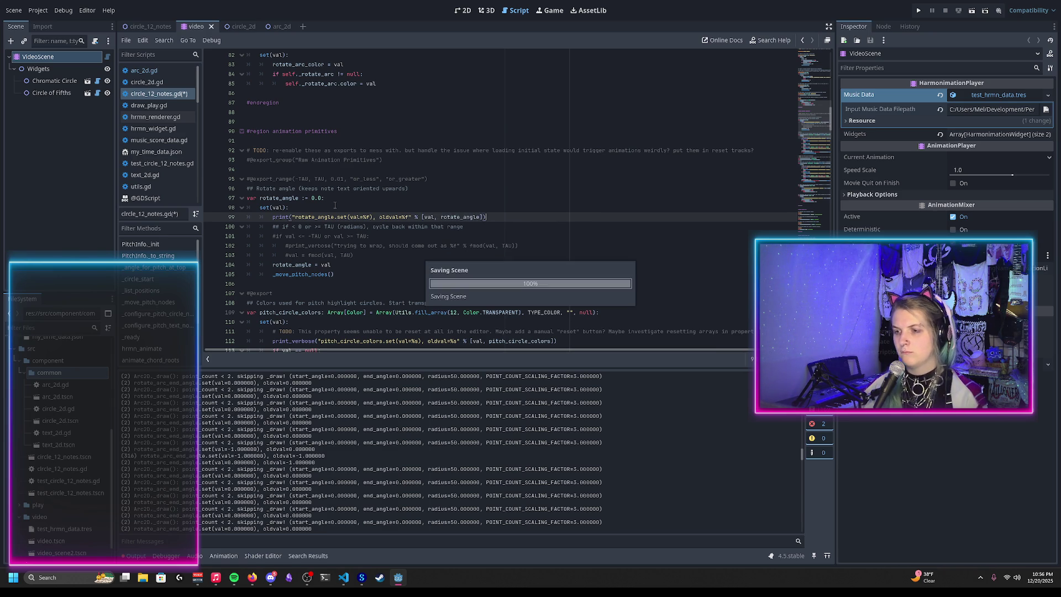
# Reload the scene, scrub animate_harmonimation_autogenerated, and read rotate_angle values like 0.523599 and -2.617994 in the output.
pyautogui.click(13, 10)
pyautogui.click(27, 212)
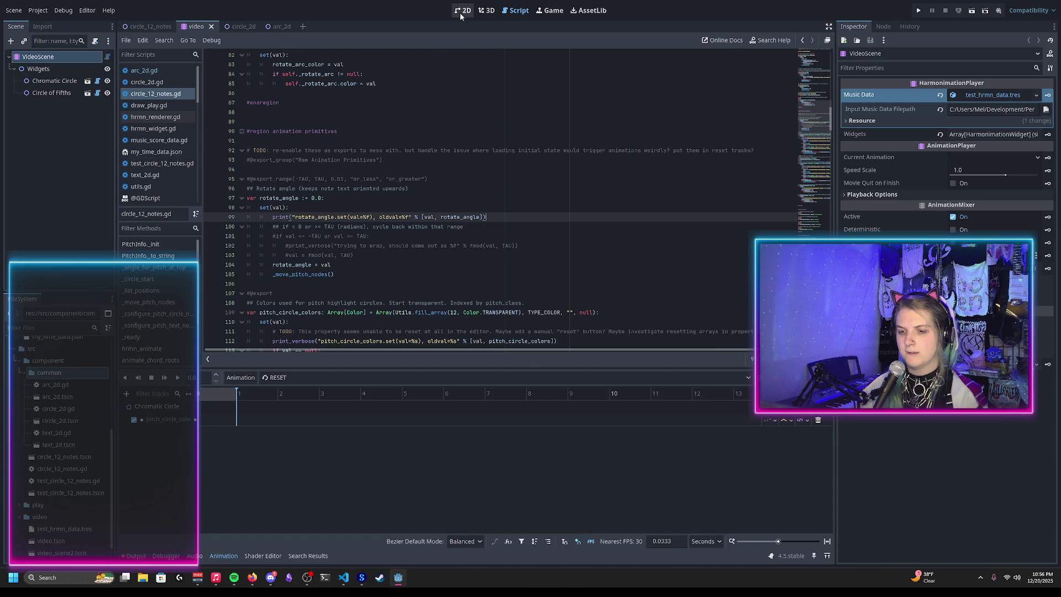
pyautogui.click(463, 9)
pyautogui.click(308, 381)
pyautogui.click(312, 402)
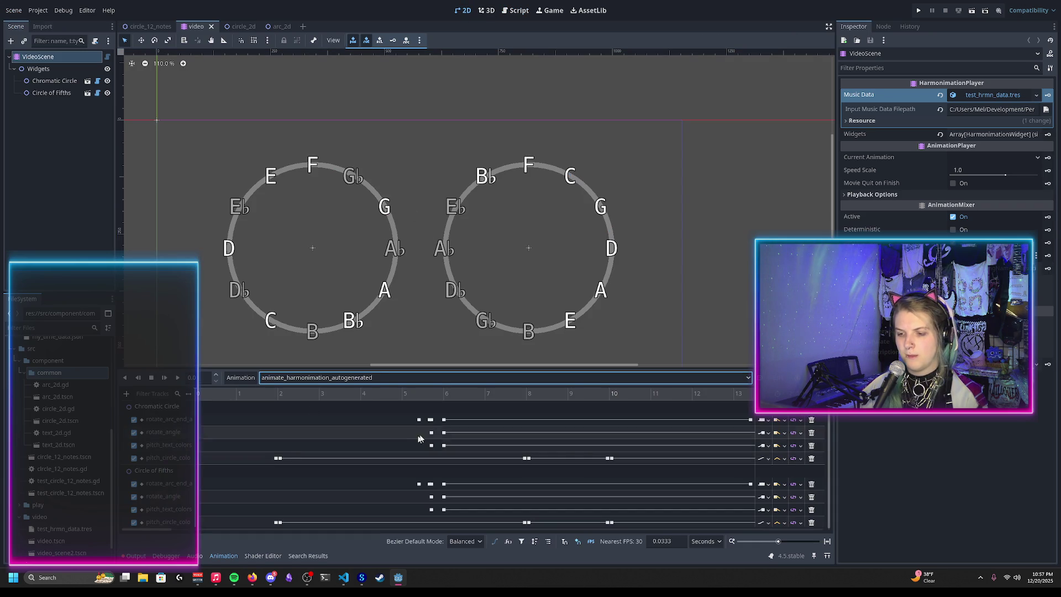
pyautogui.moveTo(411, 400); pyautogui.dragTo(444, 404)
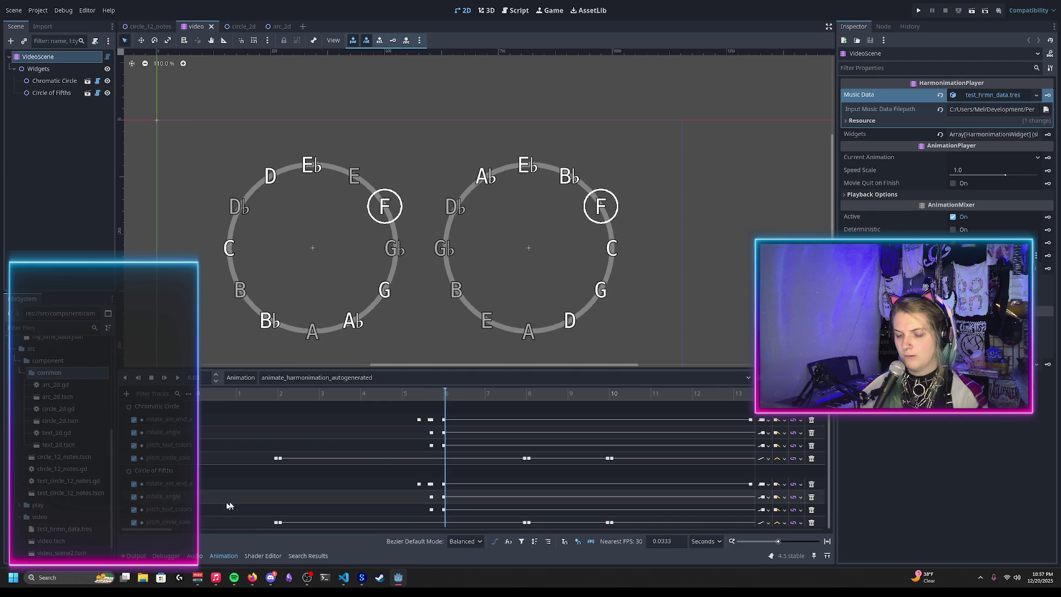
pyautogui.click(136, 555)
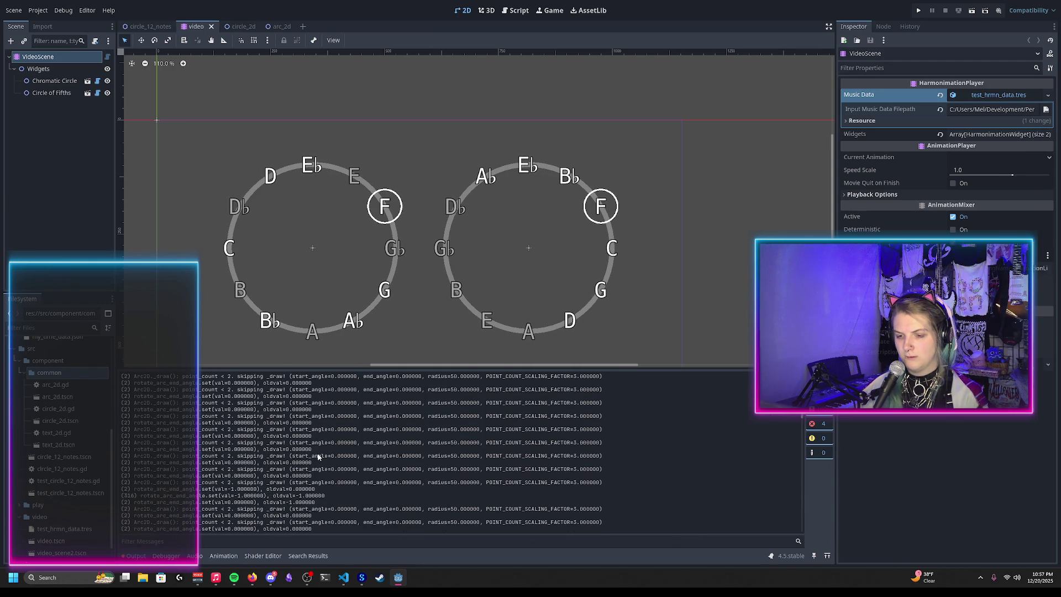
pyautogui.scroll(5, 774, 470)
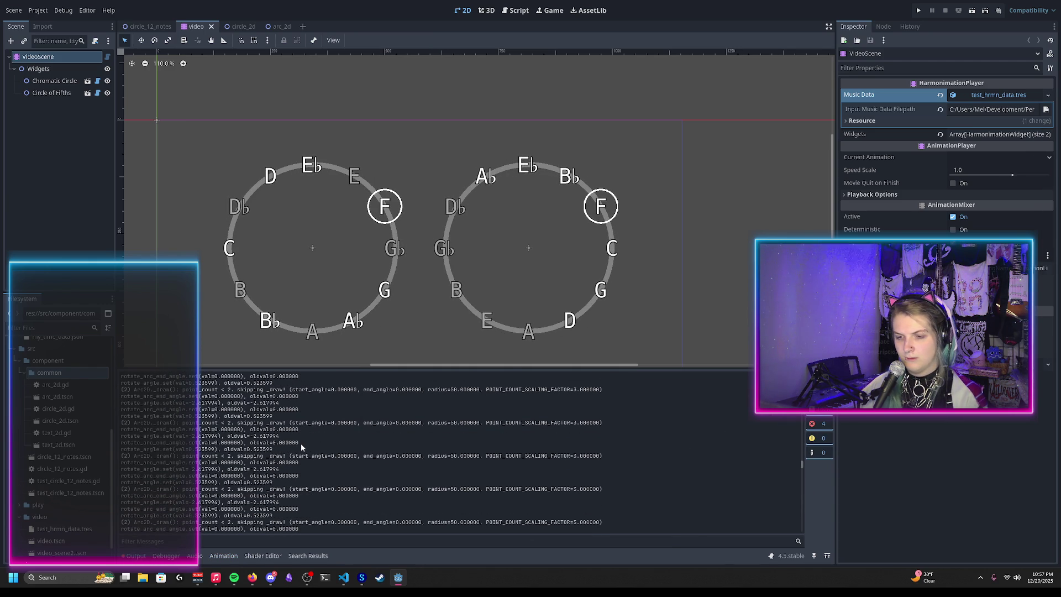
pyautogui.scroll(-3, 300, 446)
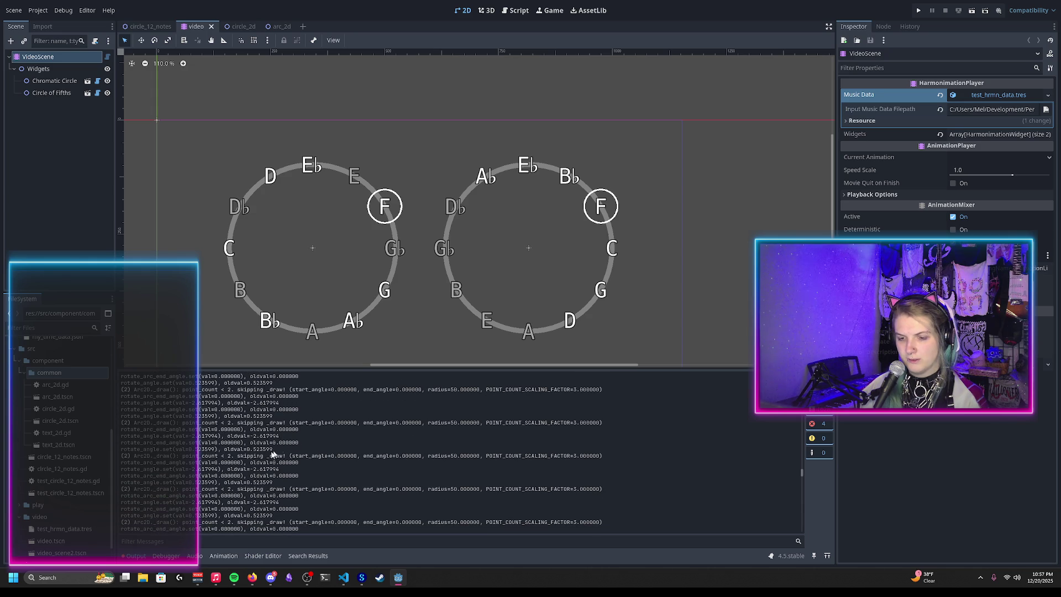
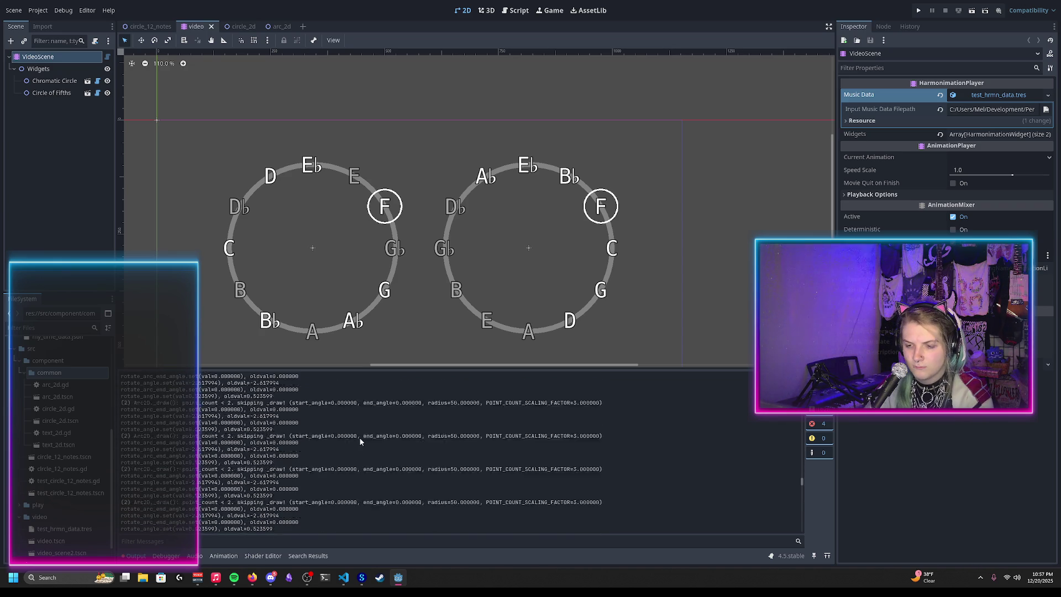
# Review the logged angle values in the Output panel, such as rotate_angle -2.617994.
pyautogui.scroll(2, 293, 448)
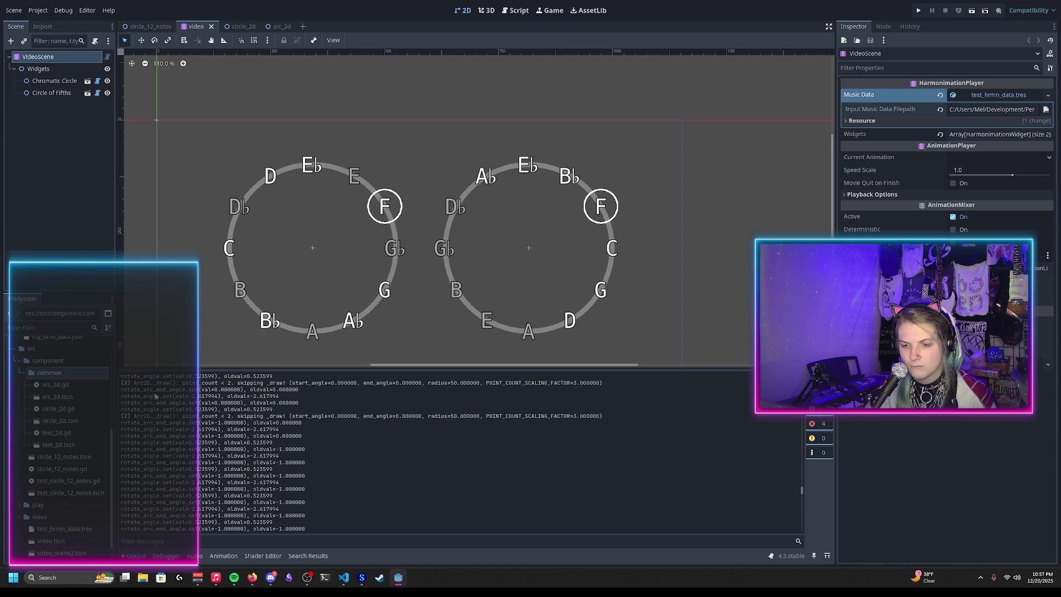
pyautogui.scroll(5, 154, 401)
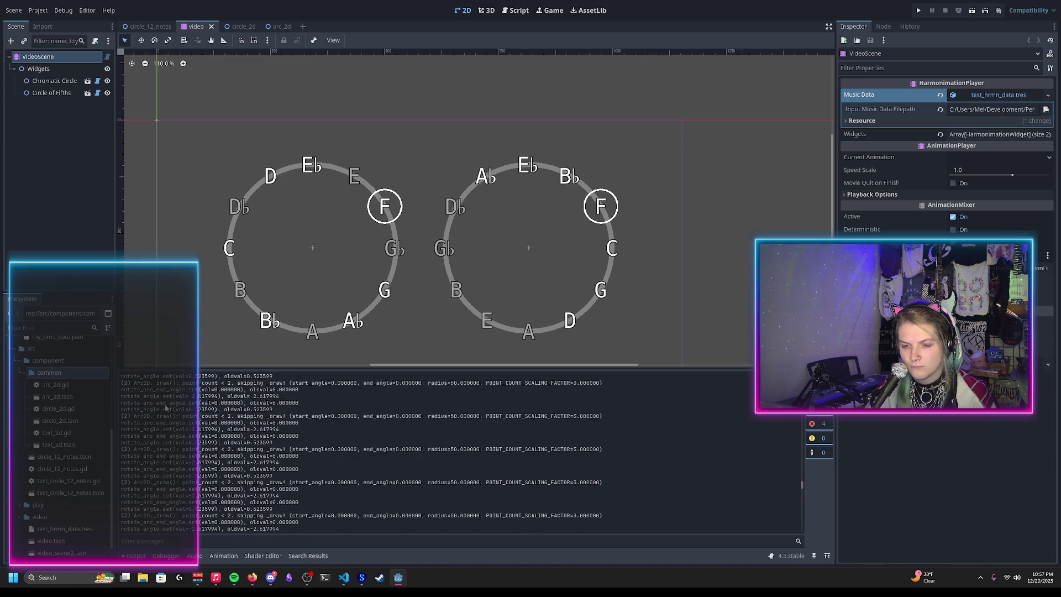
pyautogui.scroll(-1, 190, 402)
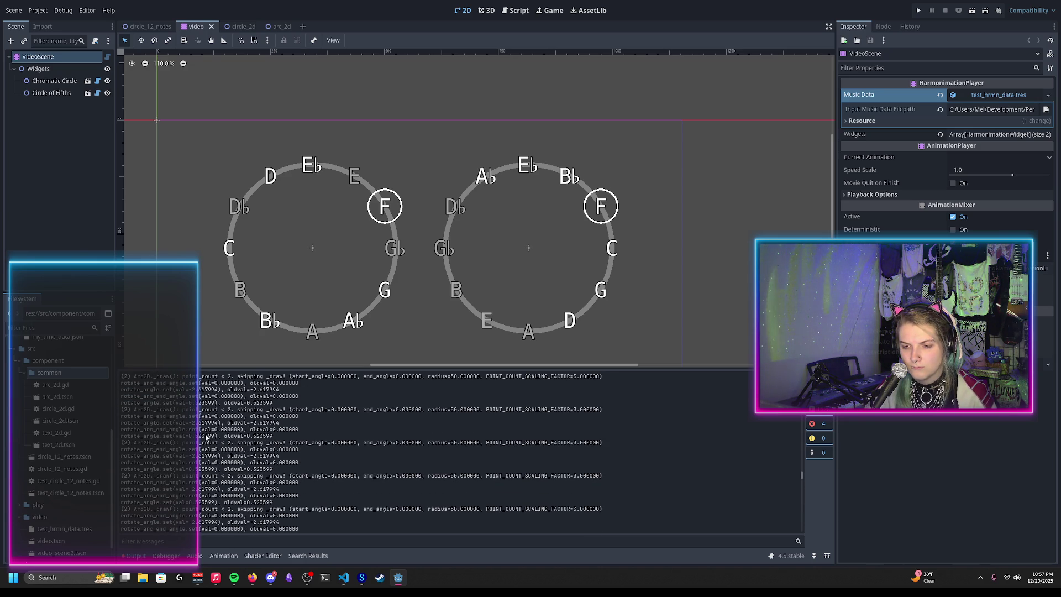
pyautogui.scroll(-3, 206, 437)
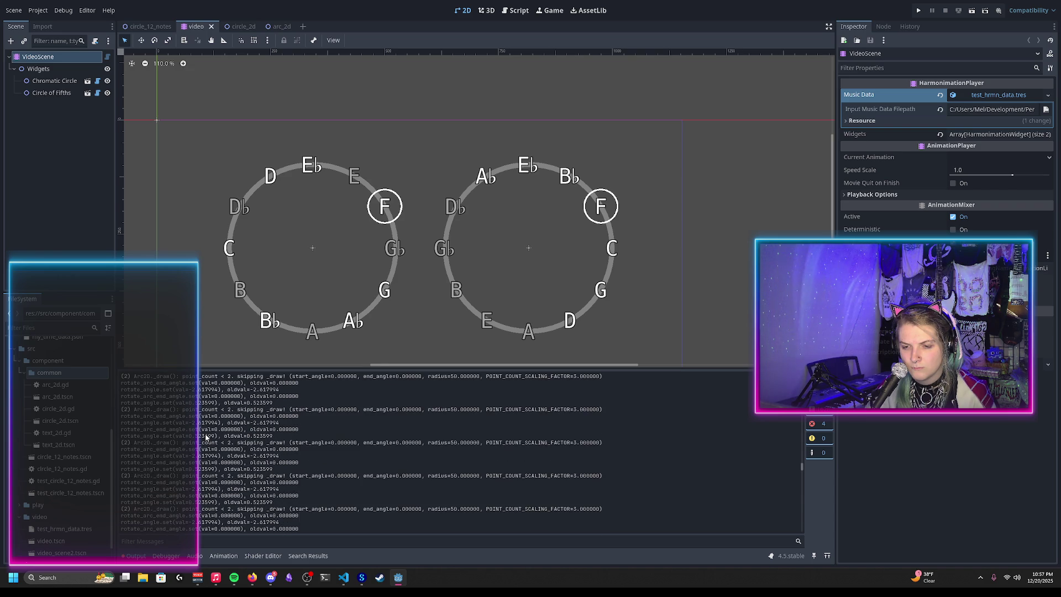
pyautogui.moveTo(192, 424); pyautogui.dragTo(247, 427)
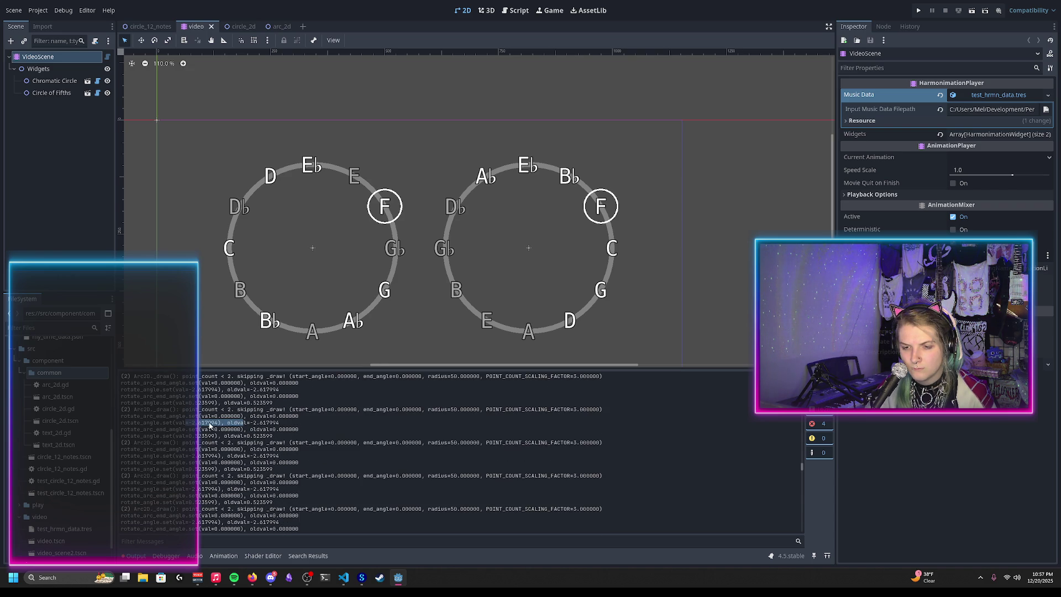
pyautogui.moveTo(198, 390); pyautogui.dragTo(304, 392)
pyautogui.scroll(-1, 266, 426)
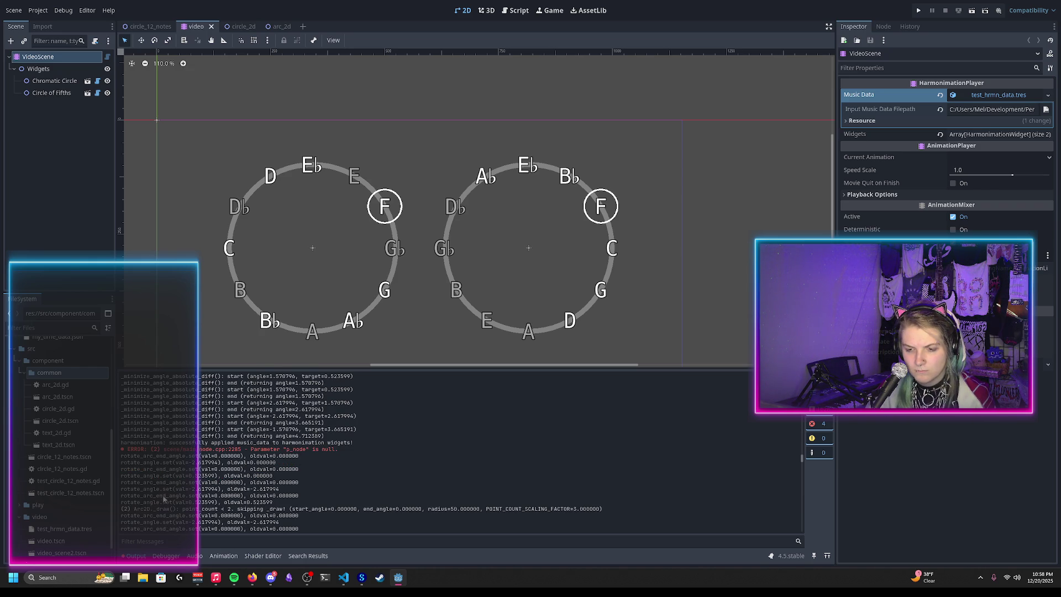
pyautogui.moveTo(161, 491); pyautogui.dragTo(282, 489)
pyautogui.scroll(-3, 232, 486)
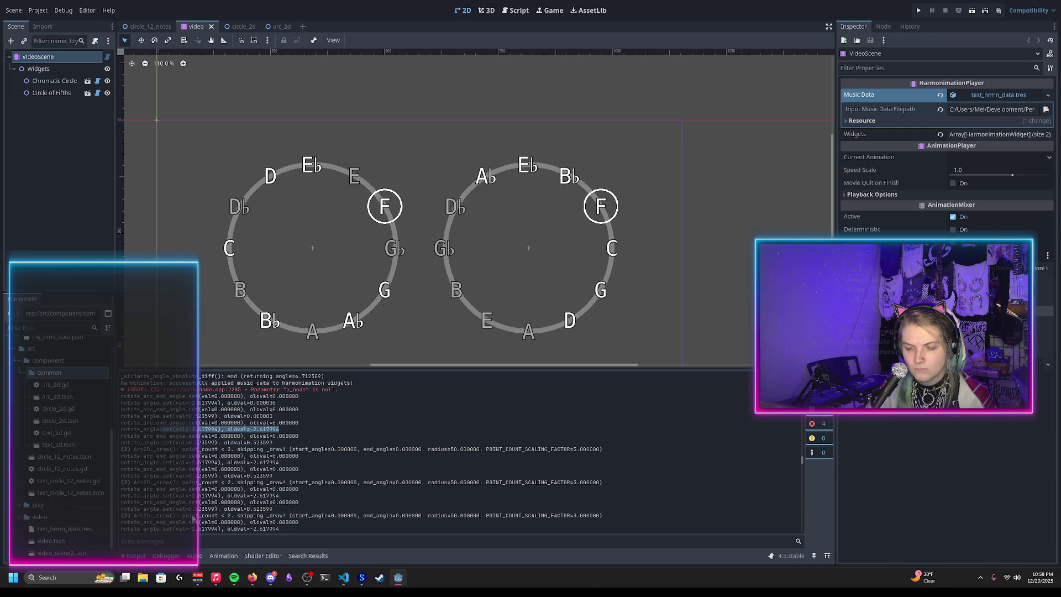
# Check the circles' animation tracks and keyframes, then select more logged angle values in Output.
pyautogui.click(215, 556)
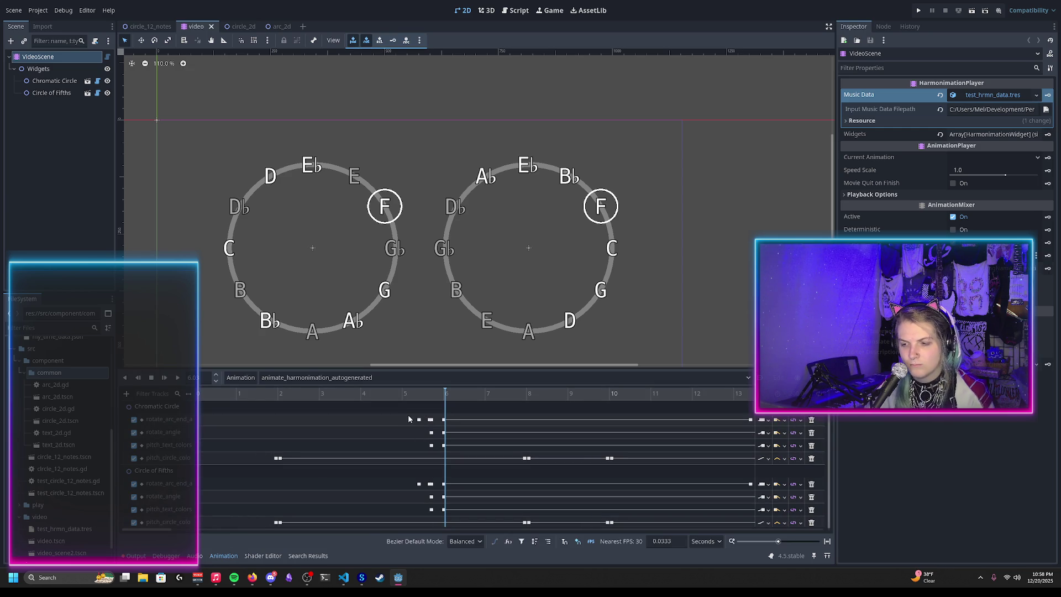
pyautogui.moveTo(433, 437)
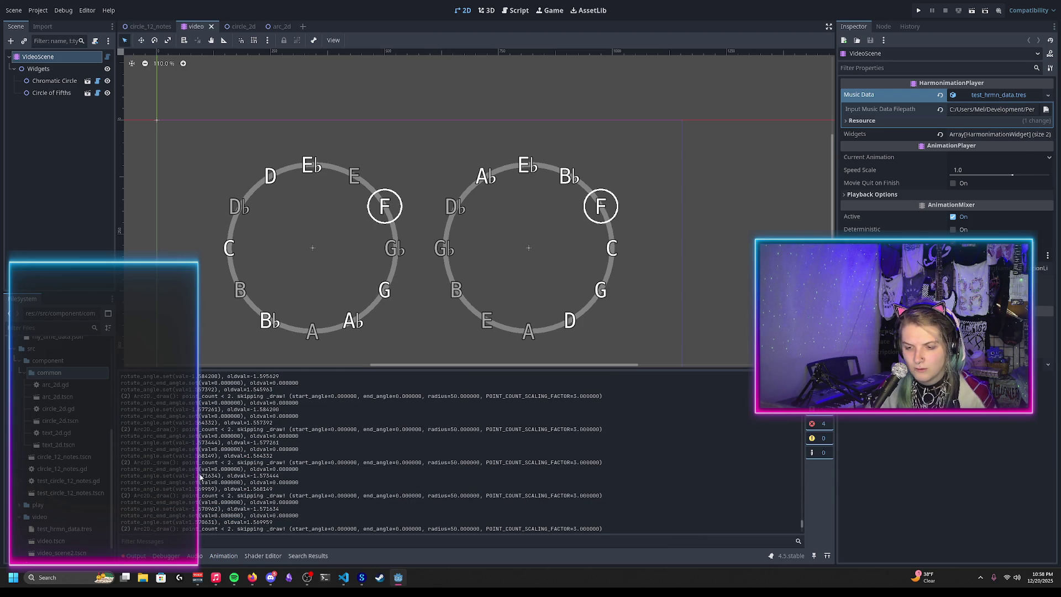
pyautogui.moveTo(200, 475)
pyautogui.mouseDown()
pyautogui.moveTo(278, 483)
pyautogui.moveTo(243, 481)
pyautogui.mouseUp()
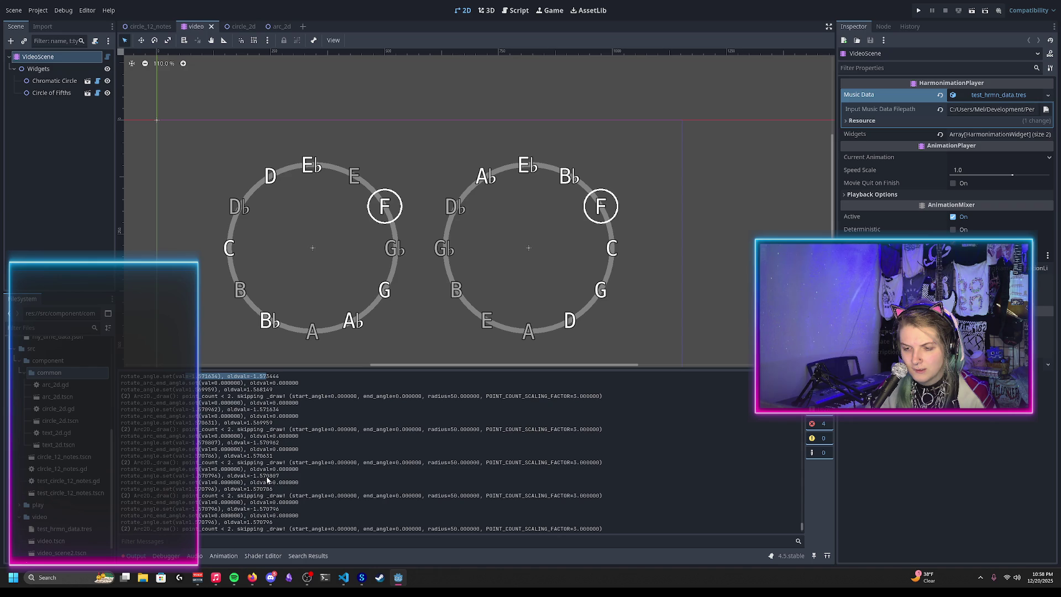
pyautogui.scroll(-3, 252, 479)
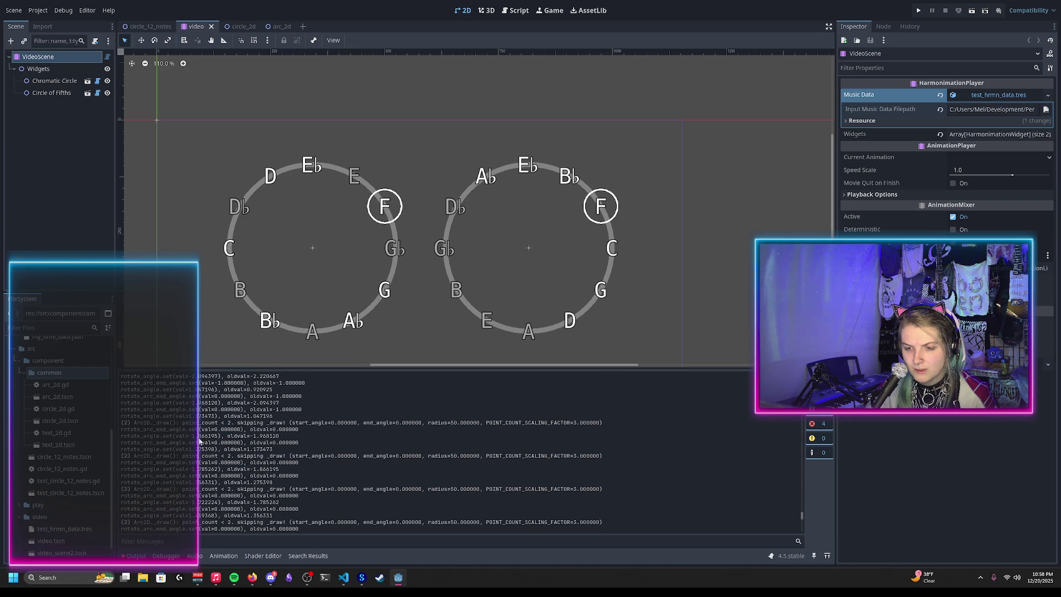
pyautogui.moveTo(220, 437); pyautogui.dragTo(198, 436)
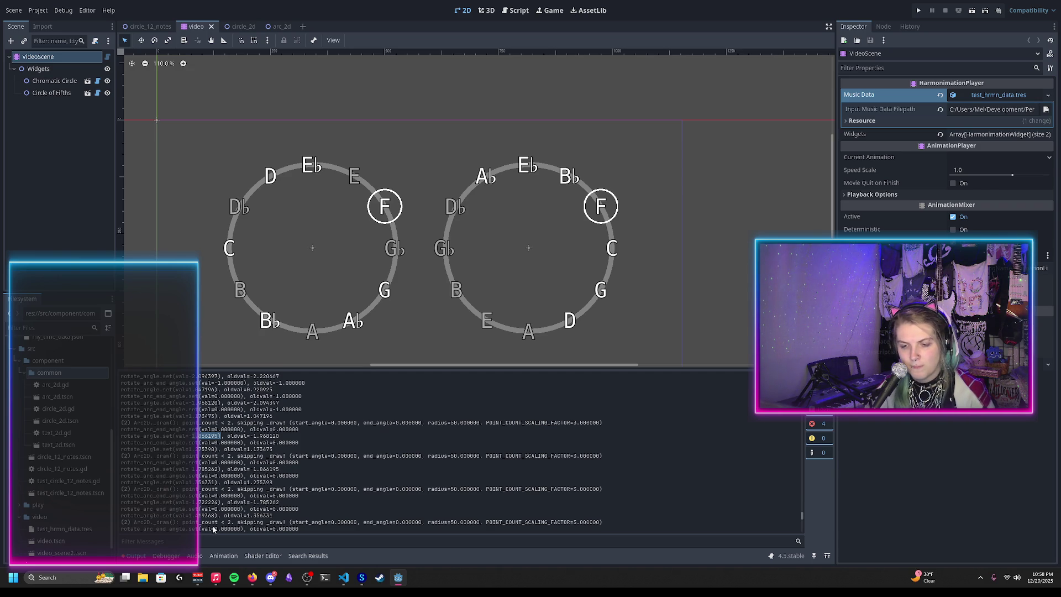
# Open circle_12_notes.gd and go to the rotate_arc_start_angle and rotate_arc_end_angle declarations.
pyautogui.click(107, 57)
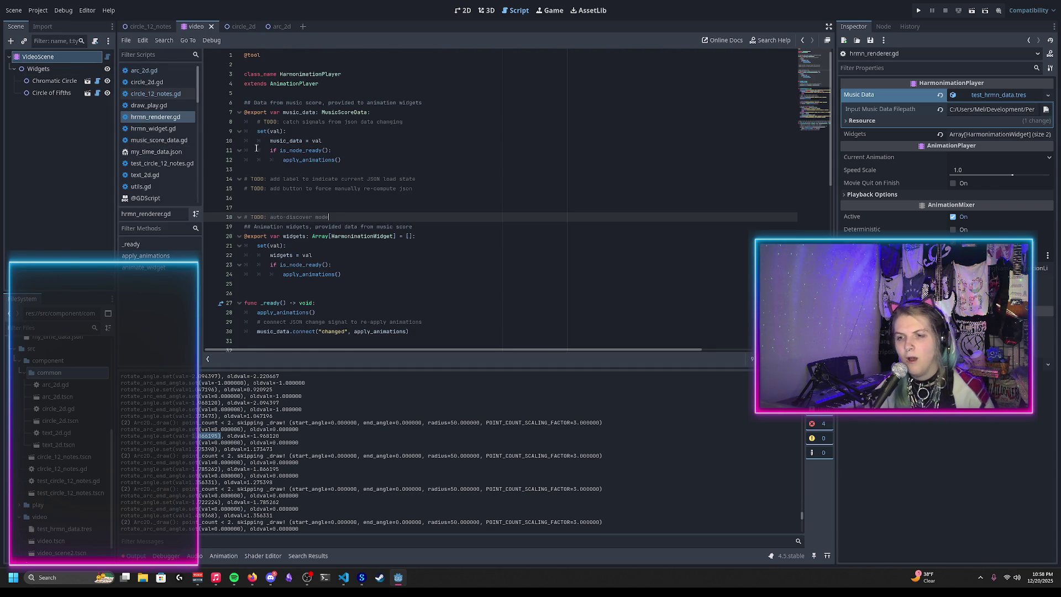
pyautogui.click(98, 92)
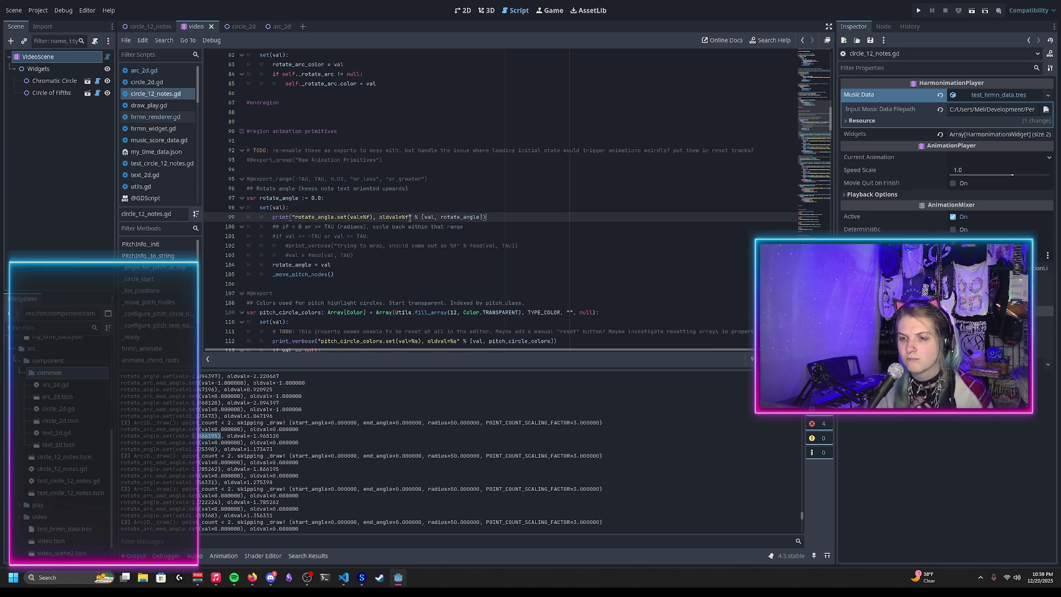
pyautogui.scroll(-2, 387, 210)
pyautogui.click(815, 129)
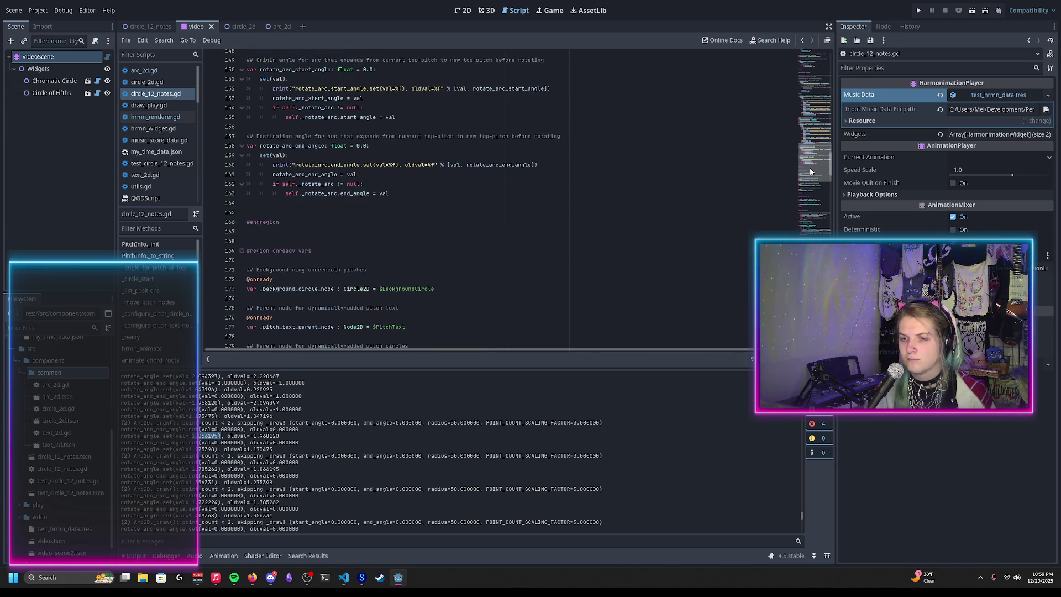
pyautogui.scroll(2, 413, 222)
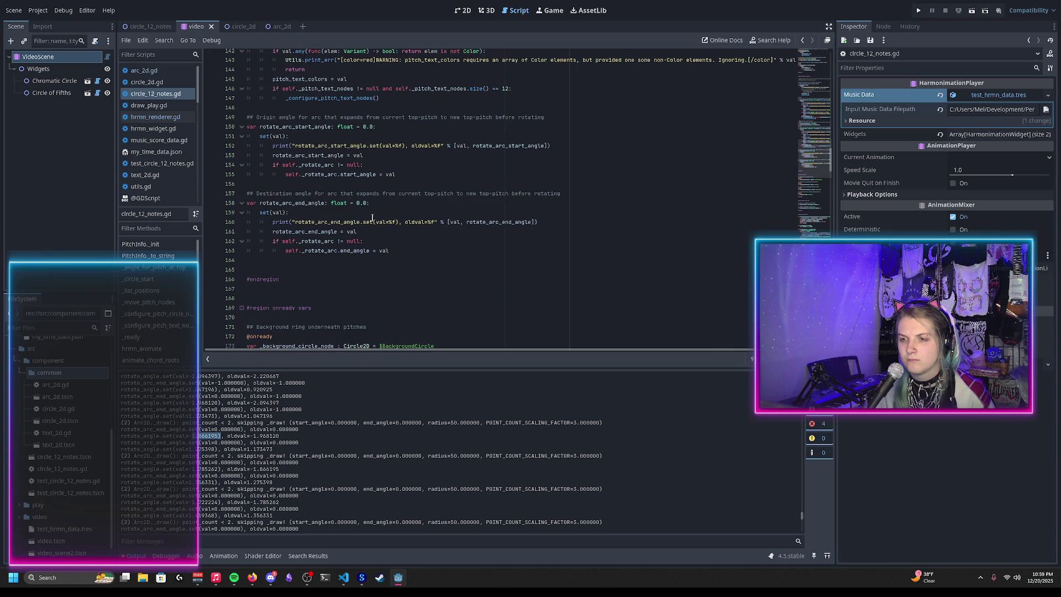
# Remove ': float' from both arc angle variables so they use ':=', and save the script.
pyautogui.doubleClick(339, 203)
pyautogui.press('BackSpace')
pyautogui.press('Delete')
pyautogui.press('Up')
pyautogui.press('Up')
pyautogui.press('Up')
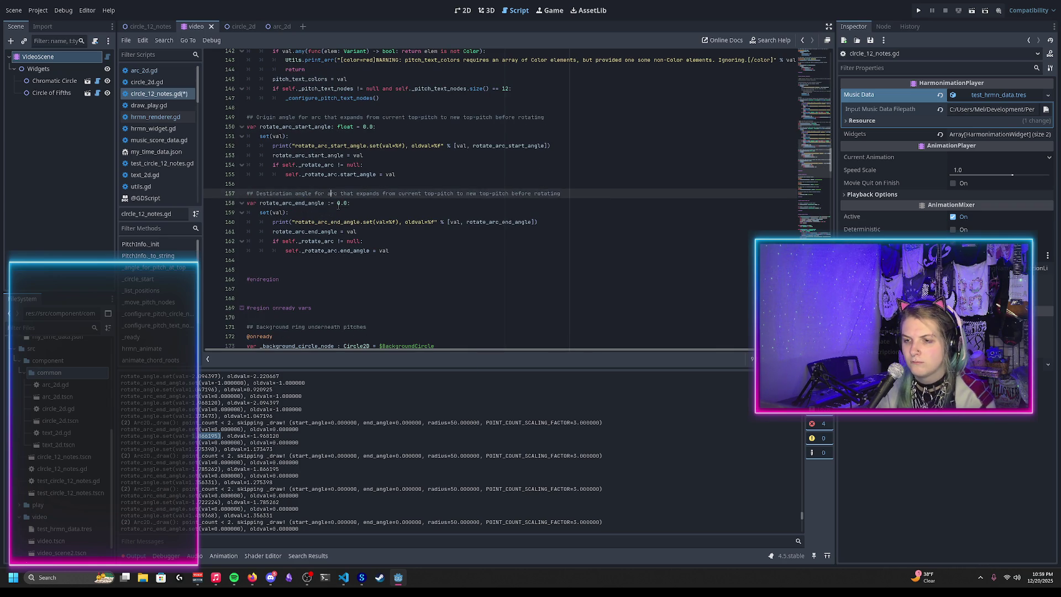
pyautogui.hotkey('ctrl', 'shift', 'Right')
pyautogui.press('BackSpace')
pyautogui.press('BackSpace')
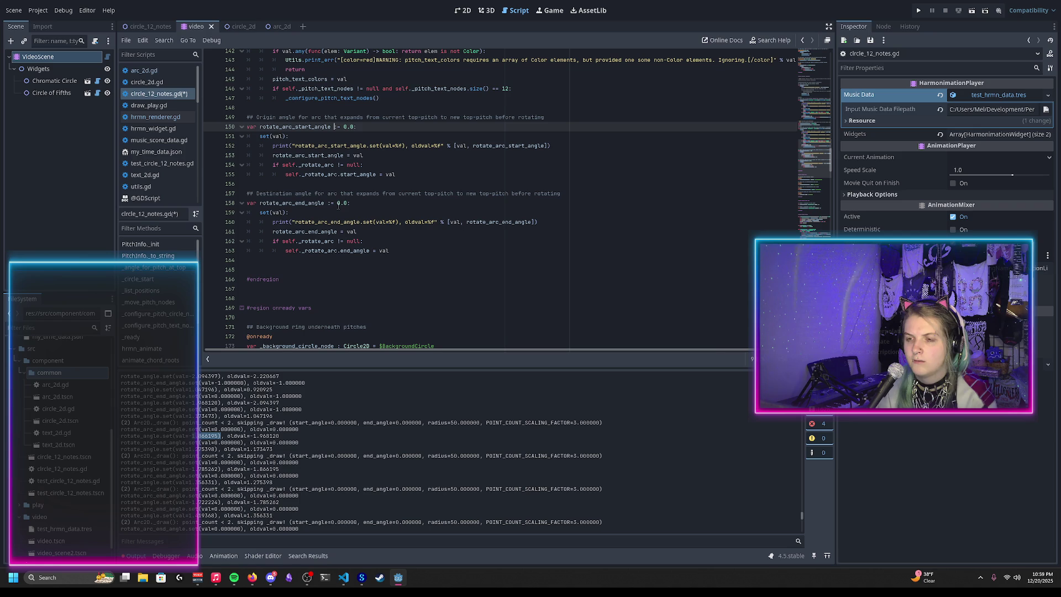
pyautogui.hotkey('ctrl', 's')
pyautogui.scroll(-1, 252, 190)
pyautogui.scroll(3, 444, 188)
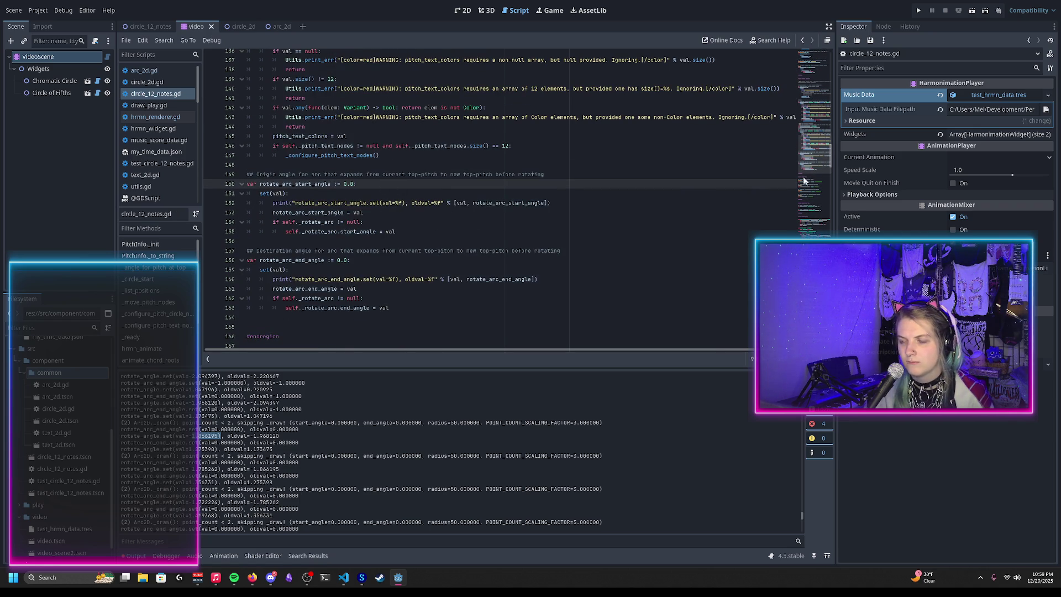
pyautogui.scroll(20, 797, 76)
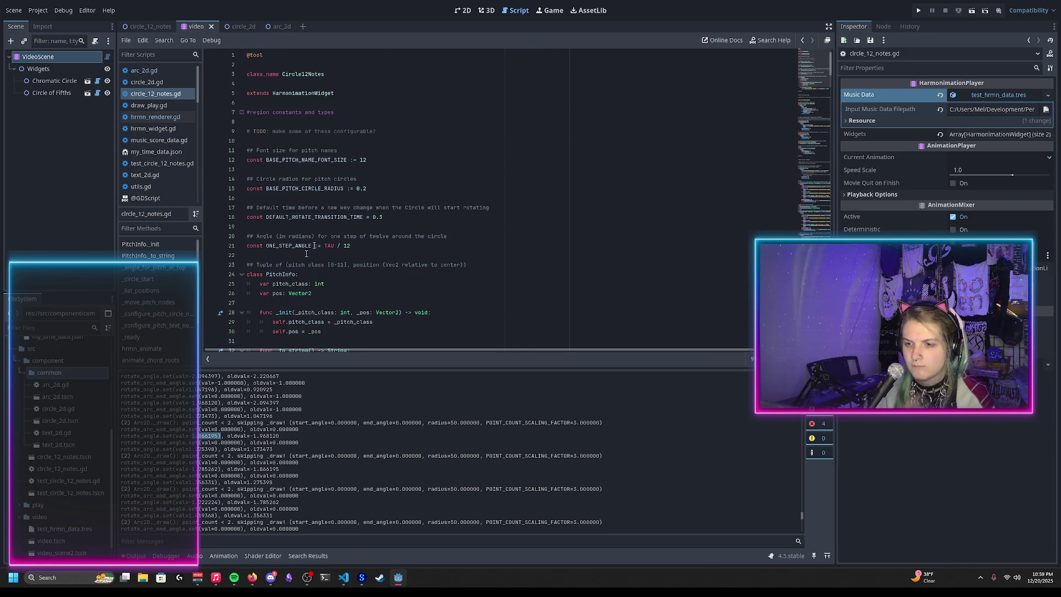
pyautogui.scroll(-4, 310, 237)
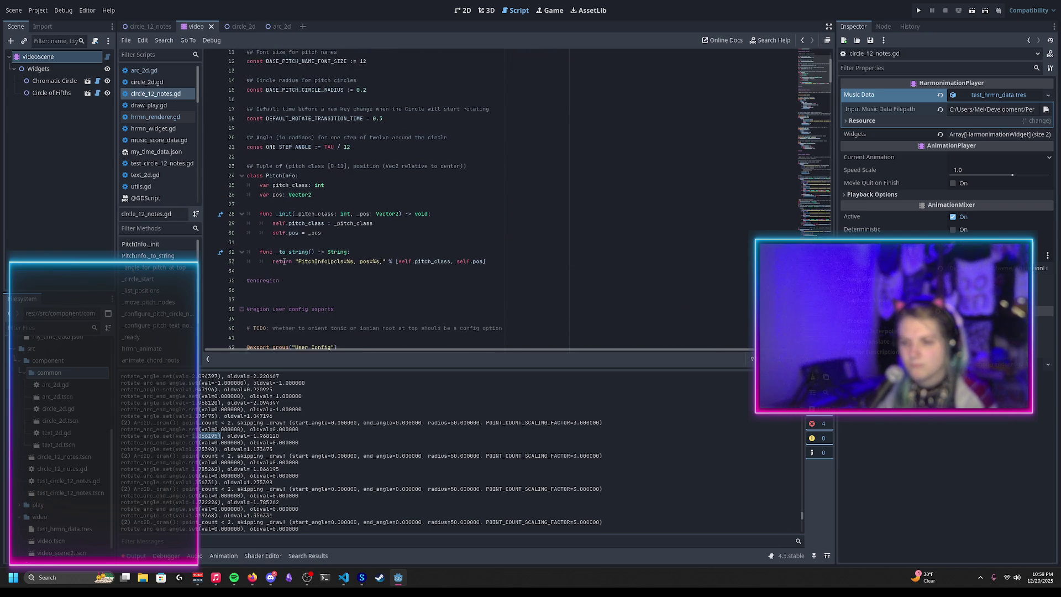
pyautogui.scroll(-5, 284, 258)
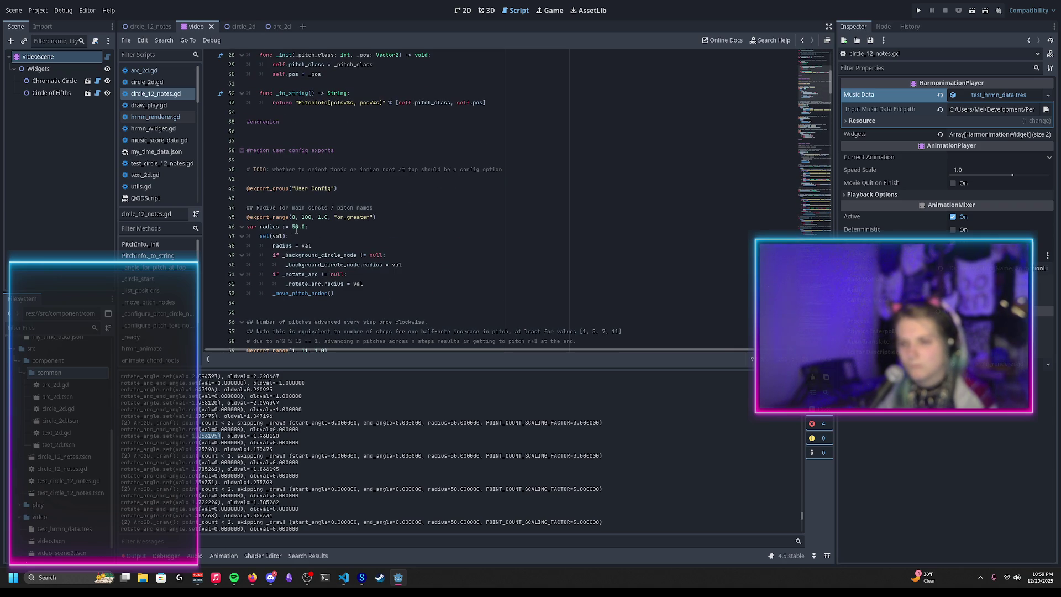
pyautogui.scroll(-6, 272, 226)
pyautogui.scroll(-12, 276, 188)
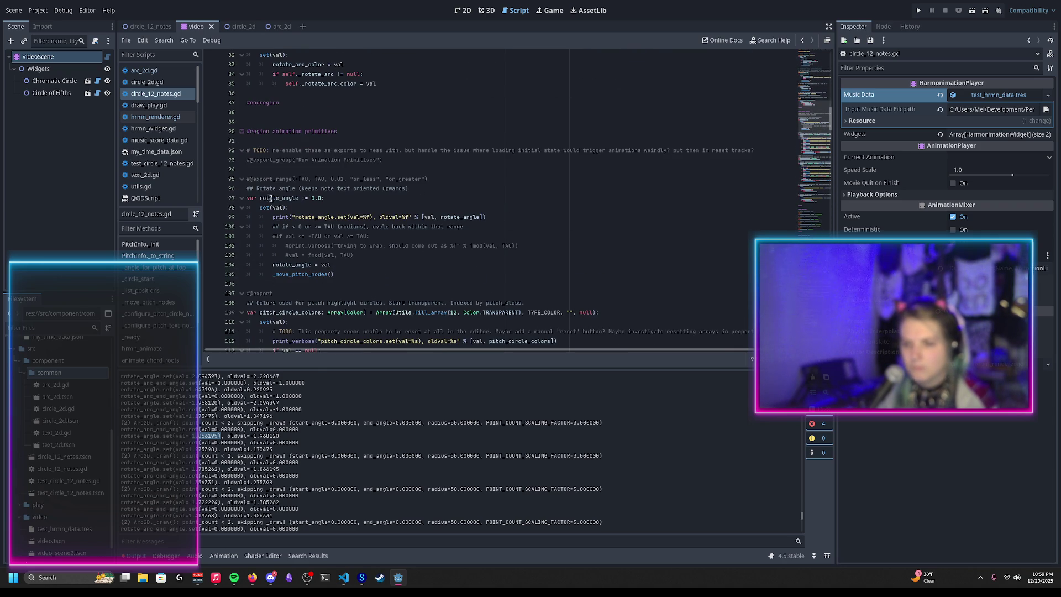
pyautogui.doubleClick(269, 198)
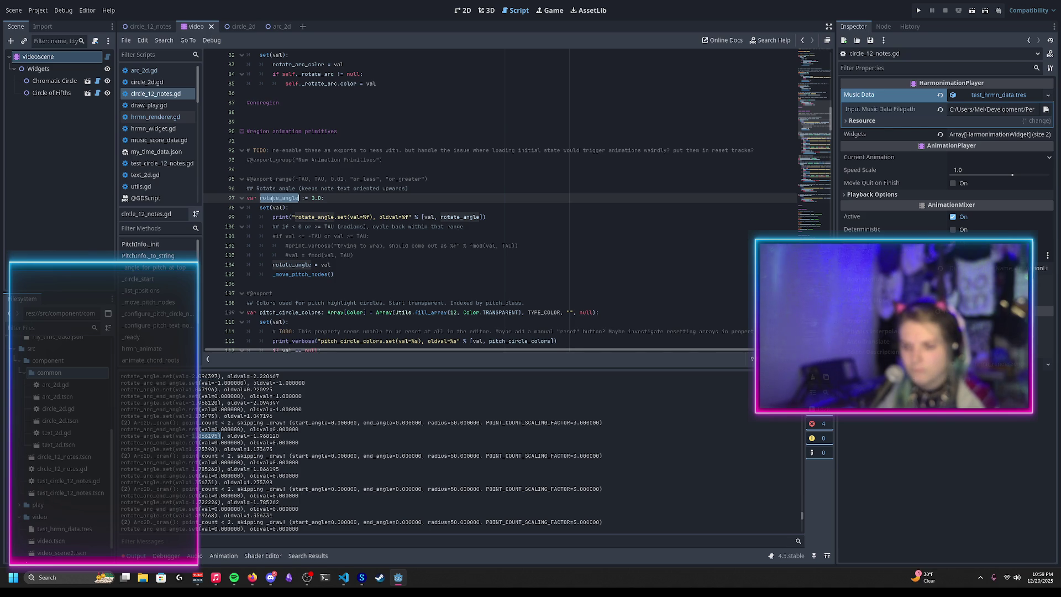
pyautogui.hotkey('ctrl', 'f')
pyautogui.press('Return')
pyautogui.press('Return')
pyautogui.press('Return')
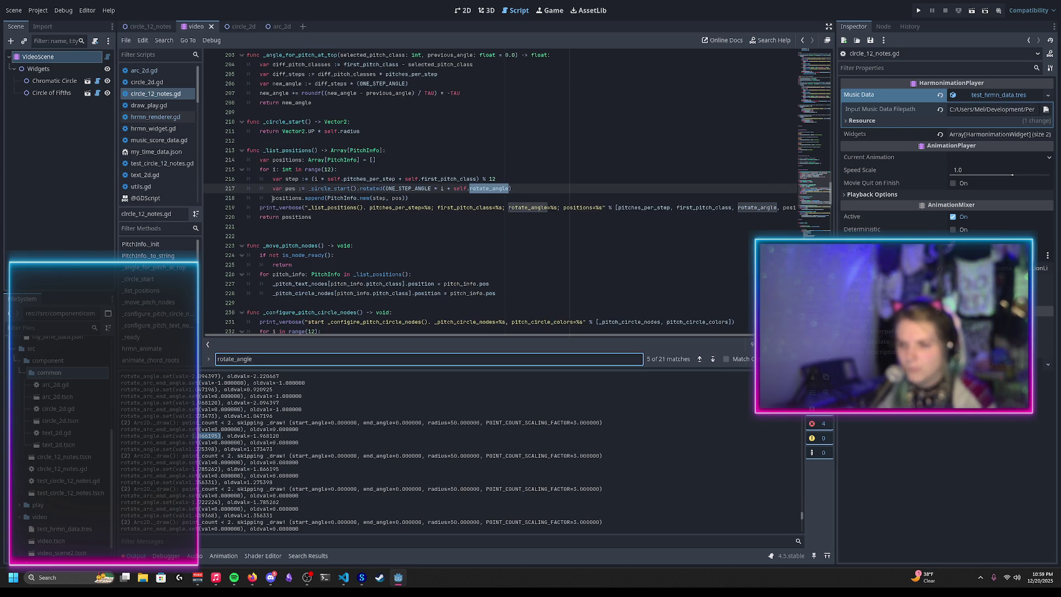
pyautogui.press('Return')
pyautogui.press('Return')
pyautogui.press('Return')
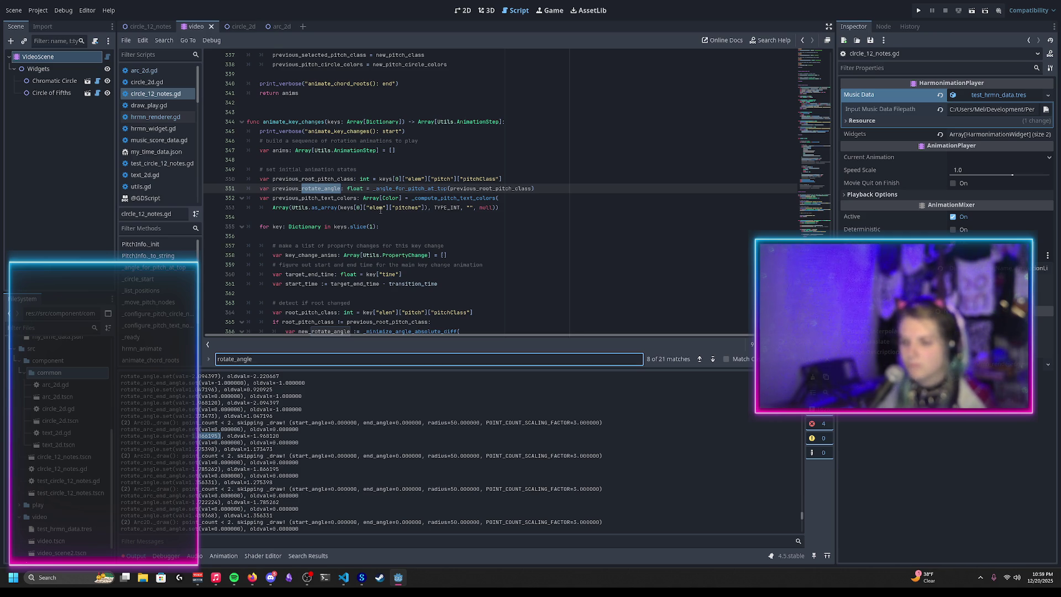
pyautogui.scroll(-1, 381, 210)
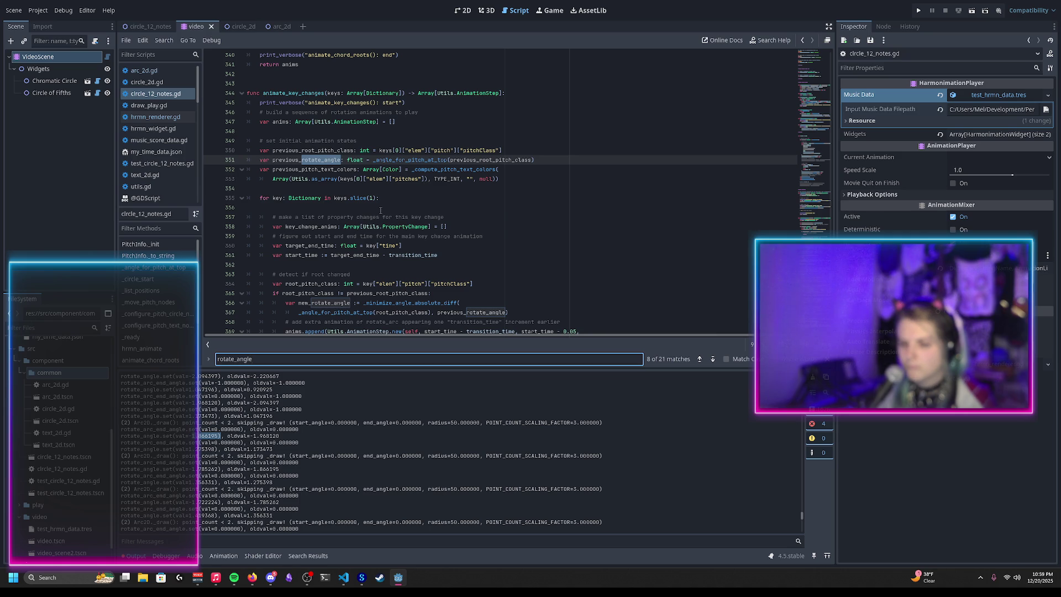
pyautogui.scroll(-3, 395, 226)
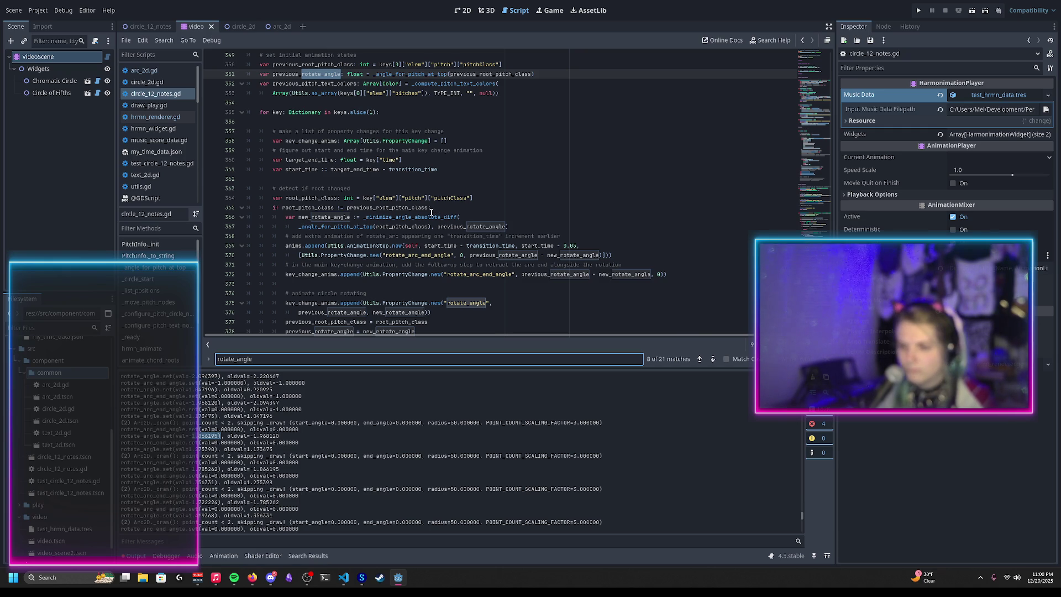
pyautogui.scroll(-3, 436, 213)
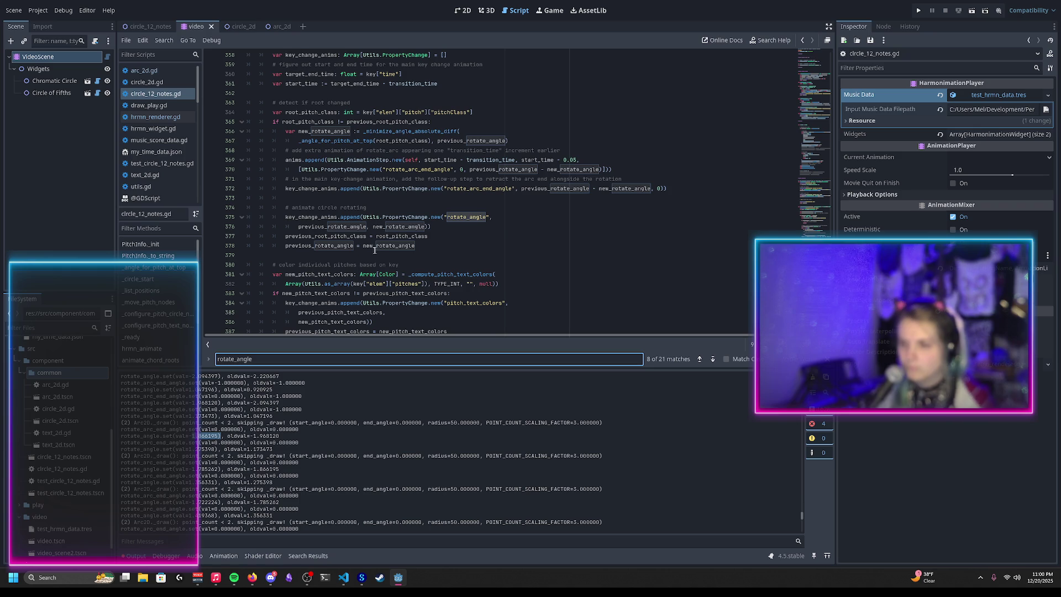
pyautogui.moveTo(410, 247)
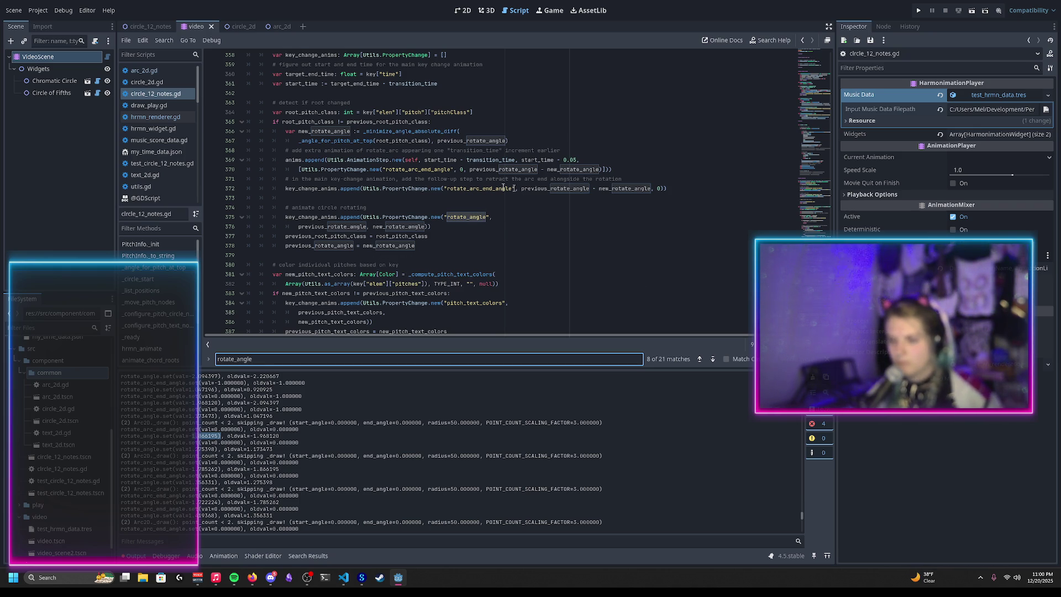
pyautogui.scroll(1, 482, 221)
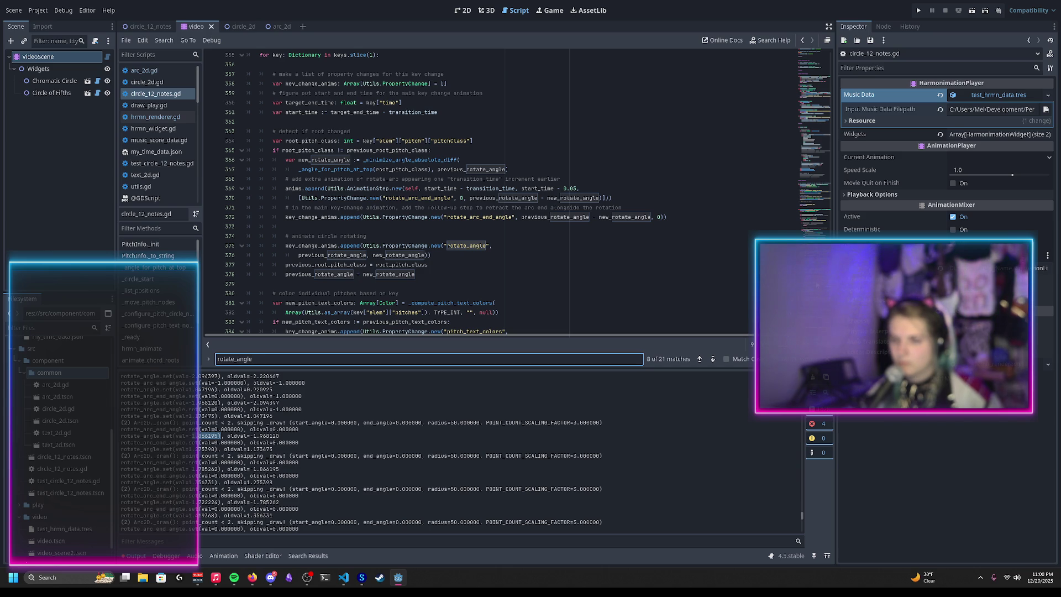
pyautogui.click(805, 57)
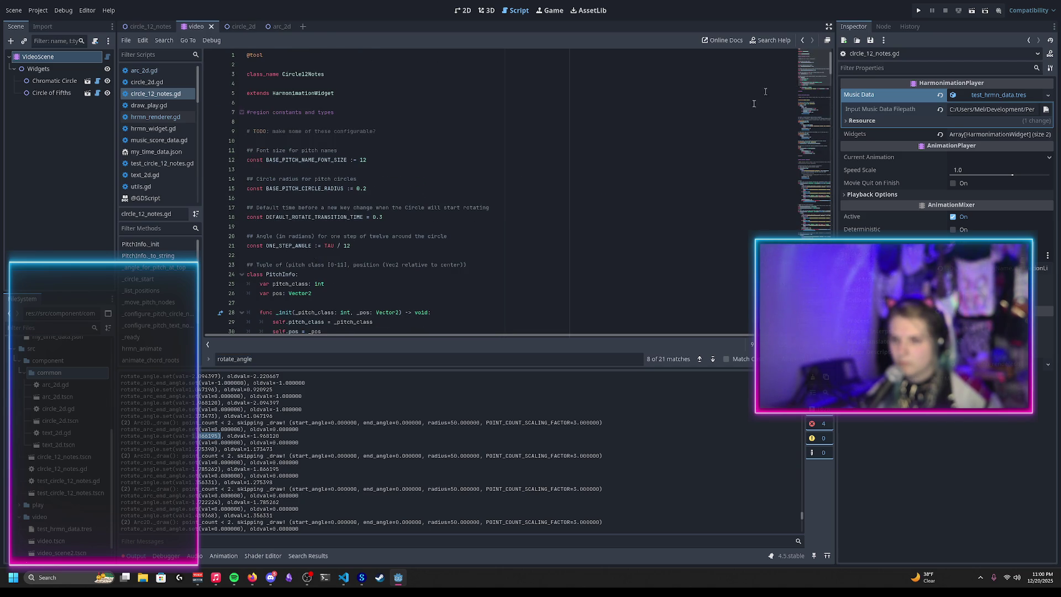
pyautogui.scroll(-8, 569, 186)
pyautogui.scroll(4, 569, 185)
pyautogui.scroll(-15, 569, 186)
pyautogui.scroll(-20, 539, 188)
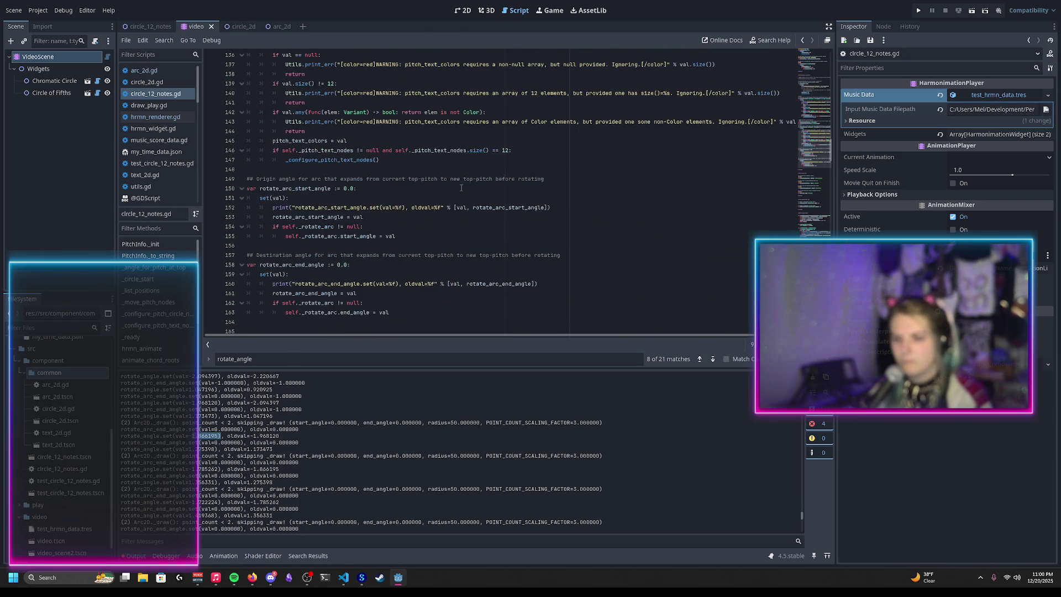
pyautogui.scroll(-2, 443, 186)
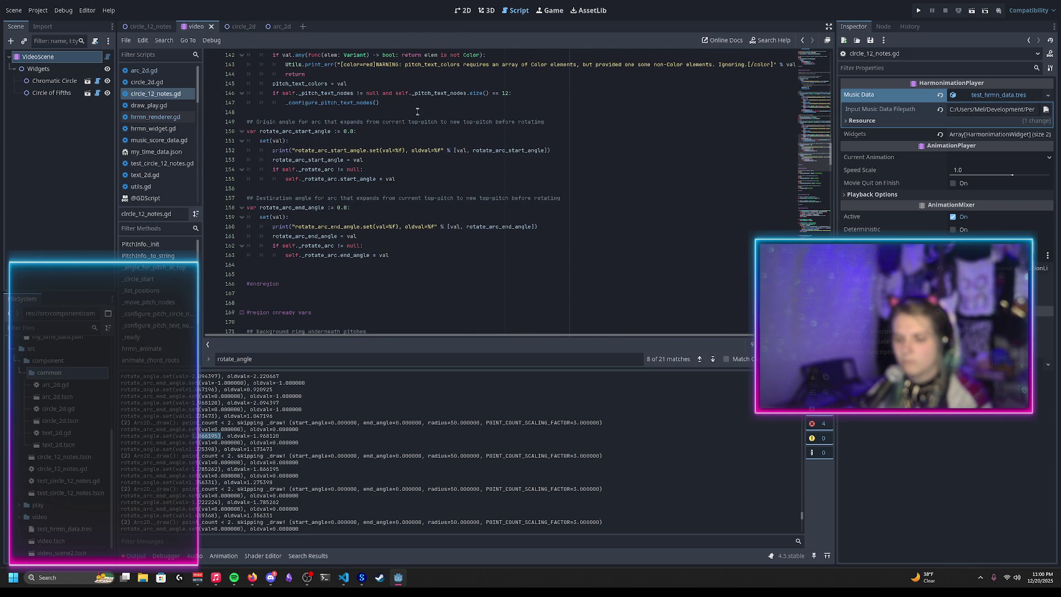
pyautogui.click(457, 14)
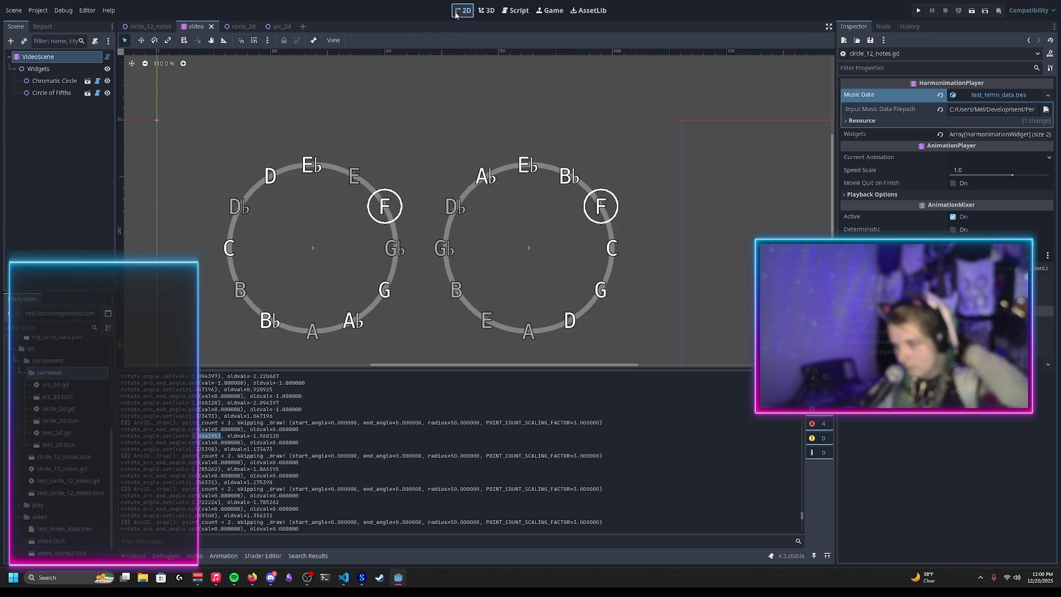
# Open the Chromatic Circle's scene, reload it from disk, and inspect the RotateArc and Circle12Notes nodes.
pyautogui.click(87, 81)
pyautogui.click(41, 57)
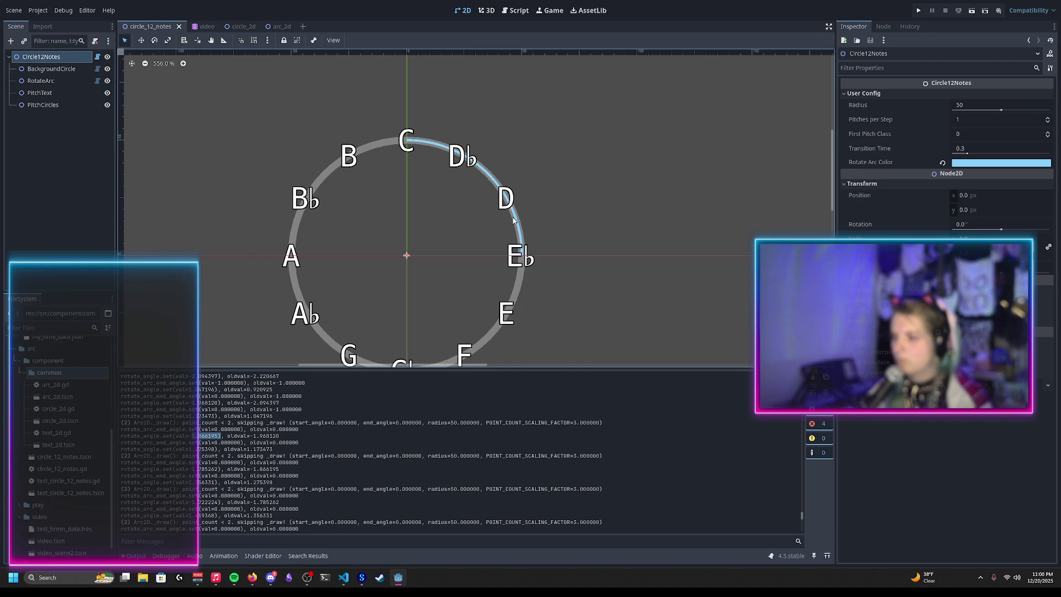
pyautogui.click(16, 11)
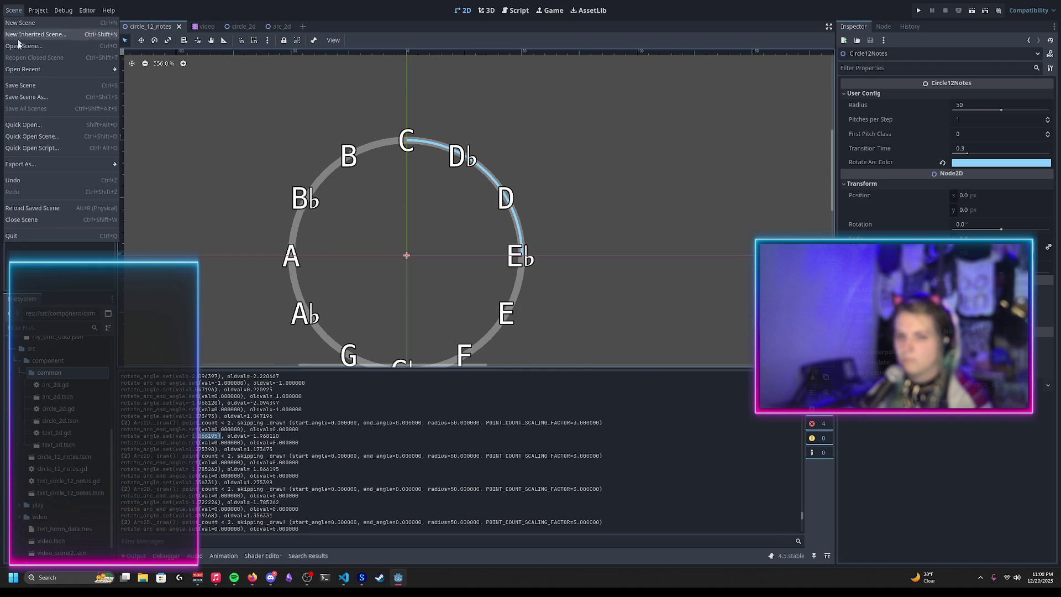
pyautogui.click(54, 209)
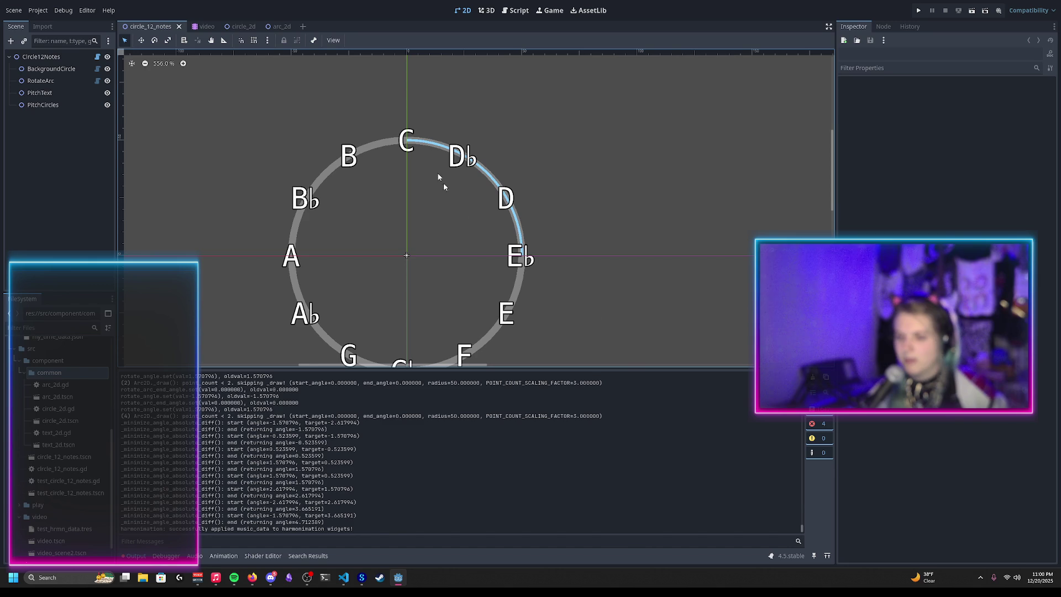
pyautogui.click(45, 77)
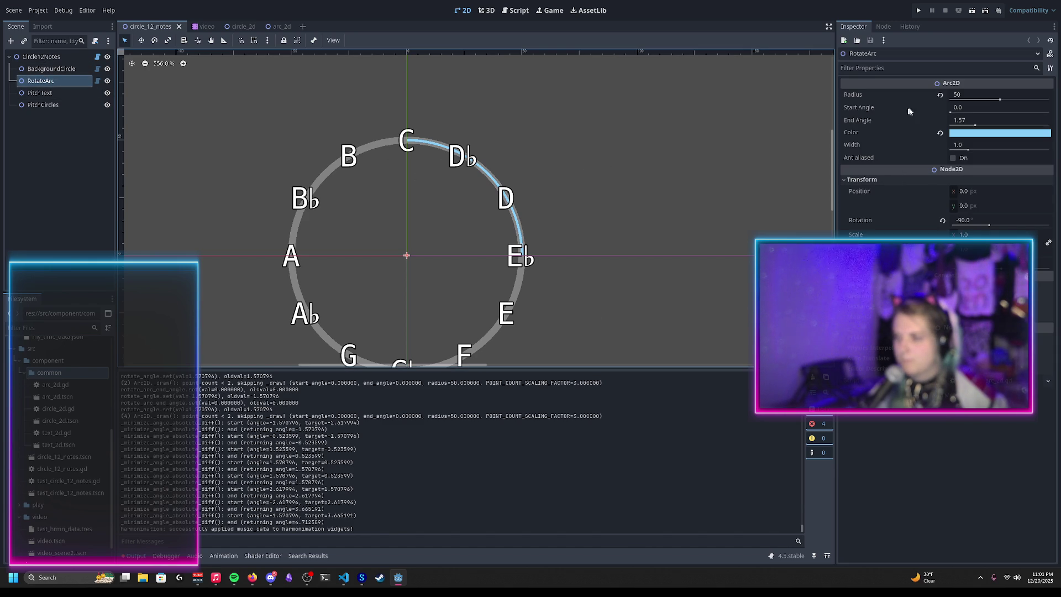
pyautogui.click(83, 57)
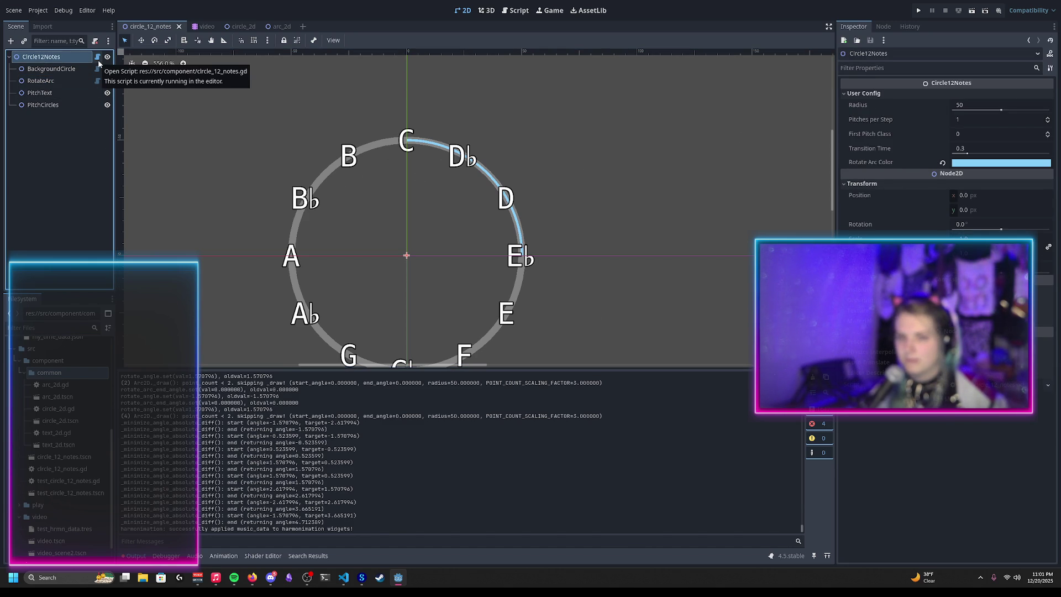
pyautogui.click(98, 57)
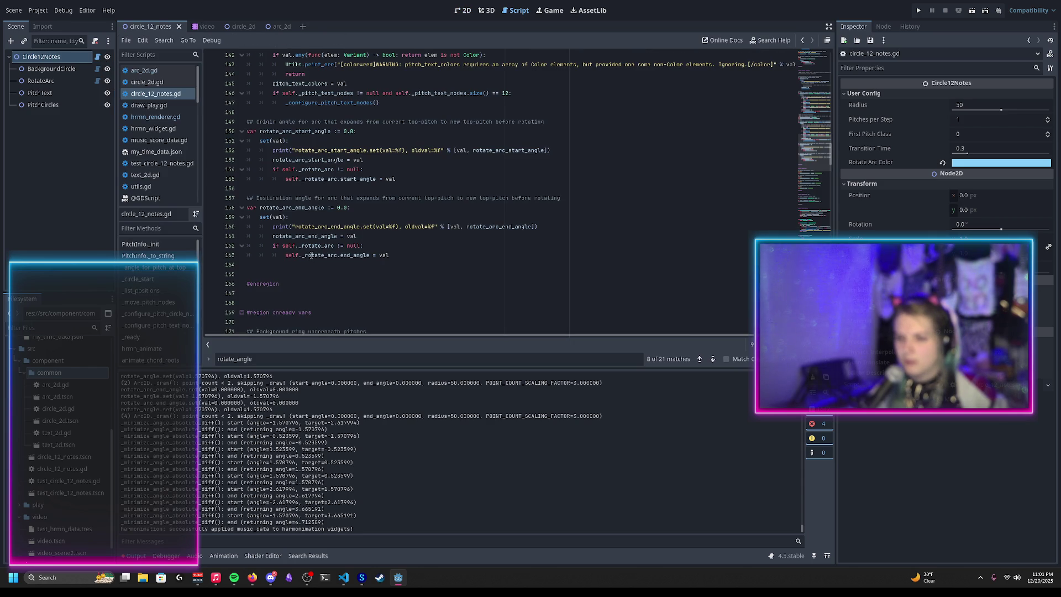
pyautogui.doubleClick(294, 132)
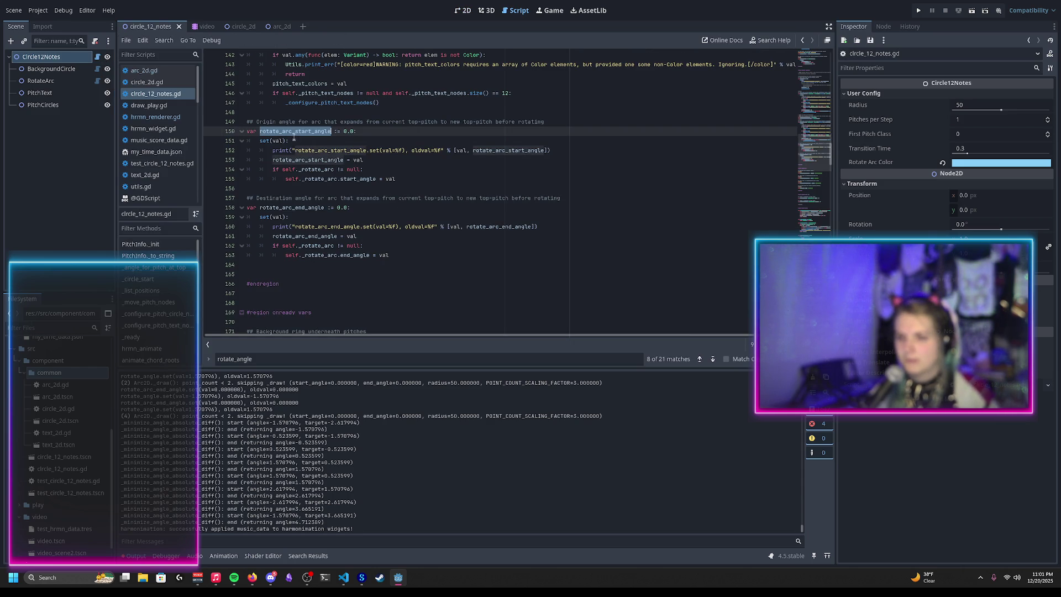
pyautogui.doubleClick(282, 207)
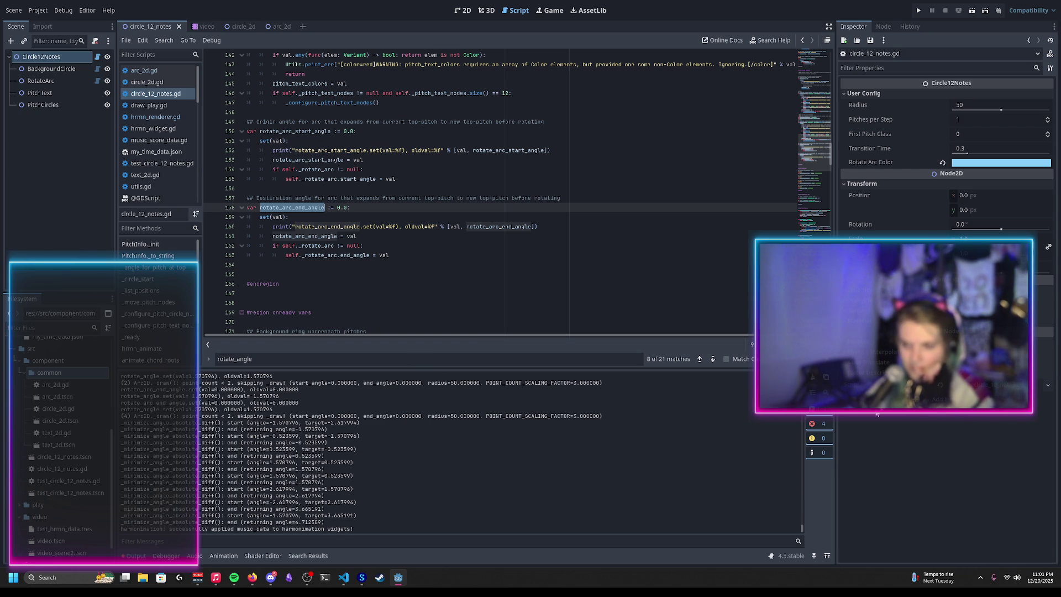
pyautogui.click(812, 376)
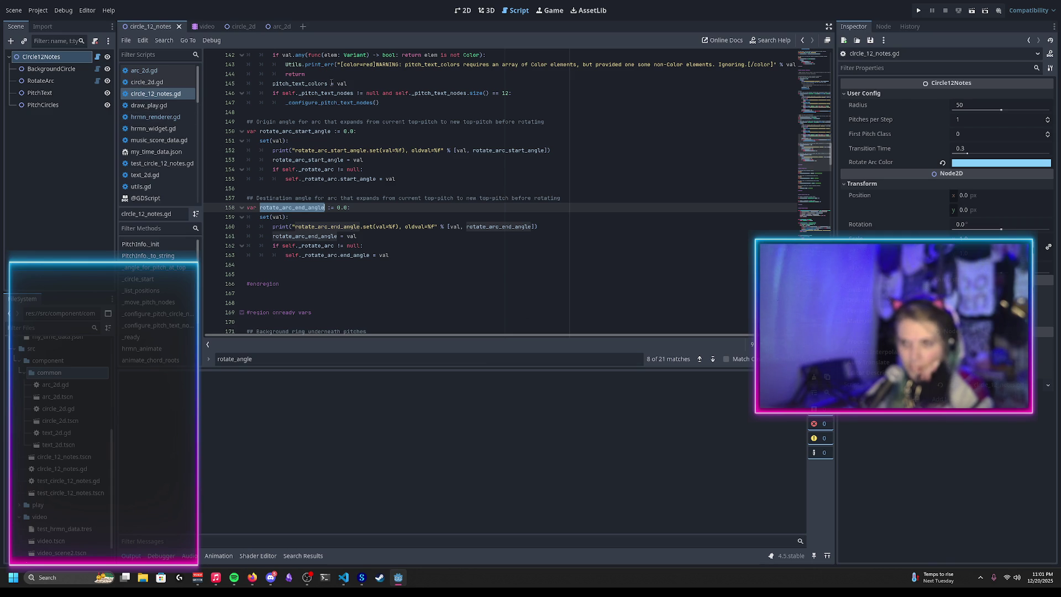
pyautogui.click(14, 10)
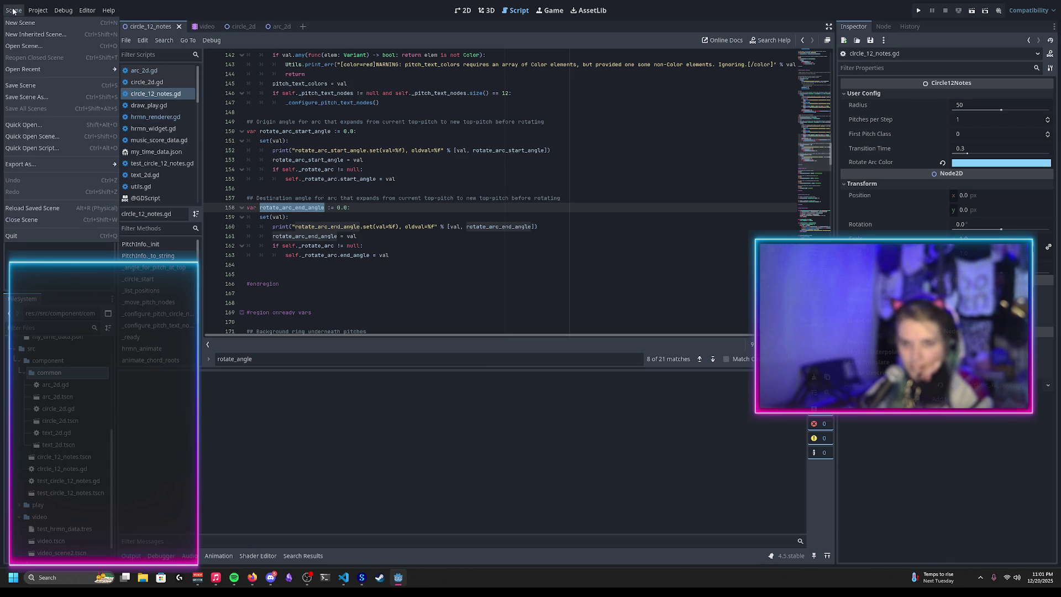
pyautogui.click(39, 208)
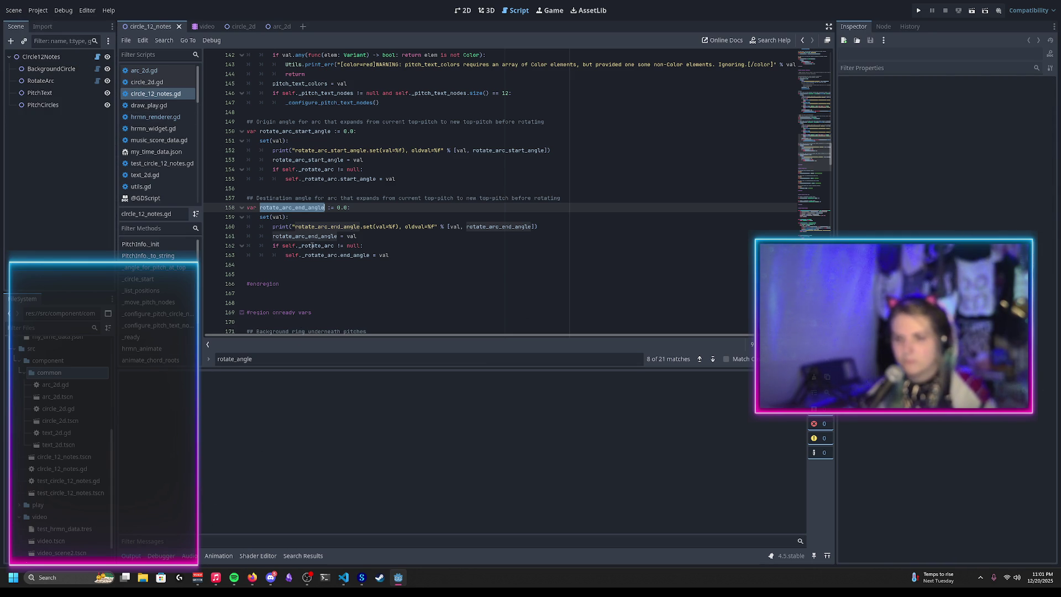
pyautogui.scroll(-8, 398, 249)
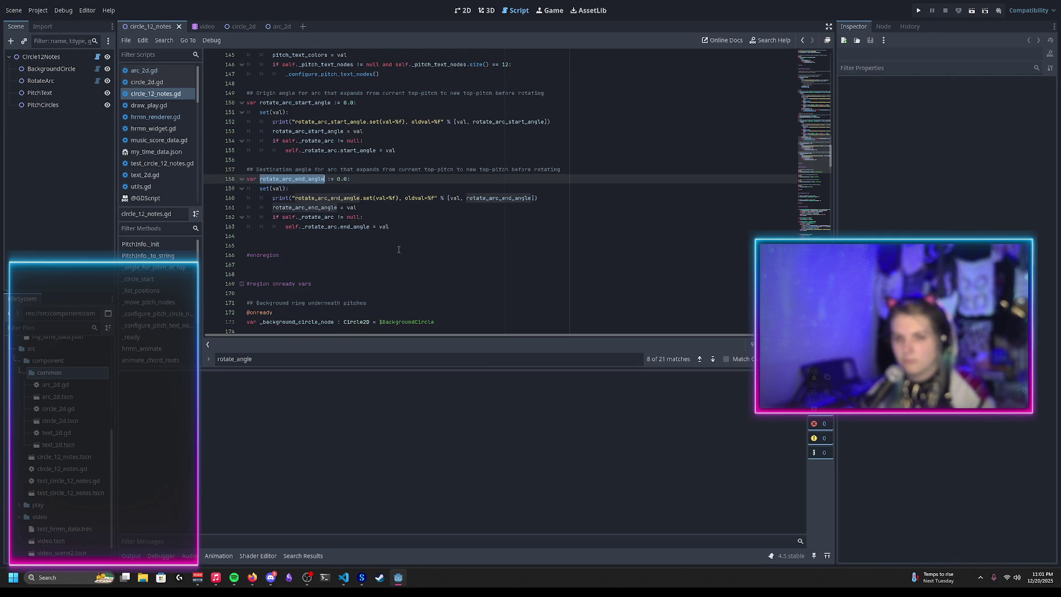
pyautogui.scroll(-16, 584, 187)
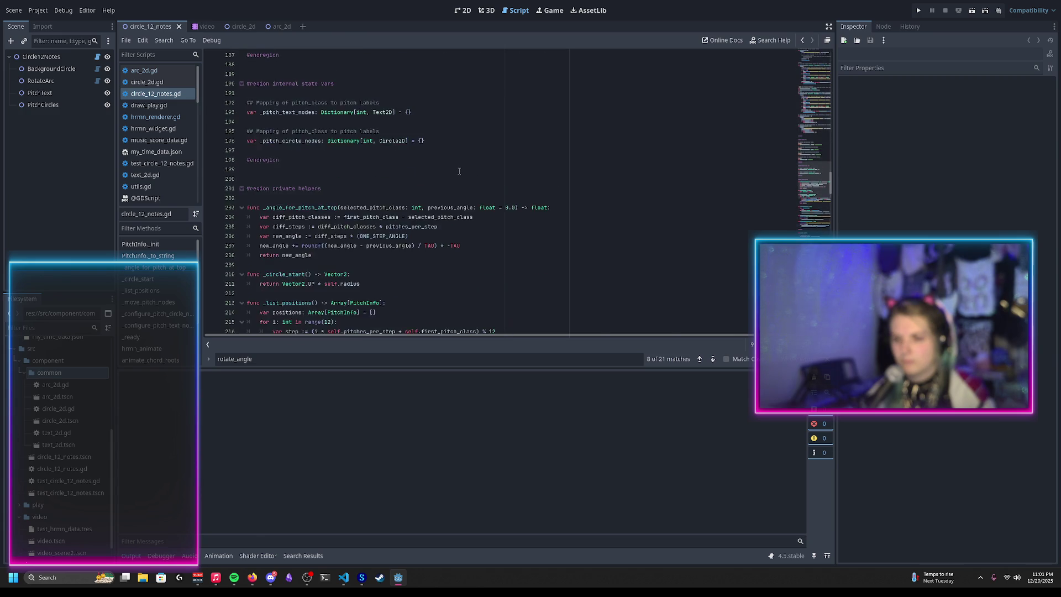
pyautogui.scroll(-6, 446, 172)
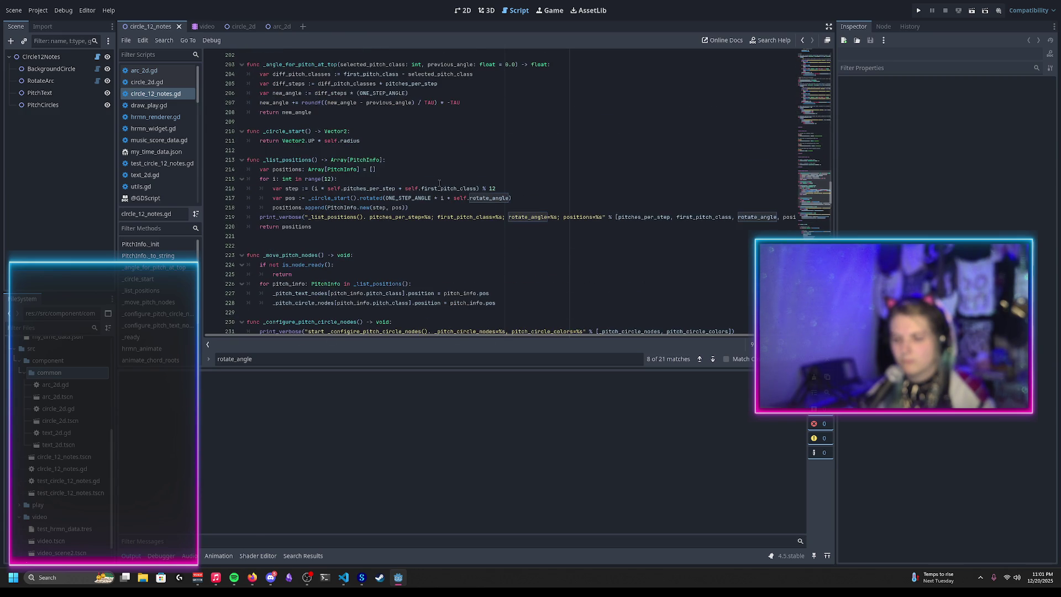
pyautogui.scroll(-11, 438, 182)
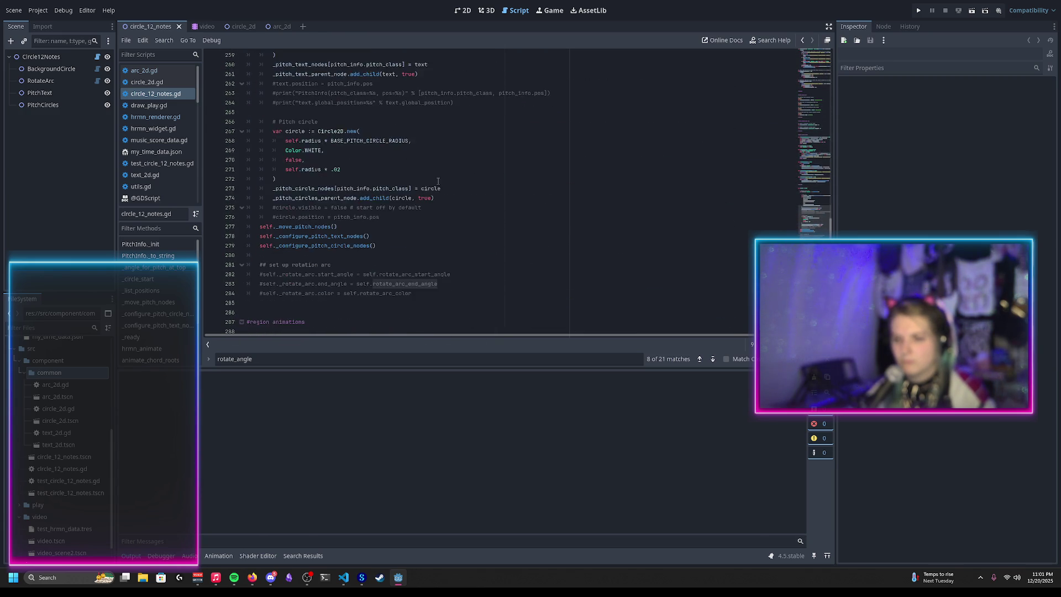
pyautogui.moveTo(291, 238); pyautogui.dragTo(281, 209)
pyautogui.hotkey('ctrl', 'k')
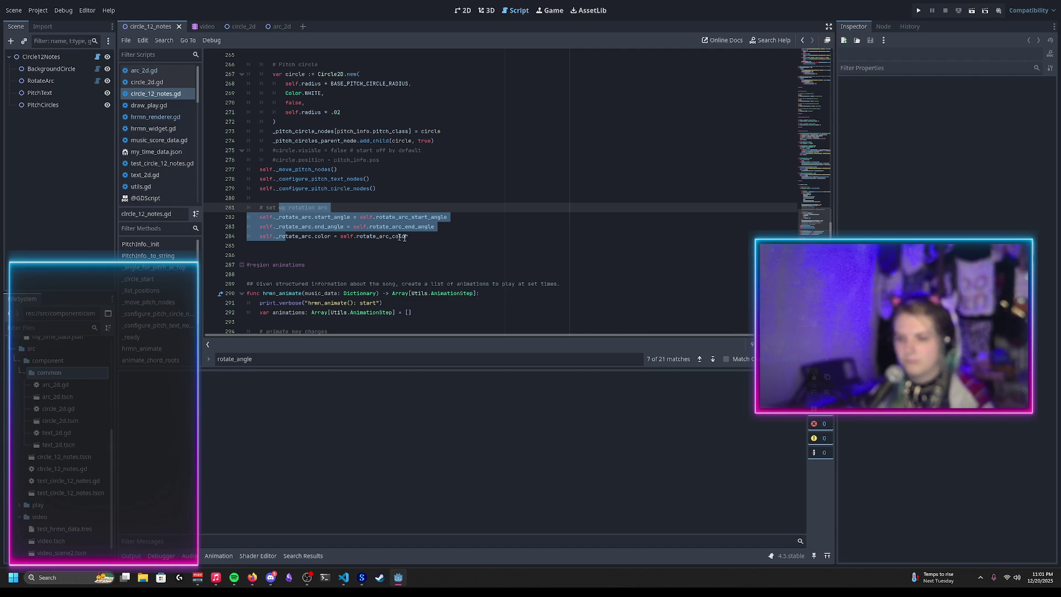
pyautogui.click(420, 236)
pyautogui.click(470, 8)
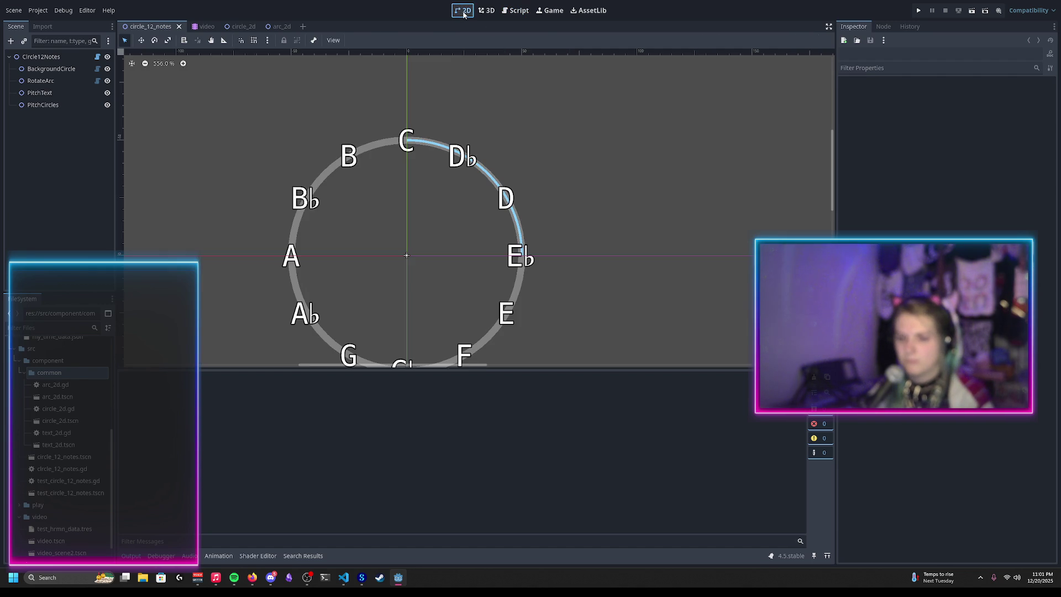
pyautogui.click(14, 10)
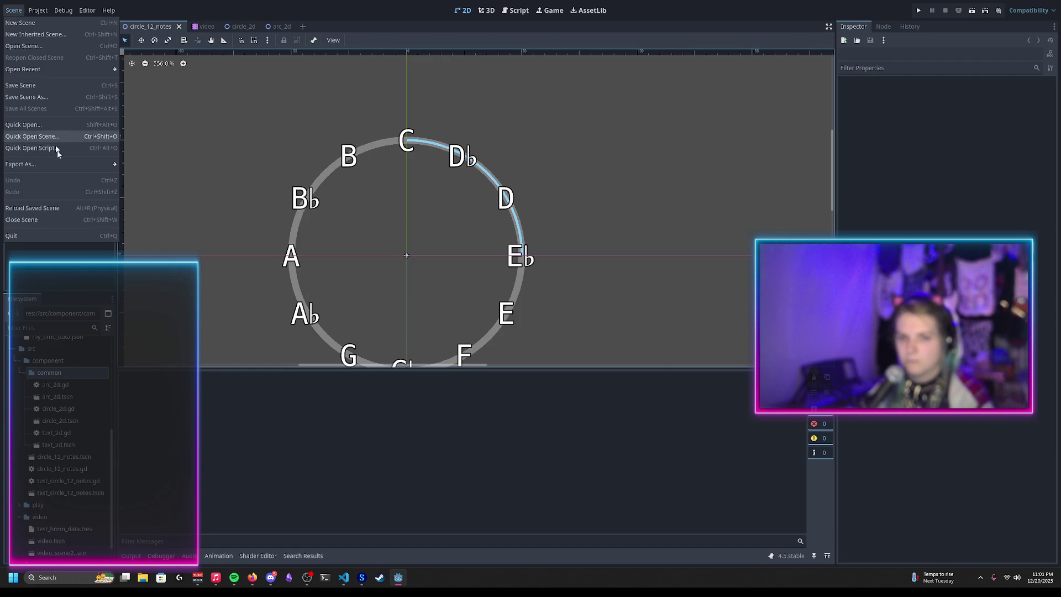
pyautogui.click(55, 207)
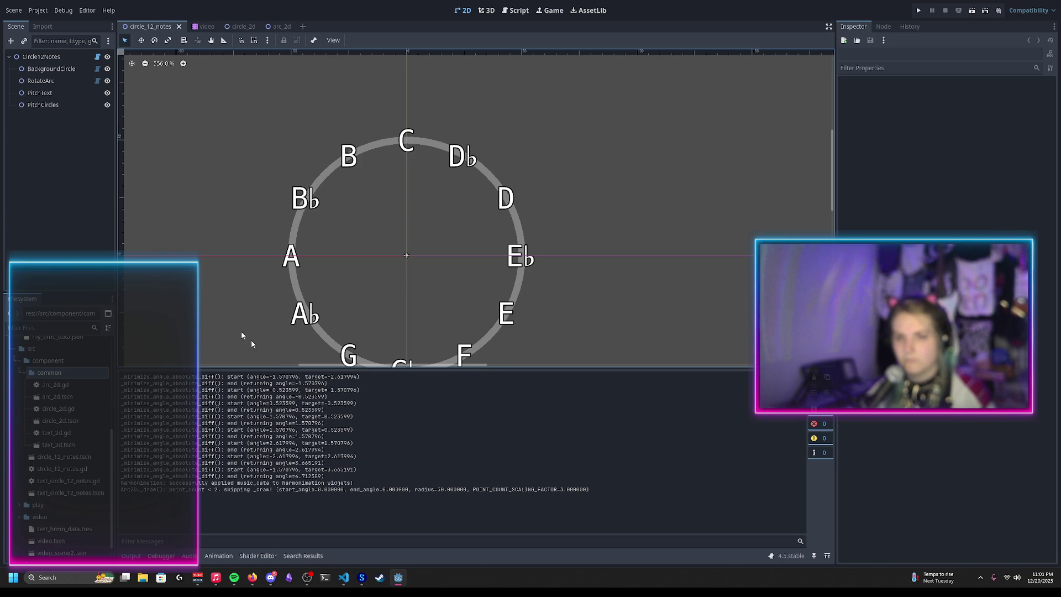
pyautogui.click(97, 58)
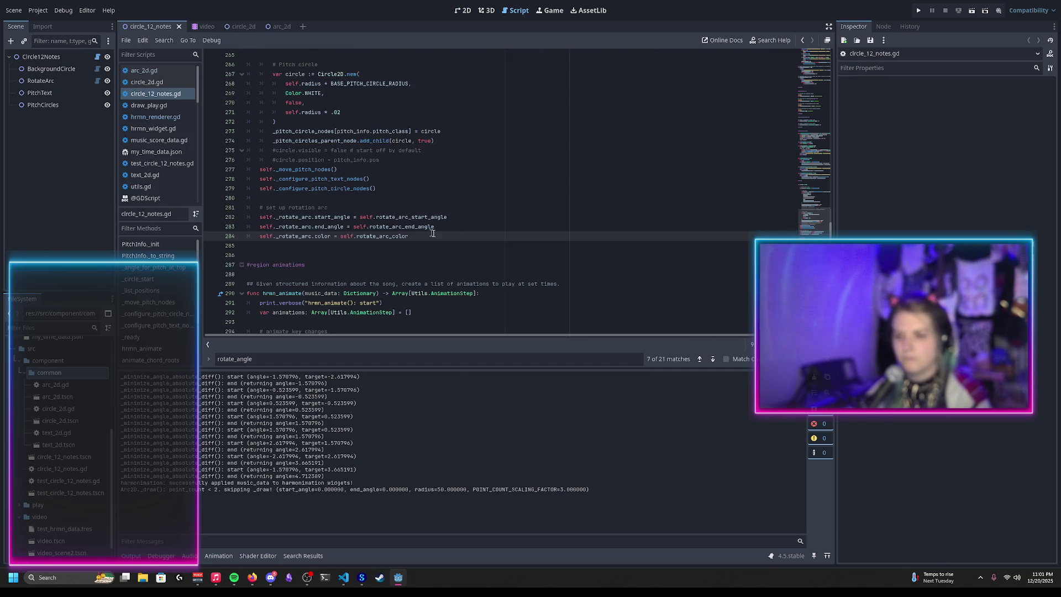
pyautogui.click(398, 218)
pyautogui.keyDown('ctrl'); pyautogui.click(398, 218); pyautogui.keyUp('ctrl')
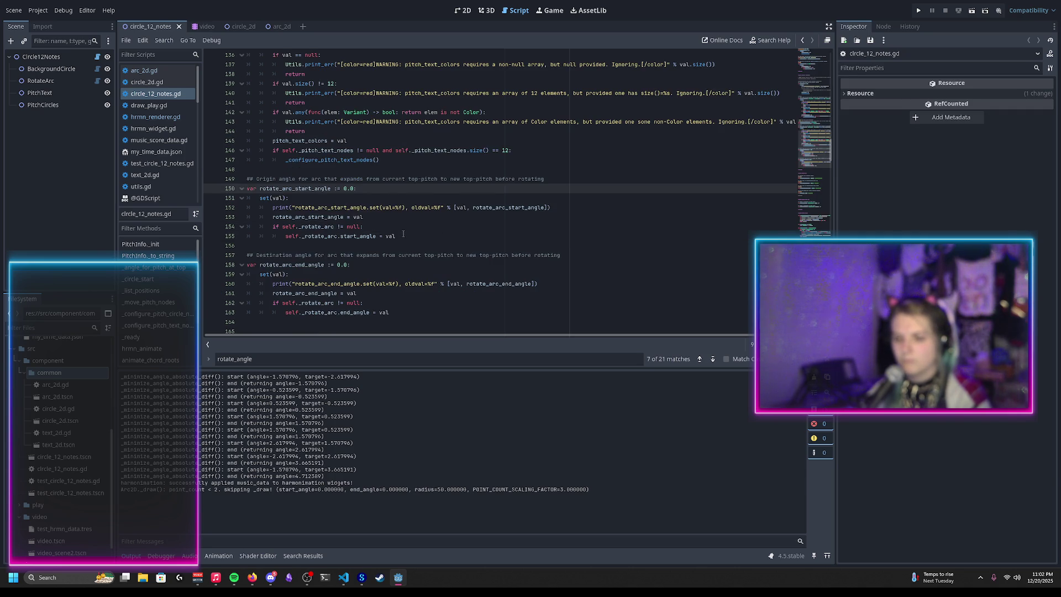
pyautogui.scroll(-2, 420, 229)
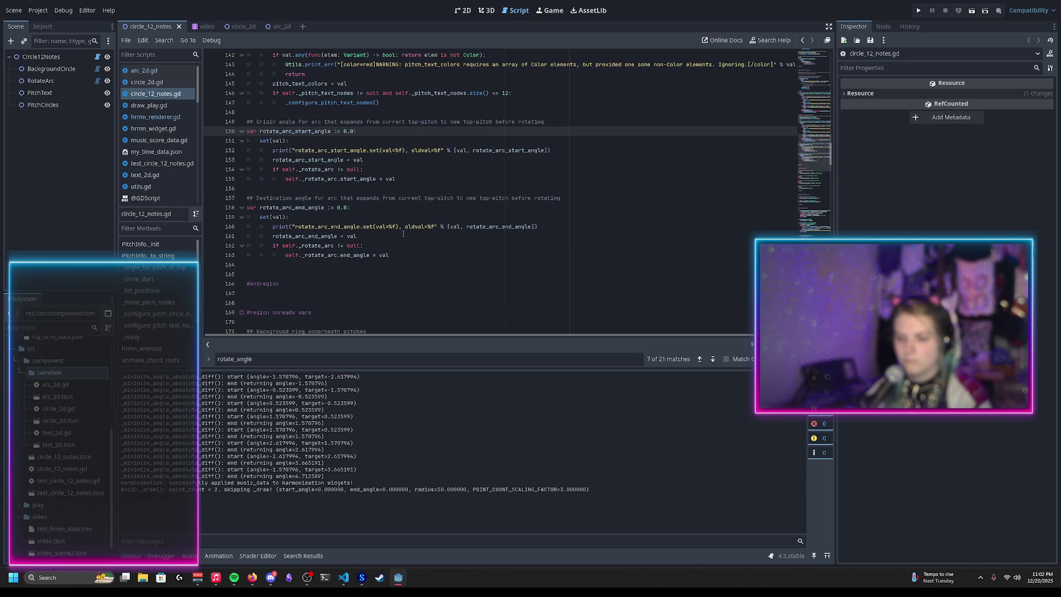
pyautogui.scroll(2, 404, 234)
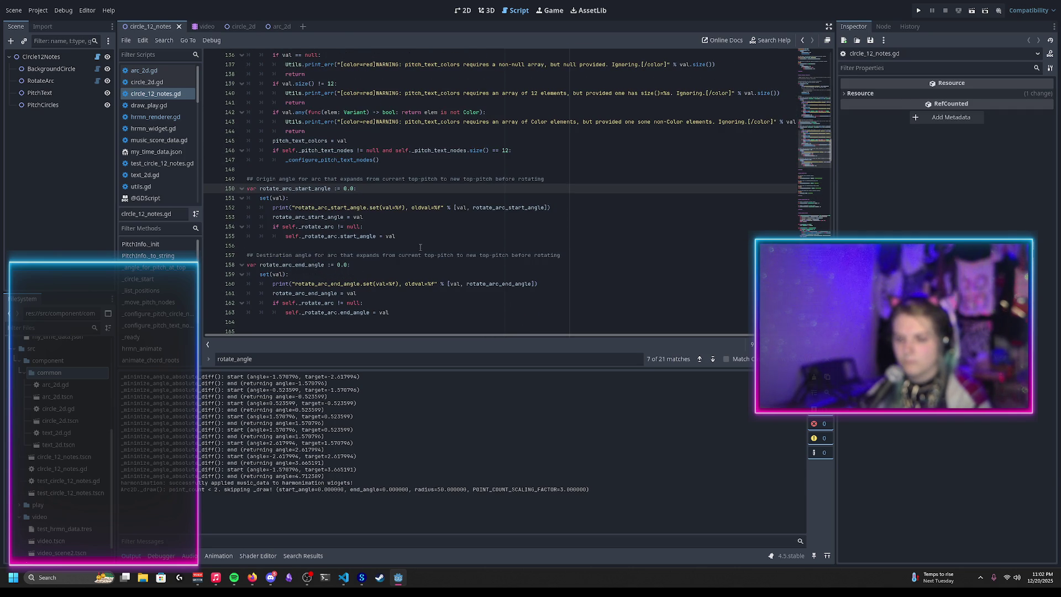
pyautogui.click(199, 26)
# Load the autogenerated harmonimation animation and scrub to about 5.2 seconds in 2D.
pyautogui.click(287, 377)
pyautogui.click(293, 402)
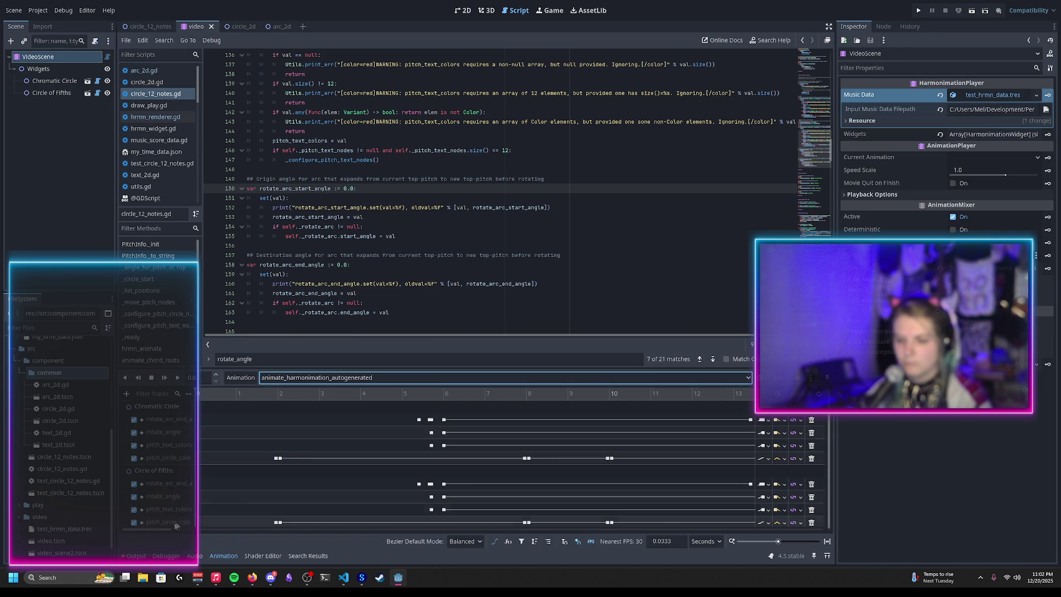
pyautogui.click(463, 10)
pyautogui.moveTo(387, 395)
pyautogui.mouseDown()
pyautogui.moveTo(438, 399)
pyautogui.moveTo(417, 405)
pyautogui.mouseUp()
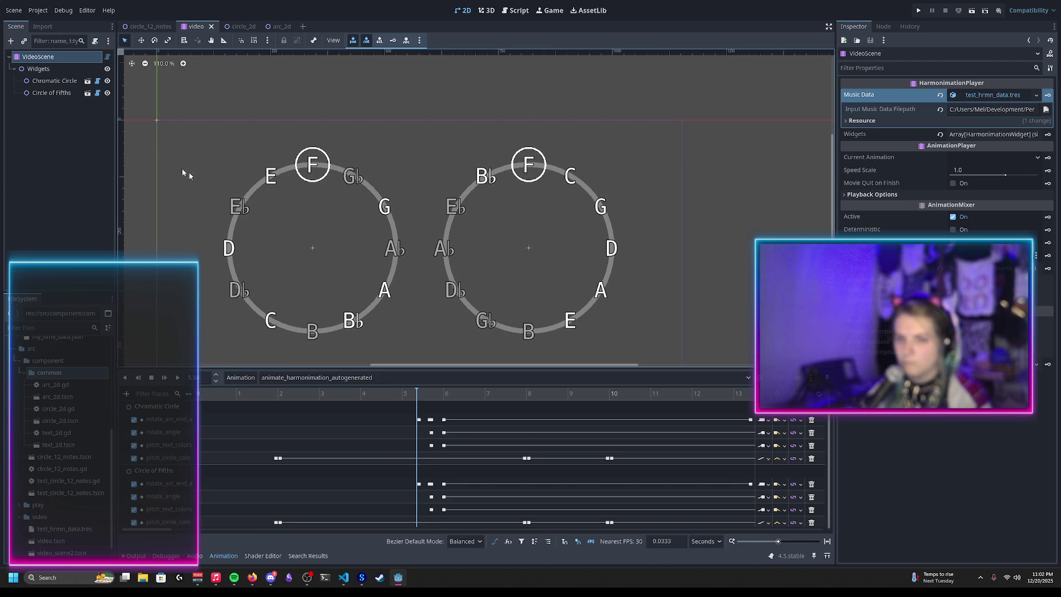
# Revert Rotate Arc Color to its default on both the Chromatic Circle and the Circle of Fifths.
pyautogui.click(96, 83)
pyautogui.scroll(2, 513, 247)
pyautogui.scroll(2, 513, 247)
pyautogui.click(54, 80)
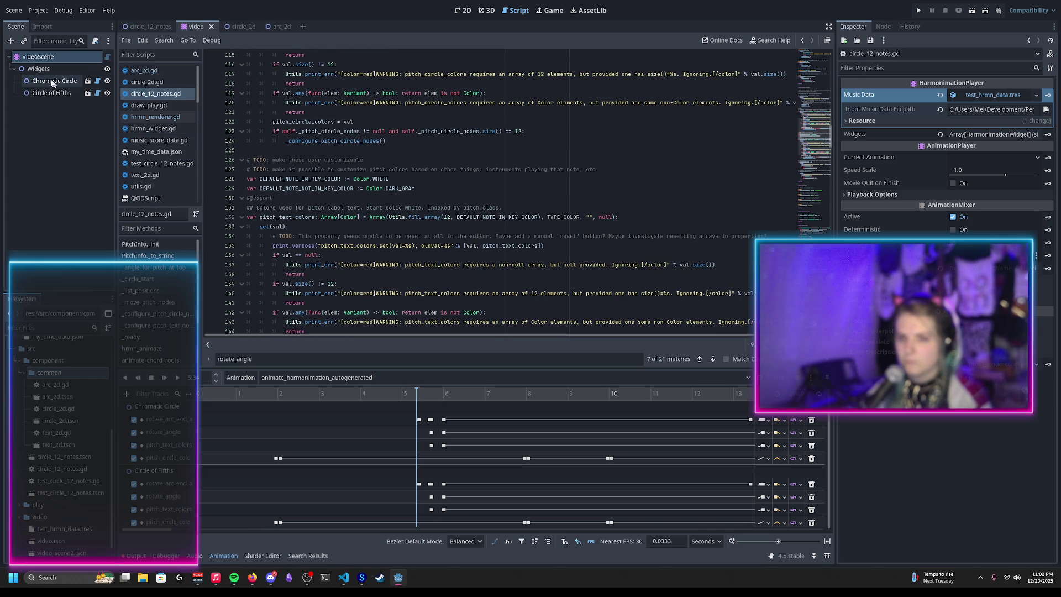
pyautogui.click(847, 94)
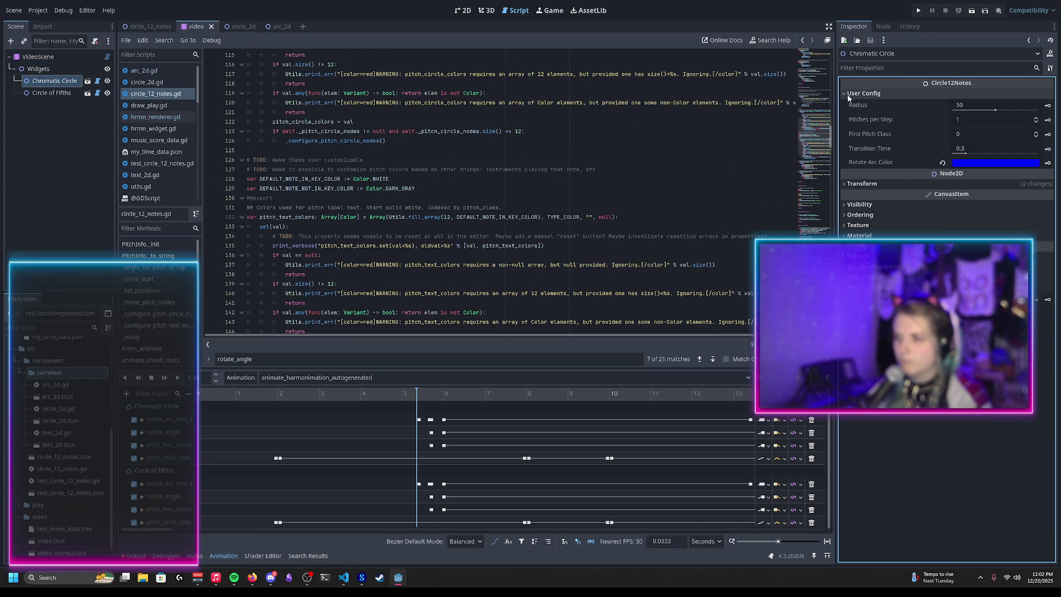
pyautogui.click(943, 163)
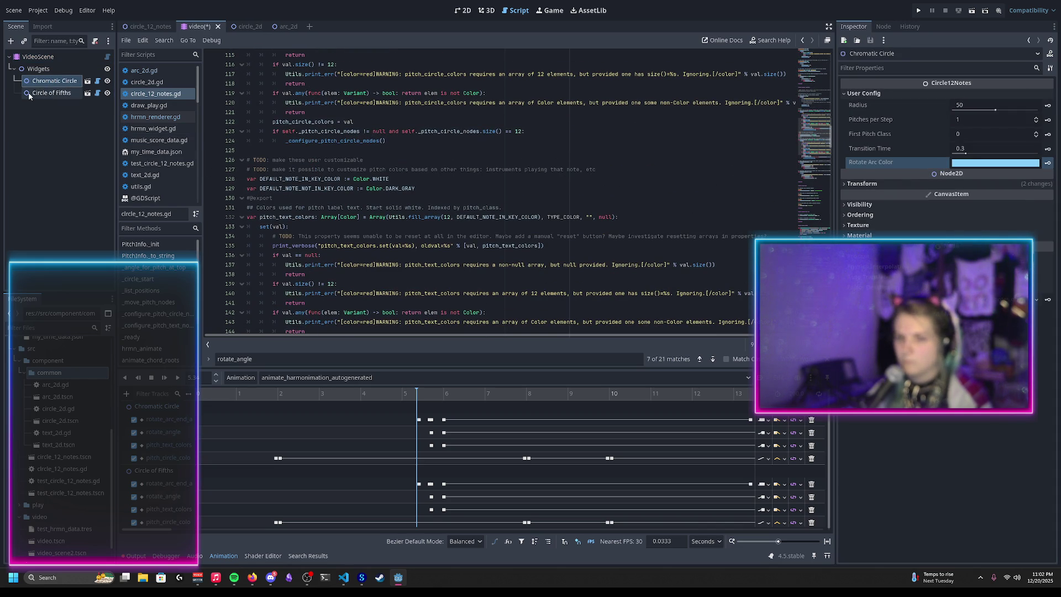
pyautogui.click(51, 93)
pyautogui.click(851, 94)
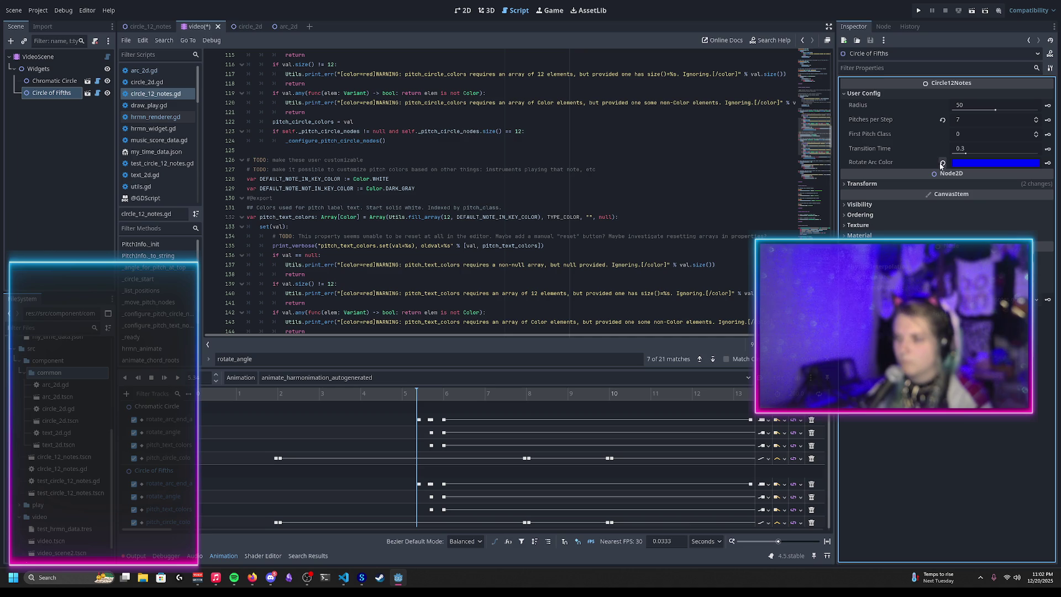
pyautogui.click(943, 163)
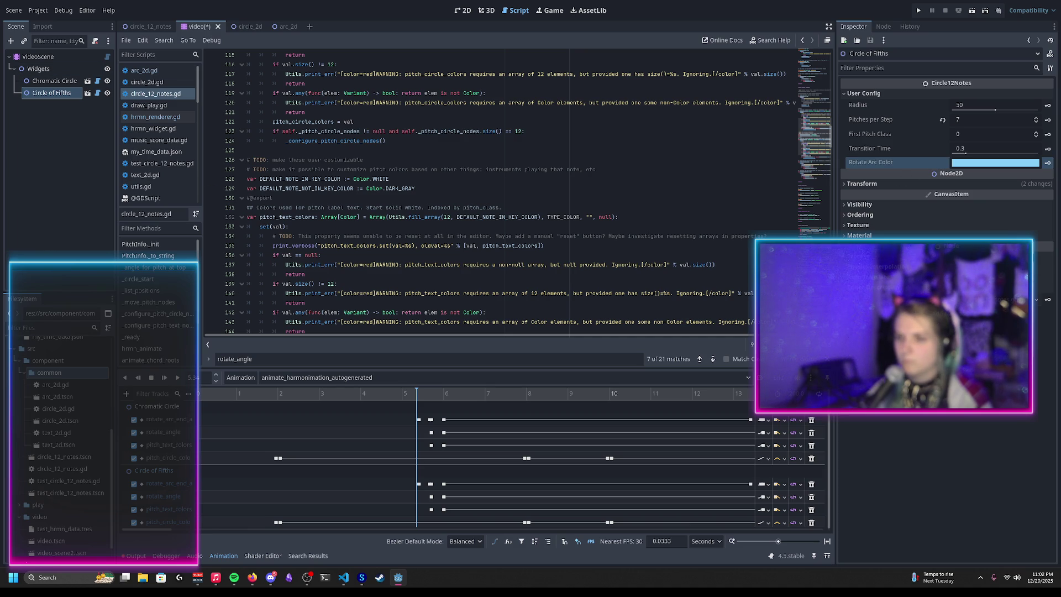
# Reload the saved video scene, choosing Save & Reload for the pending changes.
pyautogui.click(459, 12)
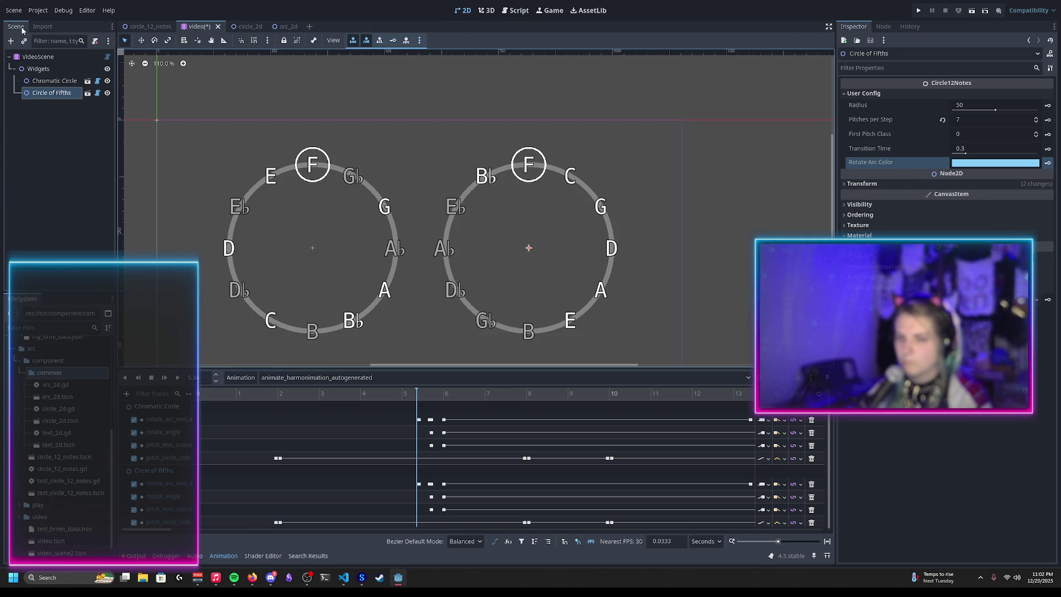
pyautogui.click(13, 10)
pyautogui.click(48, 208)
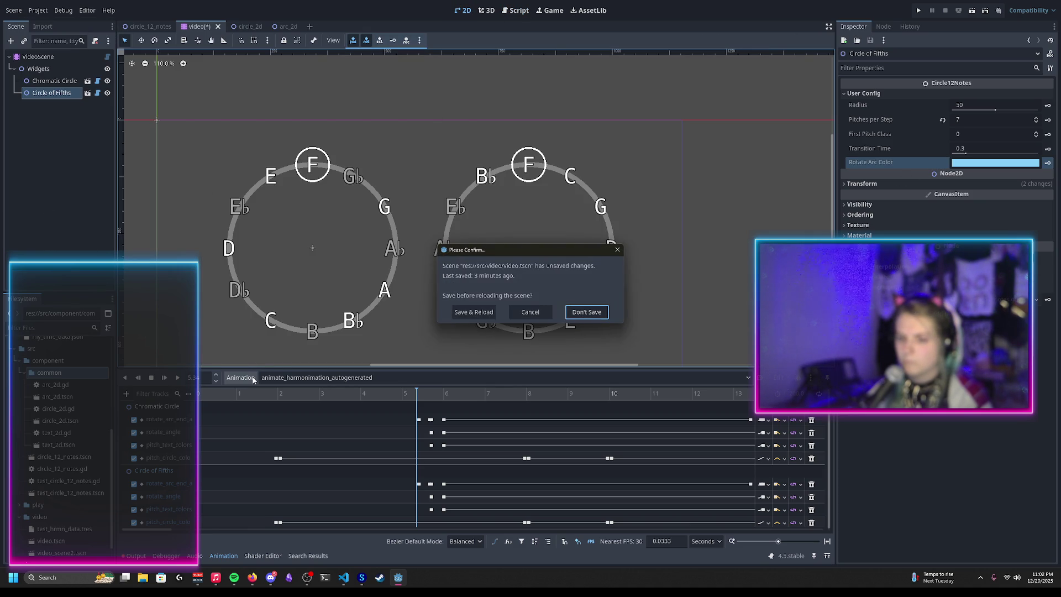
pyautogui.click(530, 313)
pyautogui.hotkey('ctrl', 's')
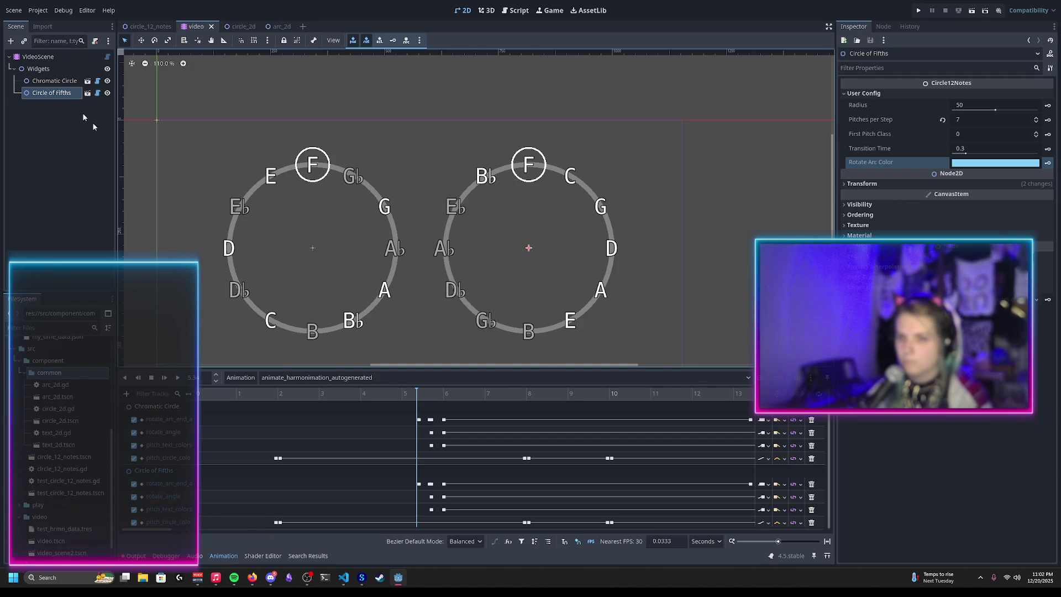
# Reload the video scene again and reselect the animate_harmonimation_autogenerated animation on VideoScene.
pyautogui.click(14, 10)
pyautogui.click(55, 208)
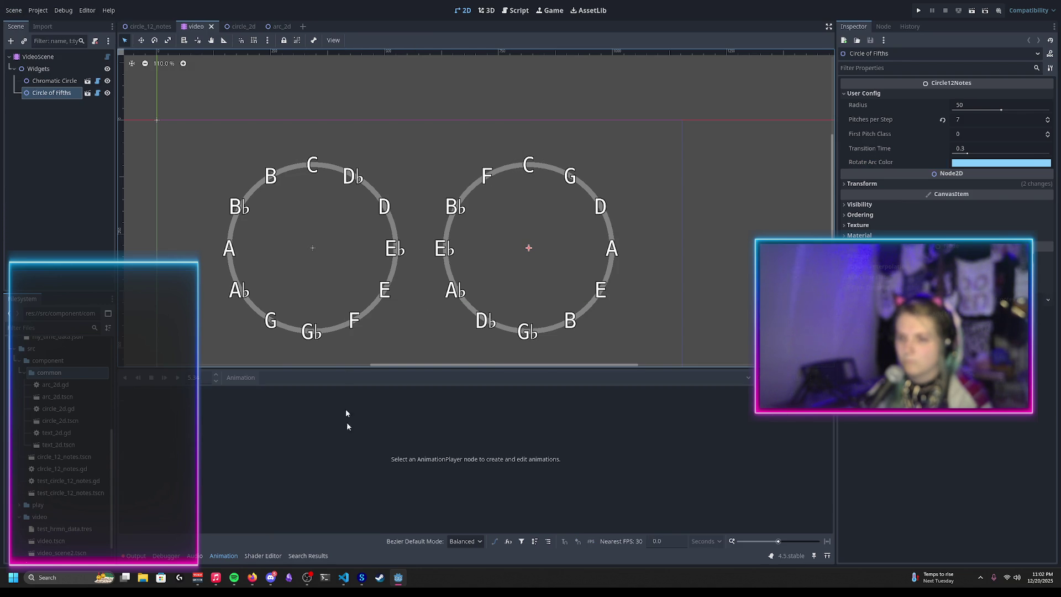
pyautogui.click(39, 56)
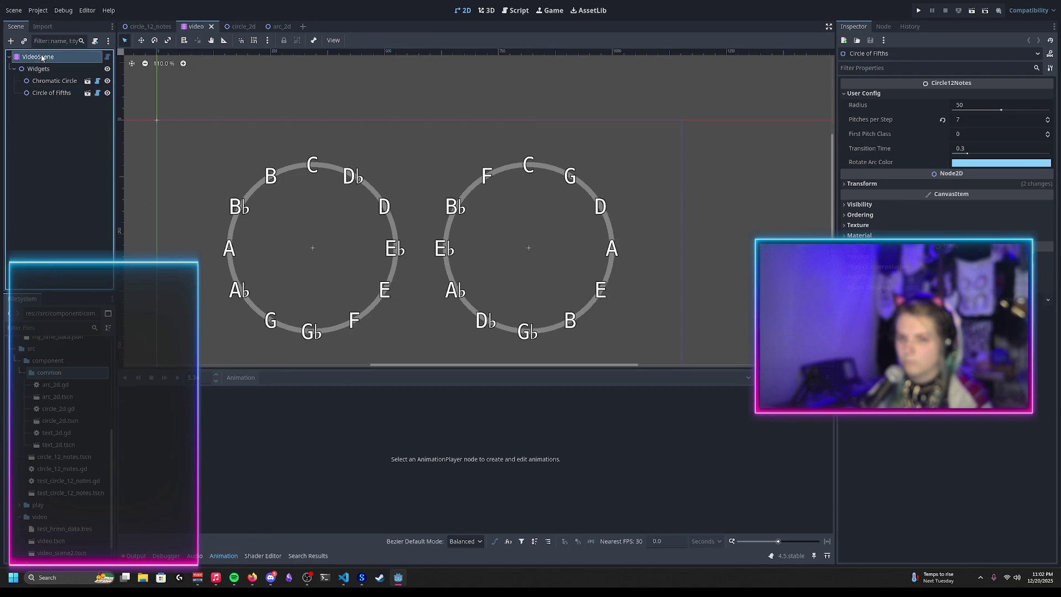
pyautogui.click(303, 378)
pyautogui.click(300, 403)
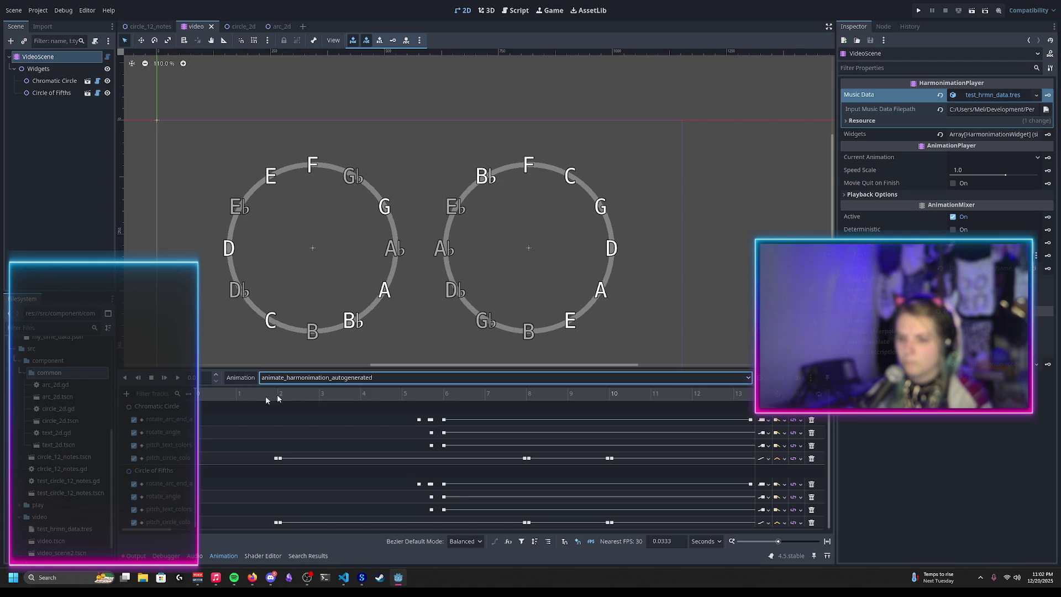
# Scrub around 5.6 s to watch both circles rotate past F, then return to the script.
pyautogui.moveTo(270, 399); pyautogui.dragTo(447, 406)
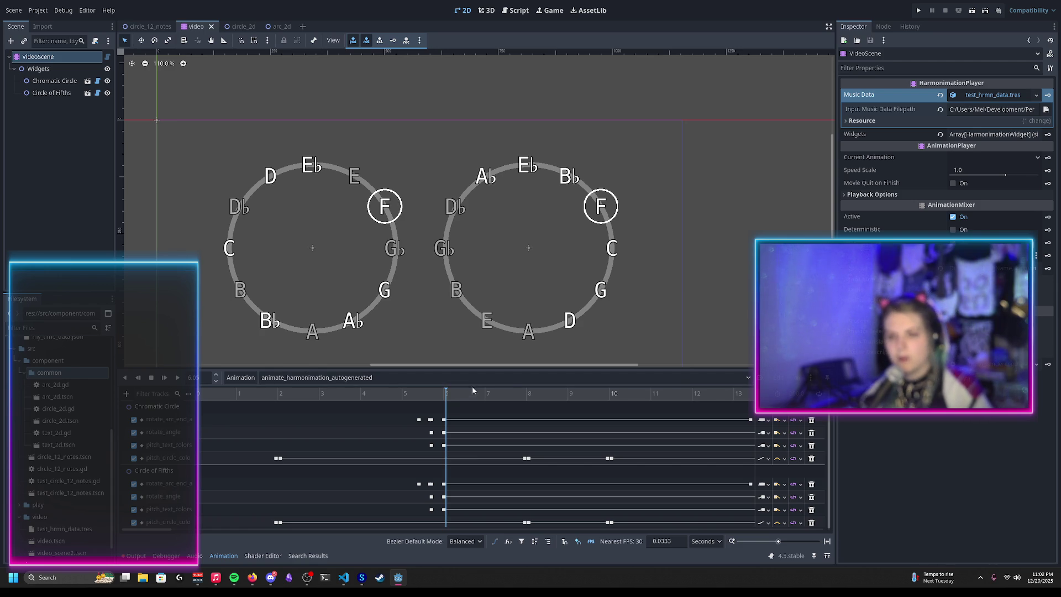
pyautogui.moveTo(427, 394); pyautogui.dragTo(426, 396)
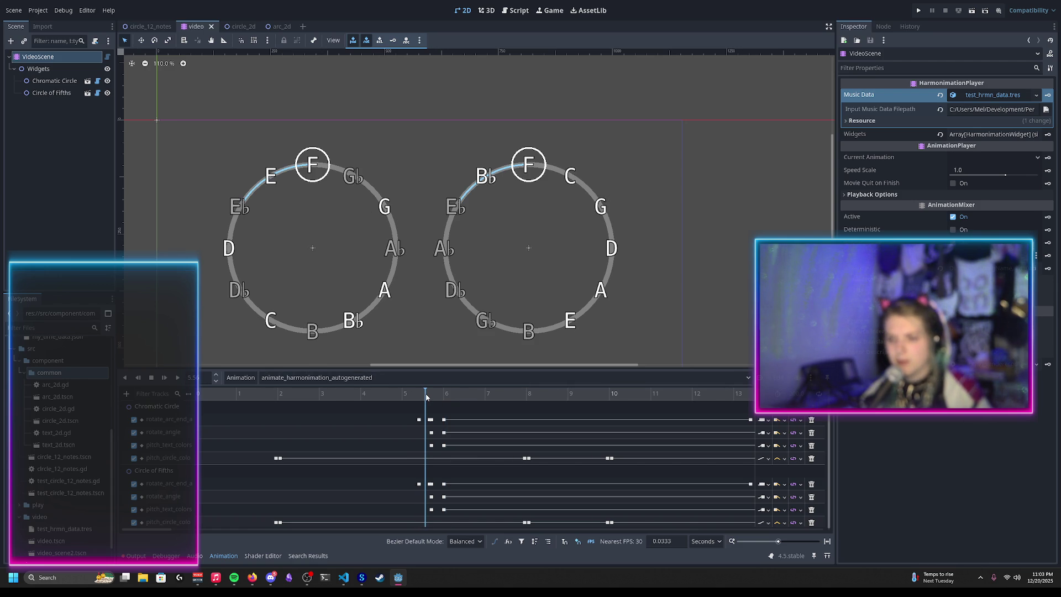
pyautogui.moveTo(429, 397); pyautogui.dragTo(445, 397)
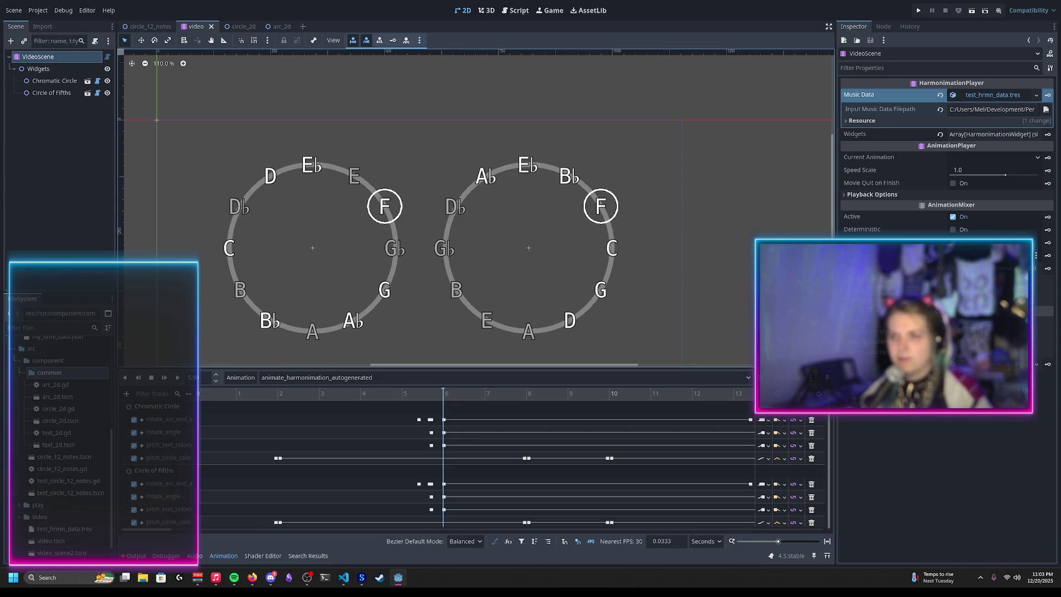
pyautogui.click(516, 11)
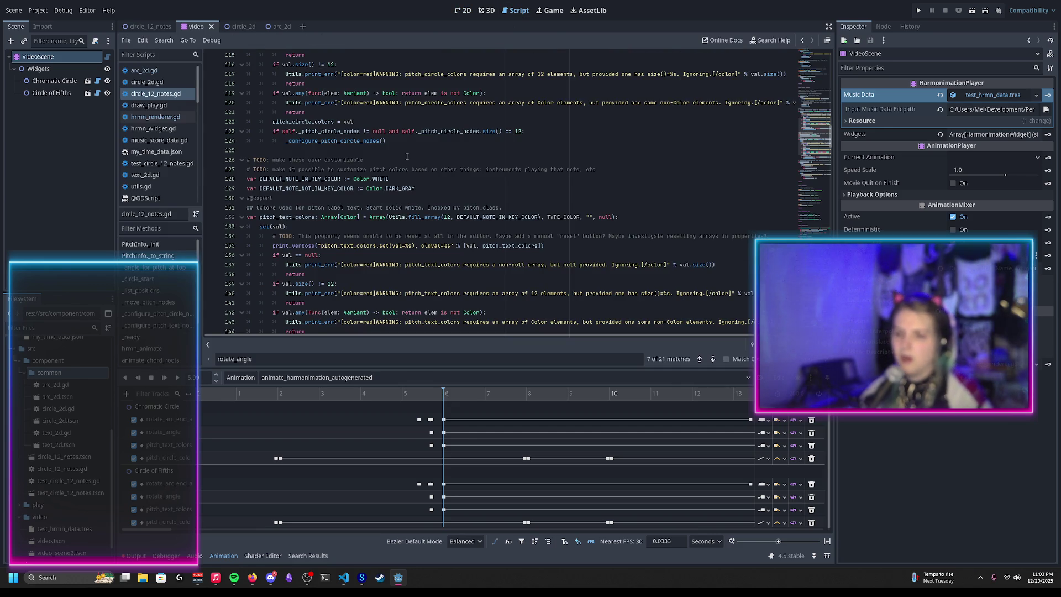
# Scroll to the key-change animation code and duplicate the arc end-angle line 372.
pyautogui.click(824, 151)
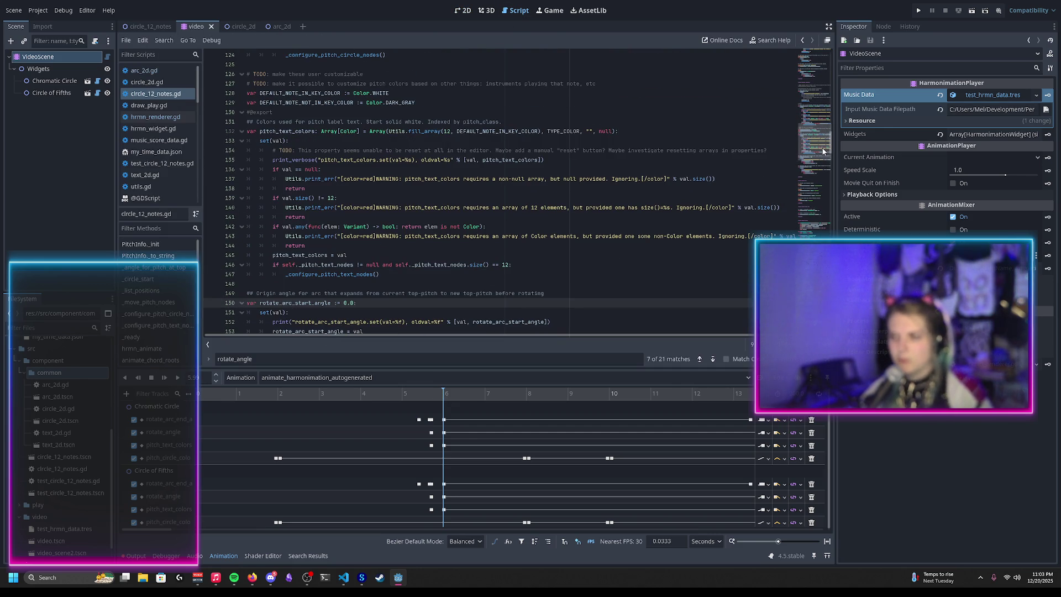
pyautogui.scroll(-20, 779, 288)
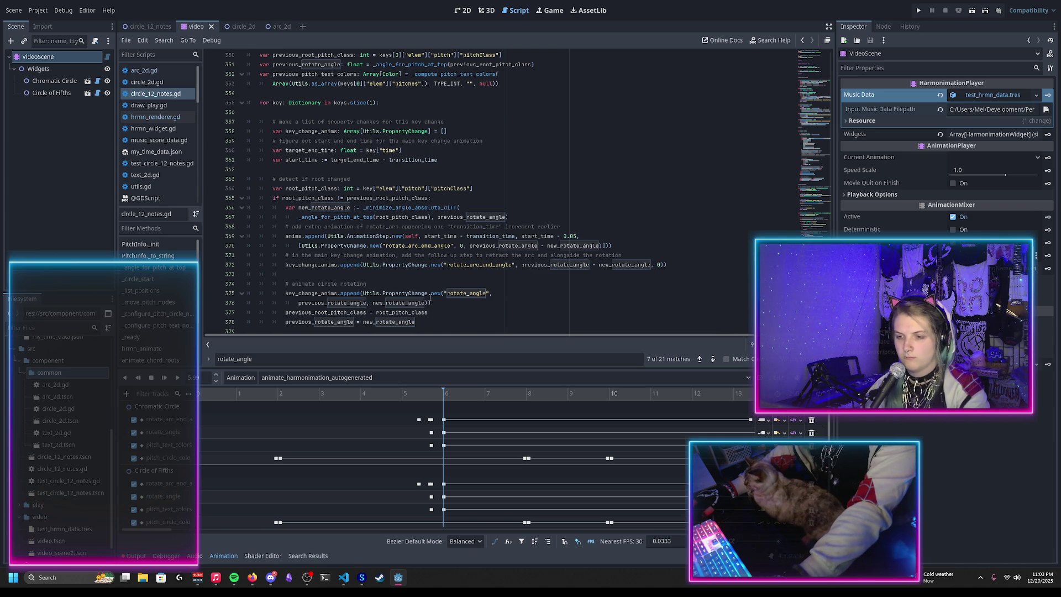
pyautogui.scroll(-4, 430, 298)
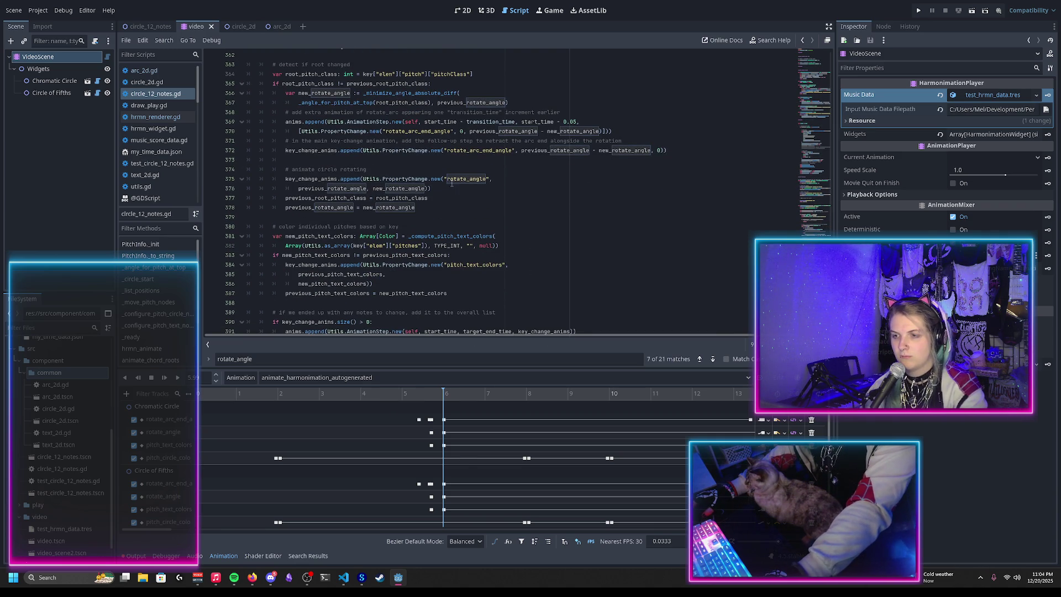
pyautogui.scroll(-4, 452, 183)
pyautogui.scroll(6, 497, 215)
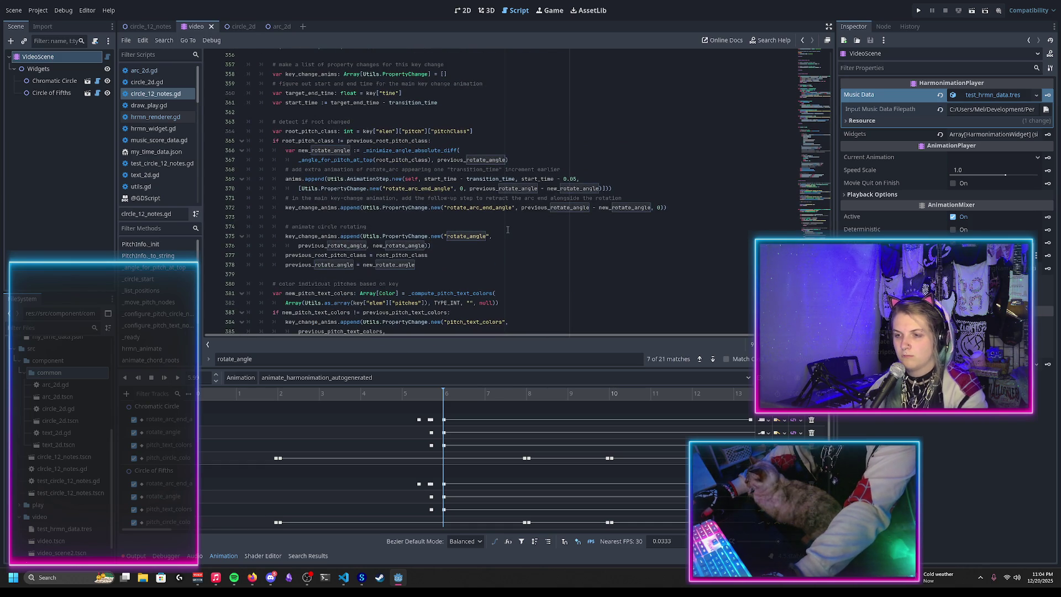
pyautogui.doubleClick(460, 236)
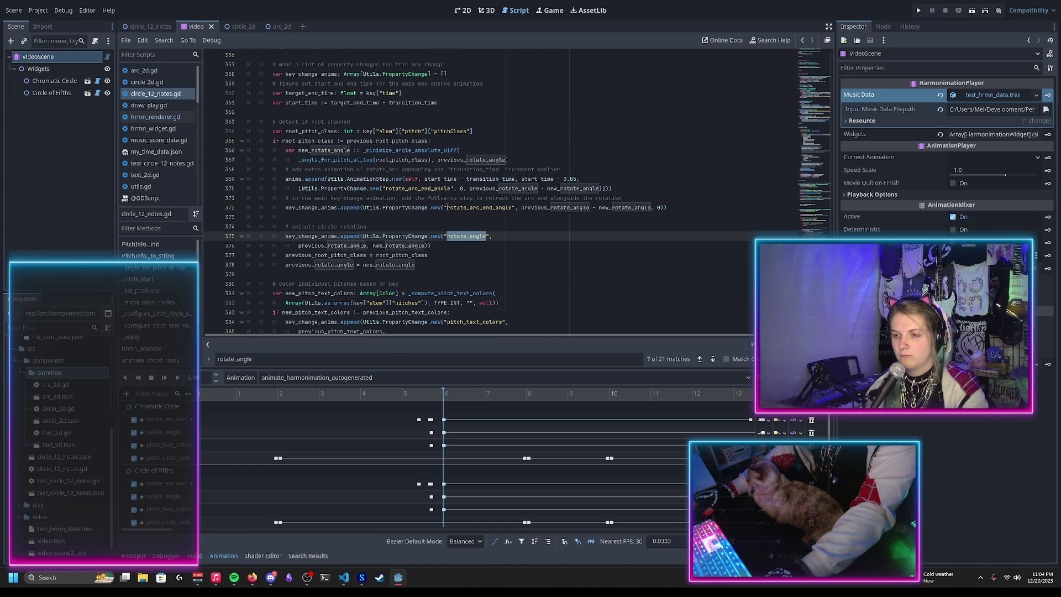
pyautogui.click(654, 208)
pyautogui.hotkey('ctrl', 'shift', 'd')
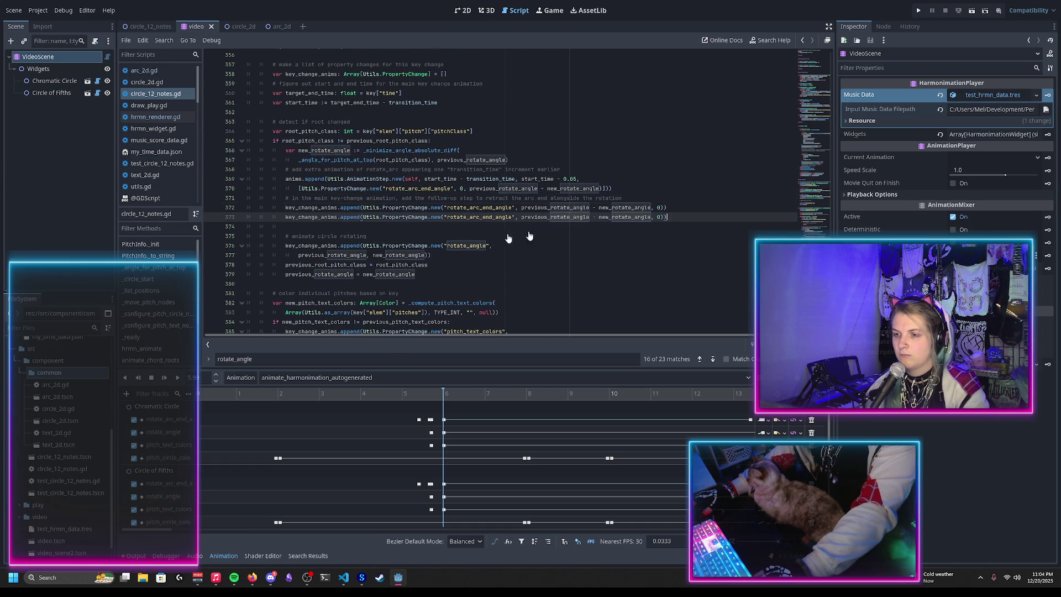
# Make the duplicated line 373 animate rotate_angle instead of the arc end angle.
pyautogui.doubleClick(464, 245)
pyautogui.hotkey('ctrl', 'c')
pyautogui.doubleClick(481, 216)
pyautogui.hotkey('ctrl', 'v')
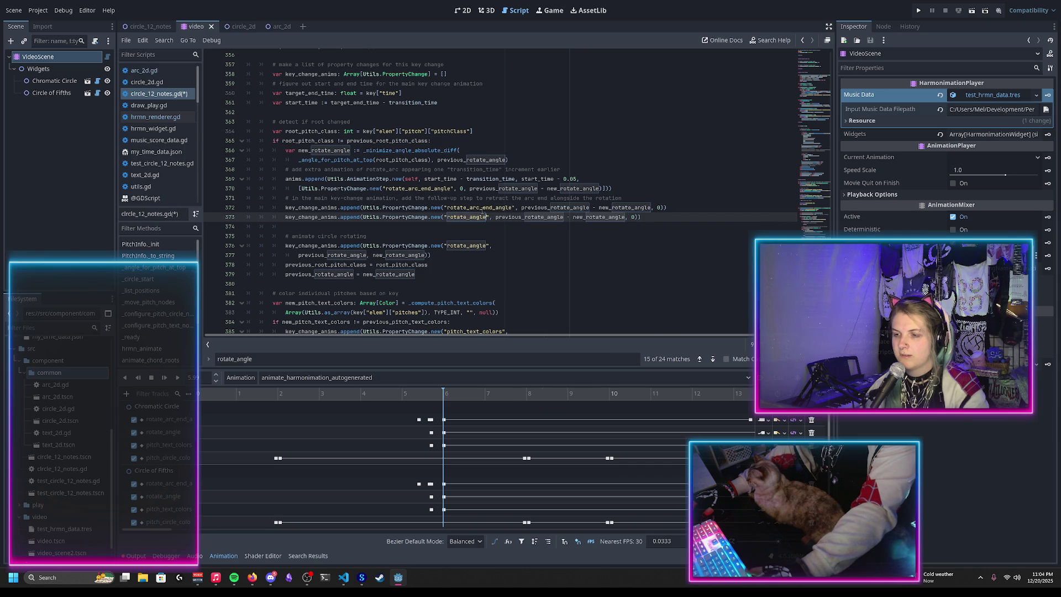
# Comment out the arc animation on line 372 and lines 369–370.
pyautogui.click(482, 209)
pyautogui.hotkey('ctrl', 'k')
pyautogui.moveTo(330, 188); pyautogui.dragTo(323, 178)
pyautogui.hotkey('ctrl', 'k')
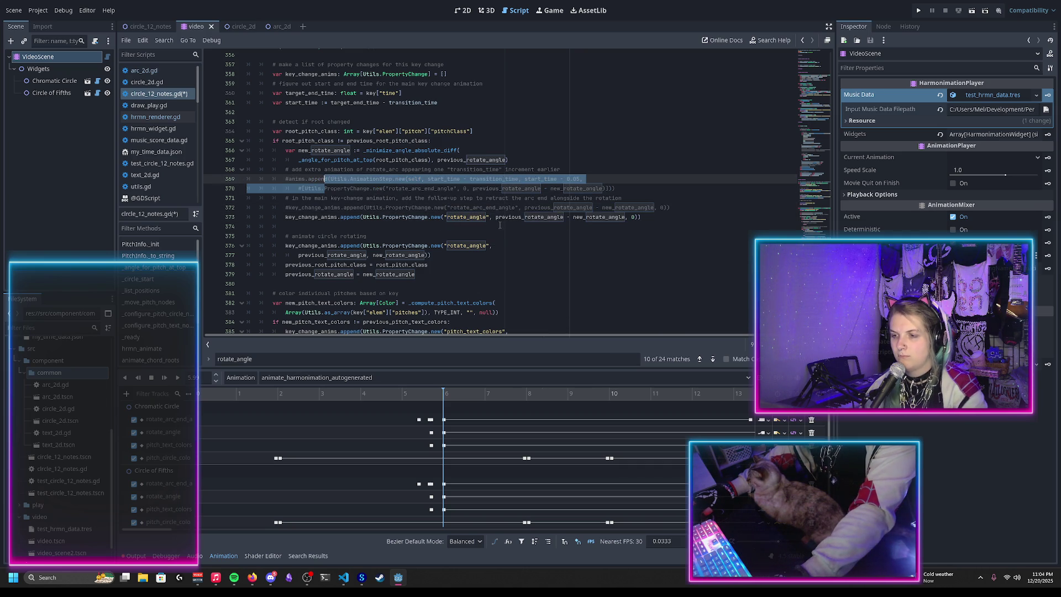
# Split line 373 so previous_rotate_angle and new_rotate_angle are separate arguments.
pyautogui.click(563, 217)
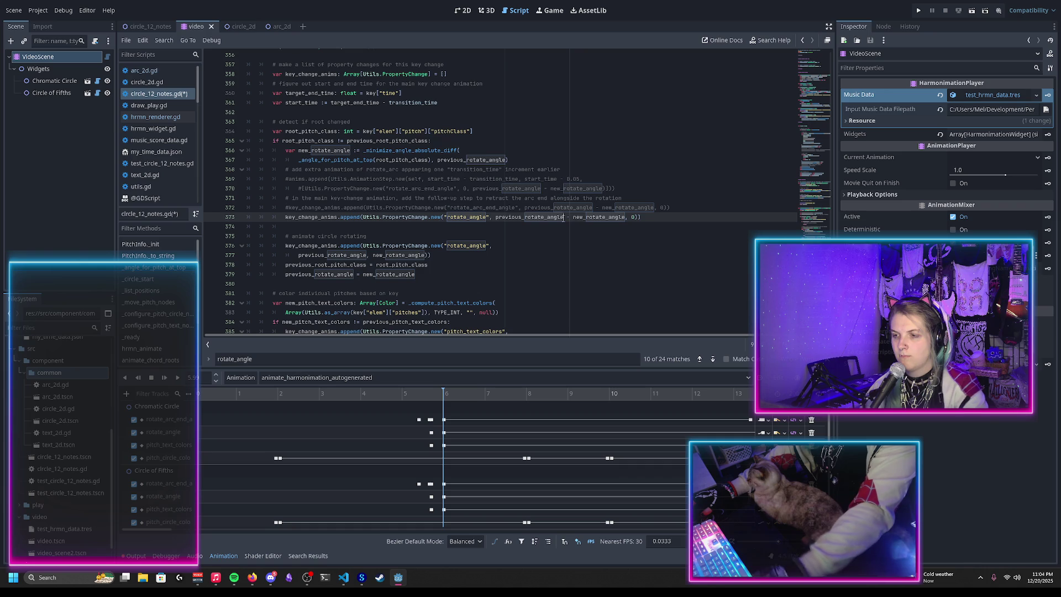
pyautogui.write(',n')
pyautogui.press('BackSpace')
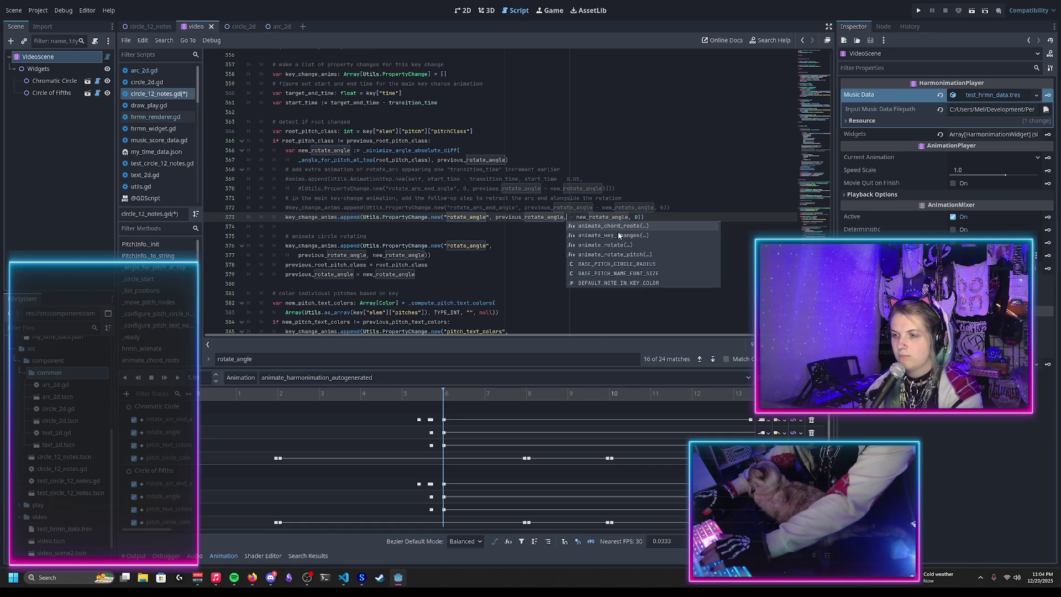
pyautogui.click(571, 217)
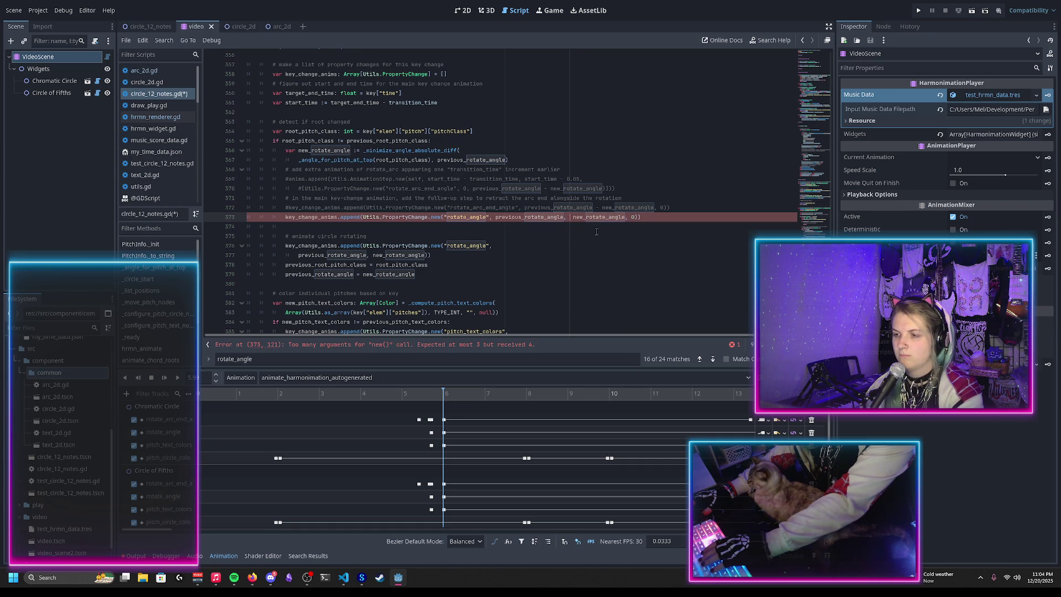
pyautogui.press('BackSpace')
pyautogui.press('BackSpace')
pyautogui.press('BackSpace')
pyautogui.press('BackSpace')
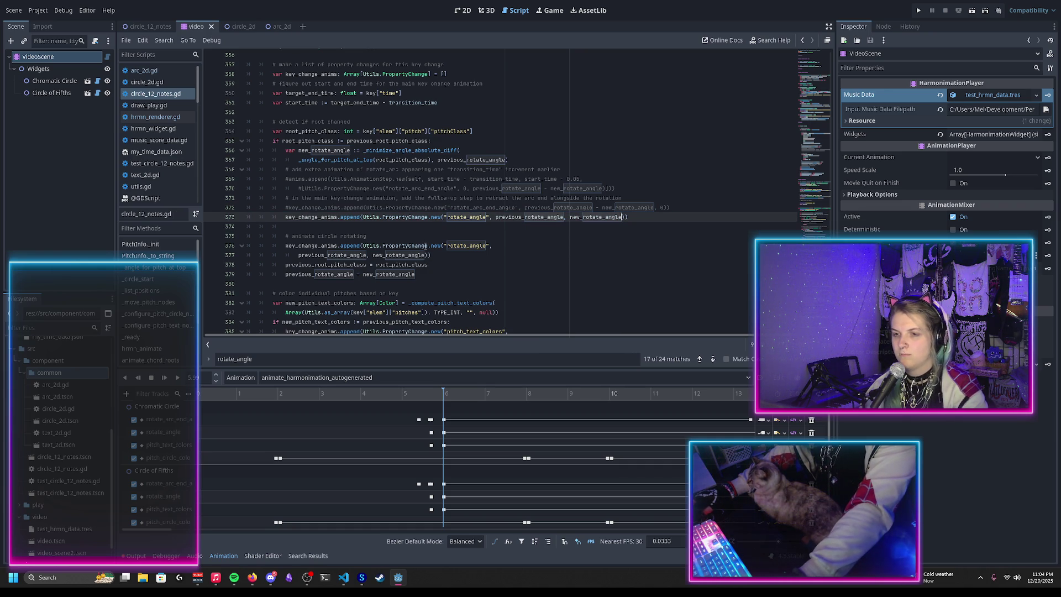
pyautogui.click(463, 10)
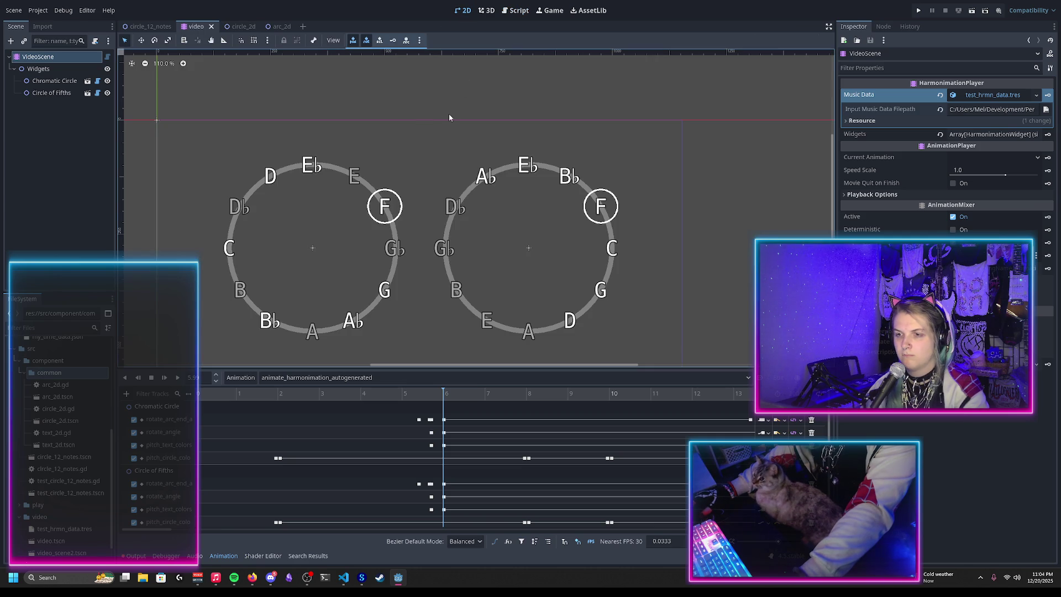
# Reload the saved scene, load animate_harmonimation_autogenerated, scrub to about 5.65 s, and check Output.
pyautogui.click(37, 11)
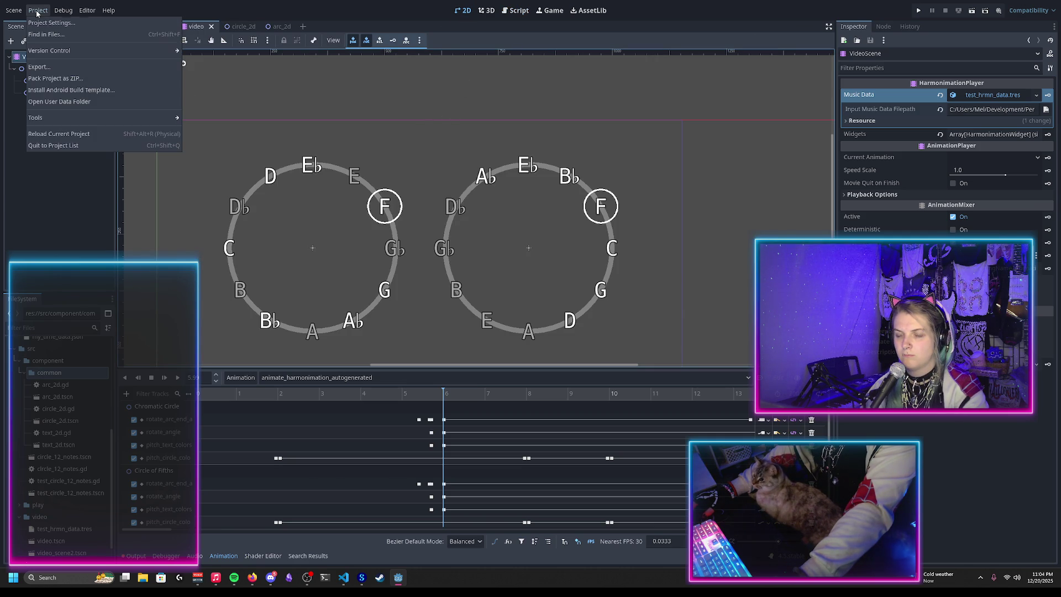
pyautogui.moveTo(14, 10)
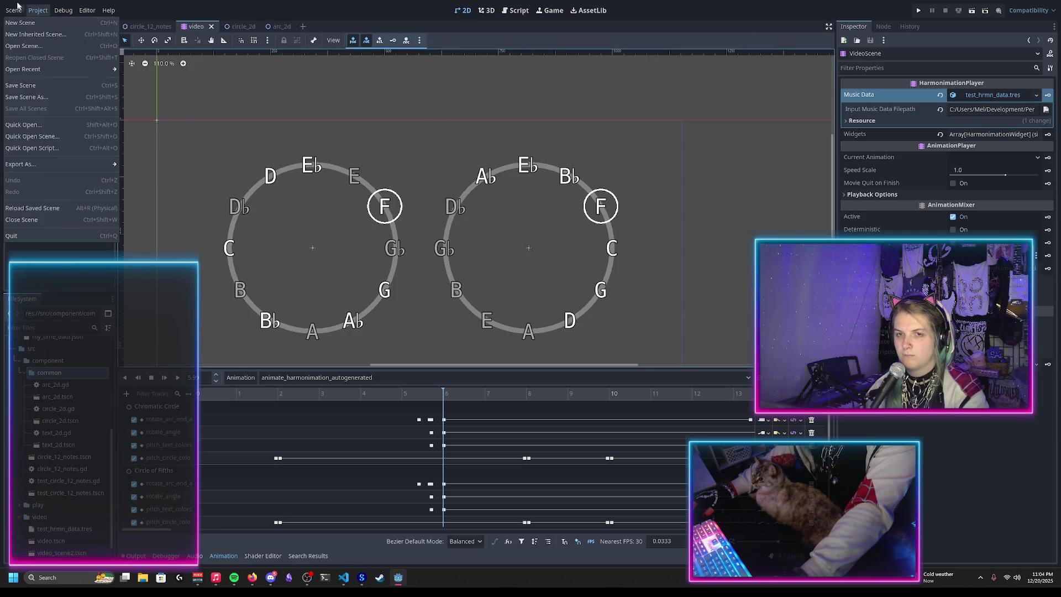
pyautogui.click(41, 207)
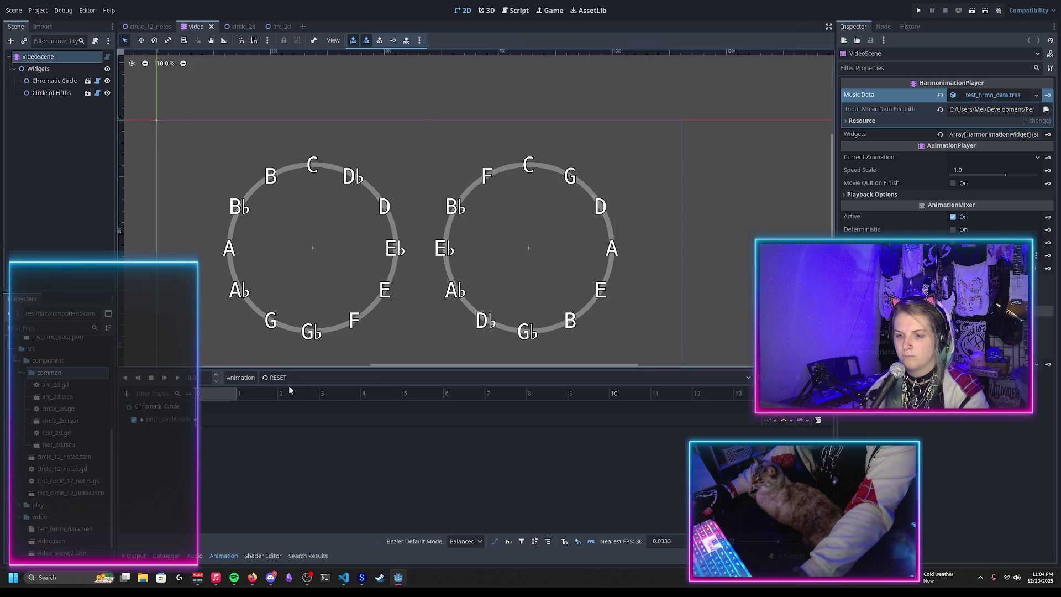
pyautogui.click(288, 377)
pyautogui.click(298, 401)
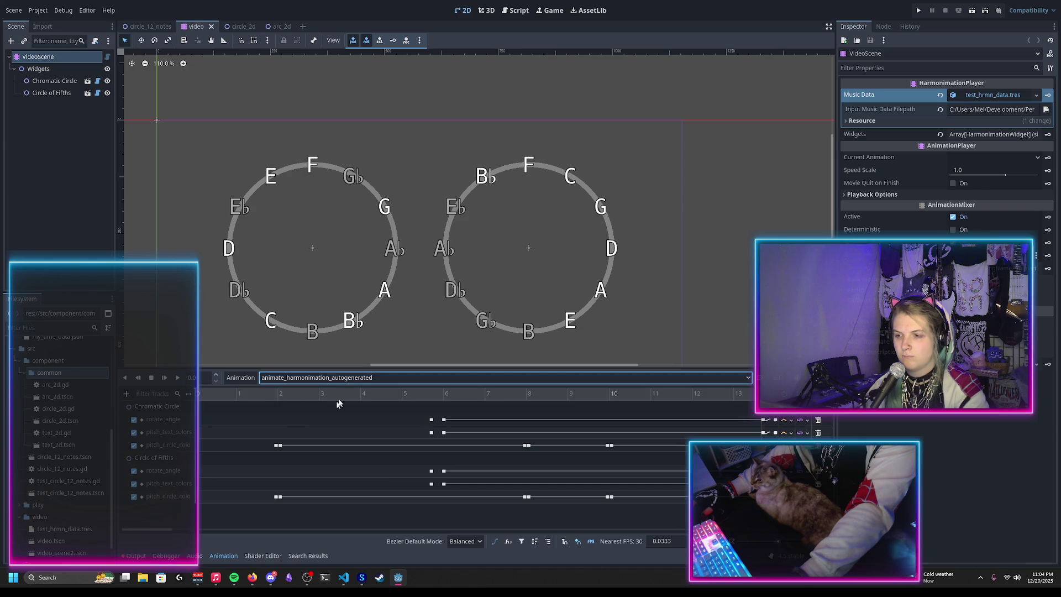
pyautogui.moveTo(215, 392)
pyautogui.mouseDown()
pyautogui.moveTo(519, 421)
pyautogui.moveTo(439, 421)
pyautogui.mouseUp()
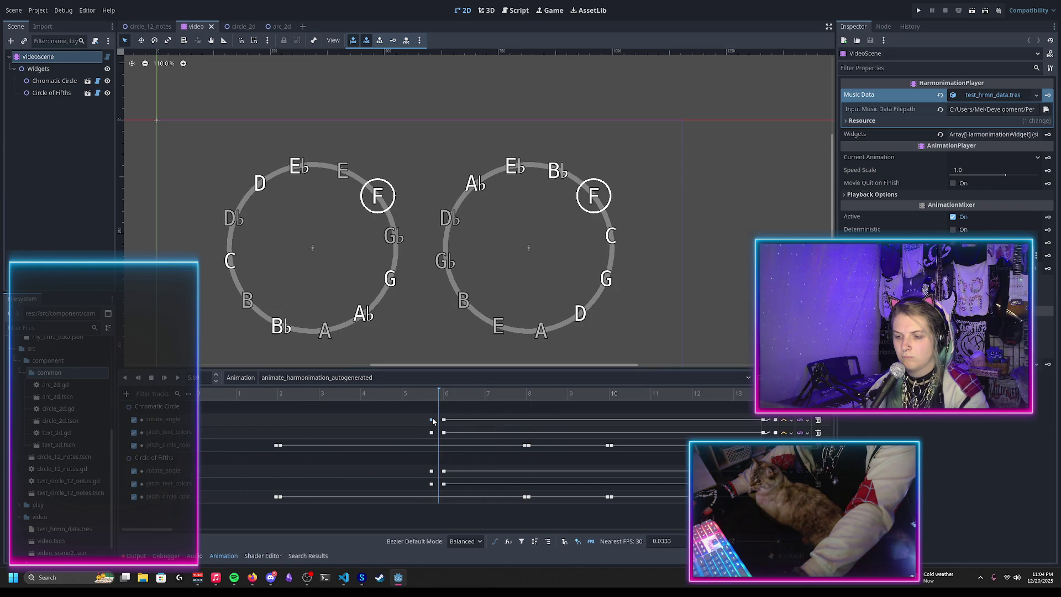
pyautogui.moveTo(444, 422)
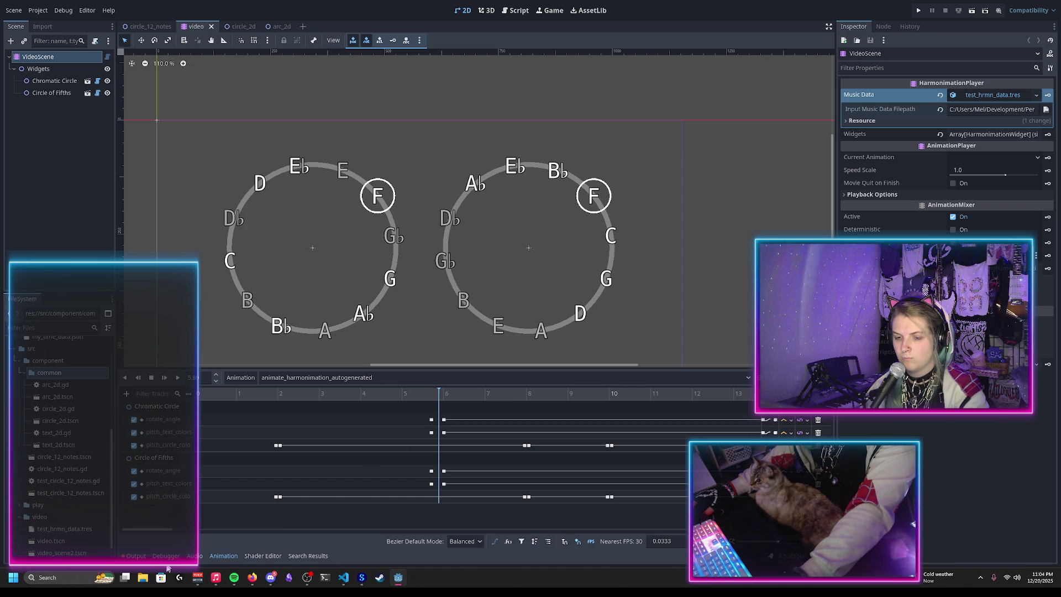
pyautogui.click(138, 557)
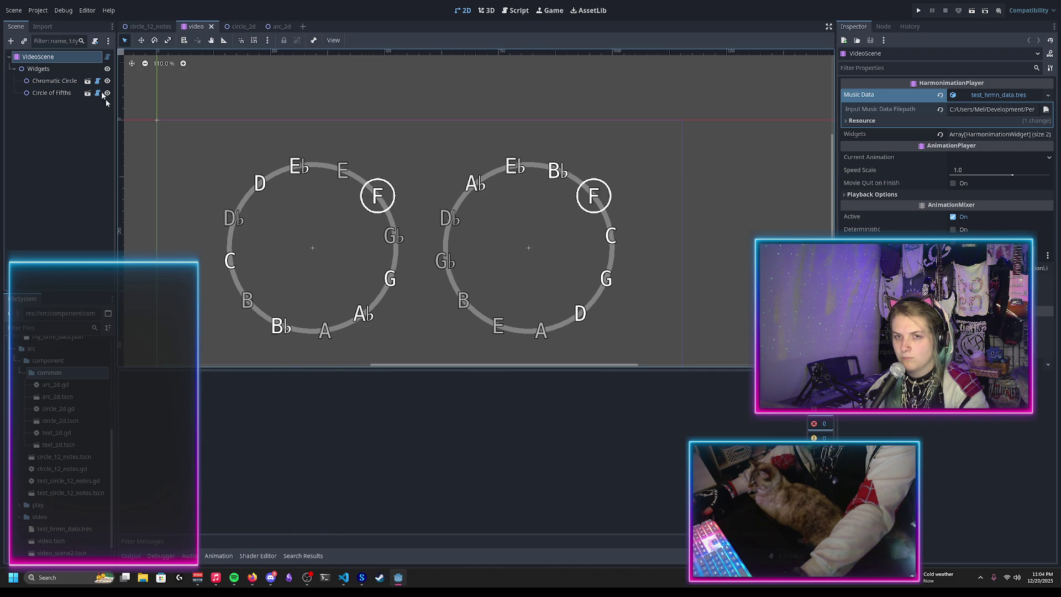
# Reload the scene again, reselect animate_harmonimation_autogenerated, and return to circle_12_notes.gd.
pyautogui.click(14, 10)
pyautogui.click(31, 208)
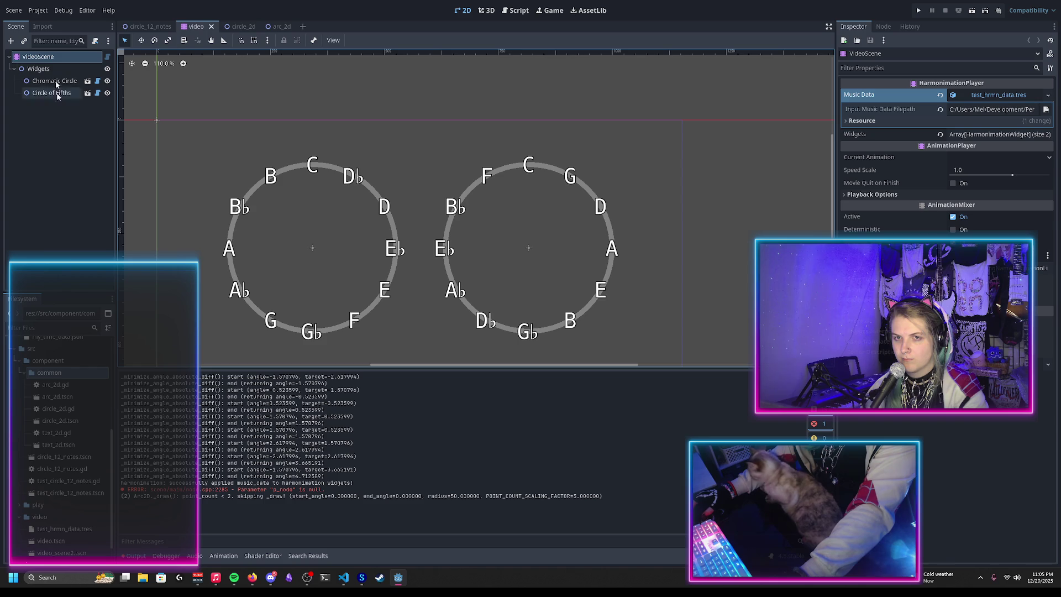
pyautogui.click(223, 555)
pyautogui.click(334, 378)
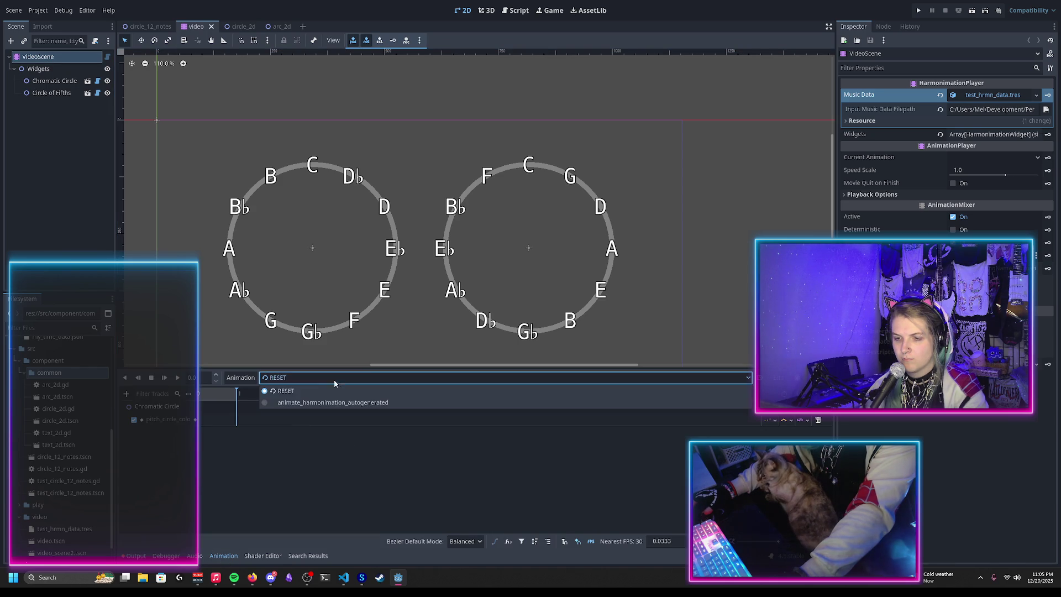
pyautogui.click(333, 402)
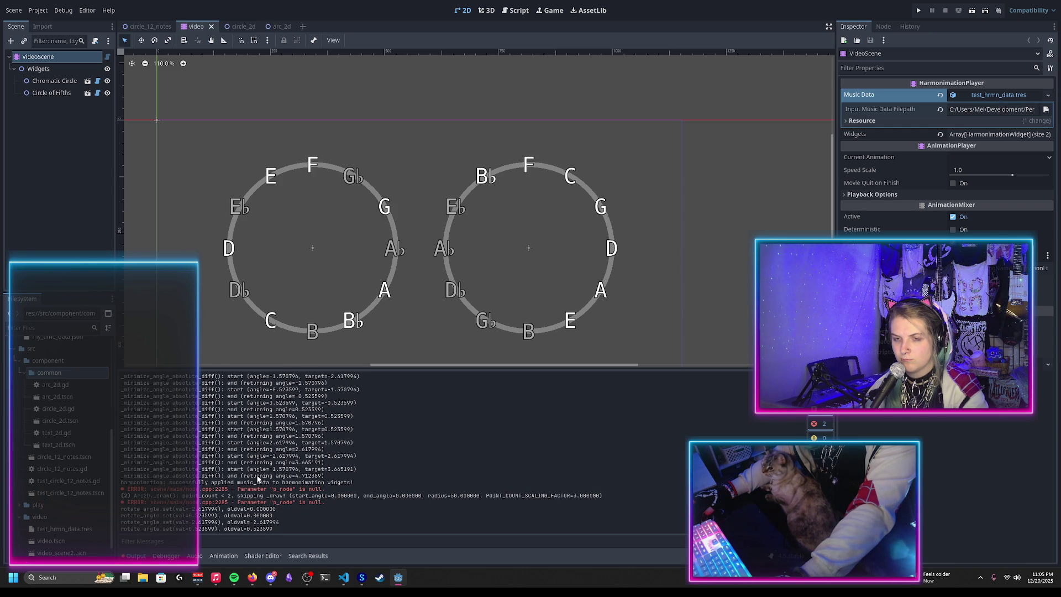
pyautogui.click(224, 556)
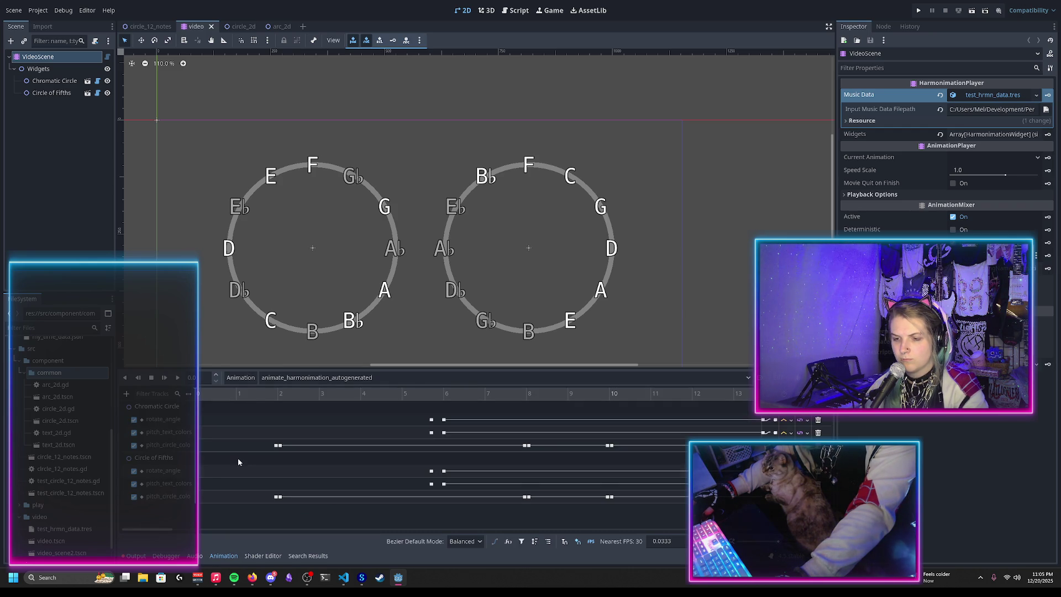
pyautogui.scroll(-1, 411, 311)
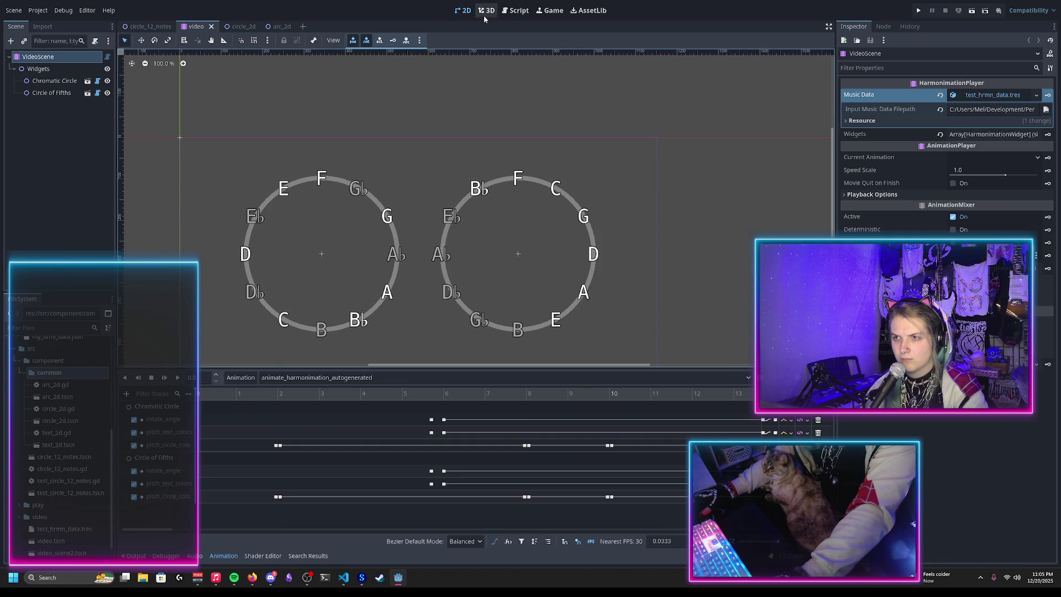
pyautogui.click(509, 14)
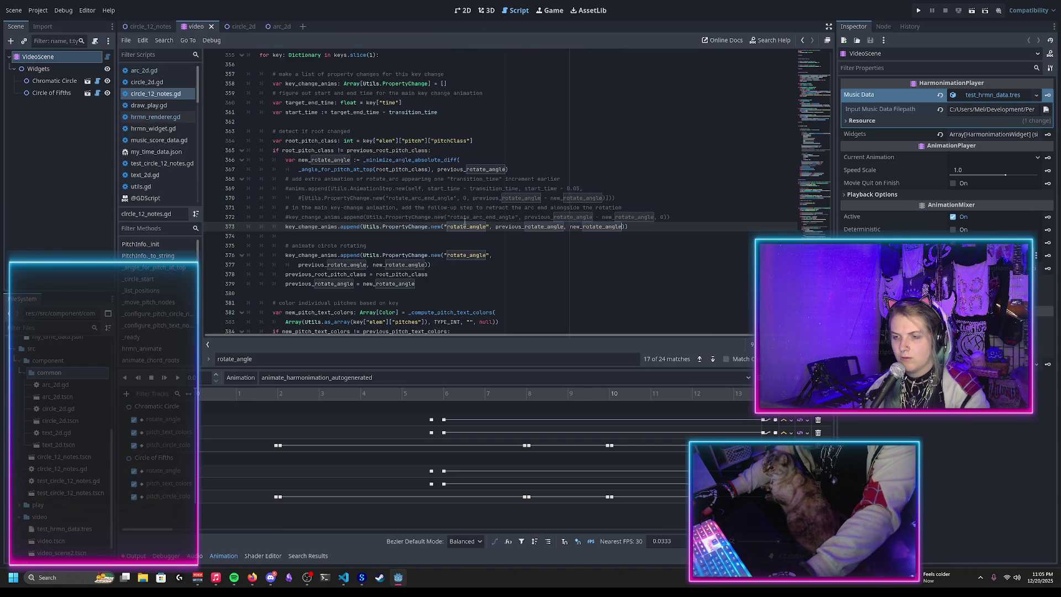
# Rename the animated property on line 373 to rotate_arc_end_angle and run the project with F5.
pyautogui.doubleClick(466, 217)
pyautogui.hotkey('ctrl', 'c')
pyautogui.doubleClick(465, 227)
pyautogui.hotkey('ctrl', 'v')
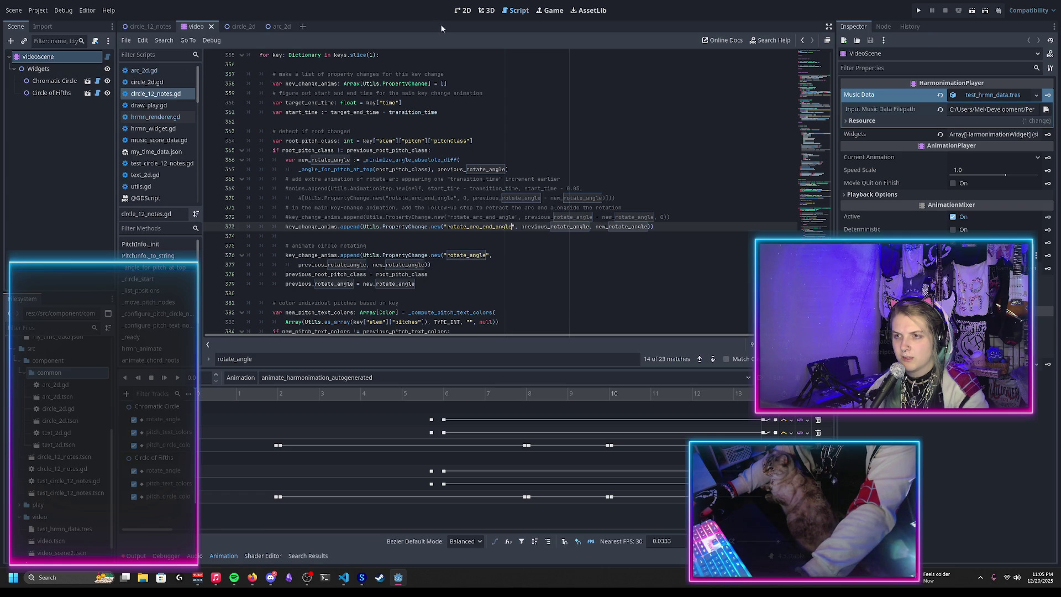
pyautogui.click(137, 556)
pyautogui.press('F5')
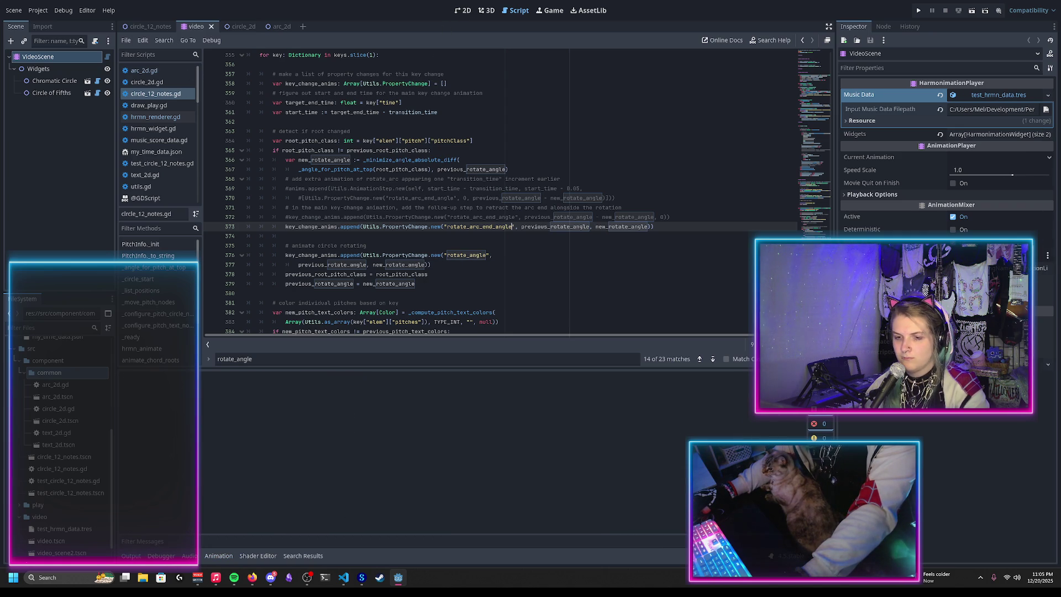
pyautogui.scroll(-9, 344, 188)
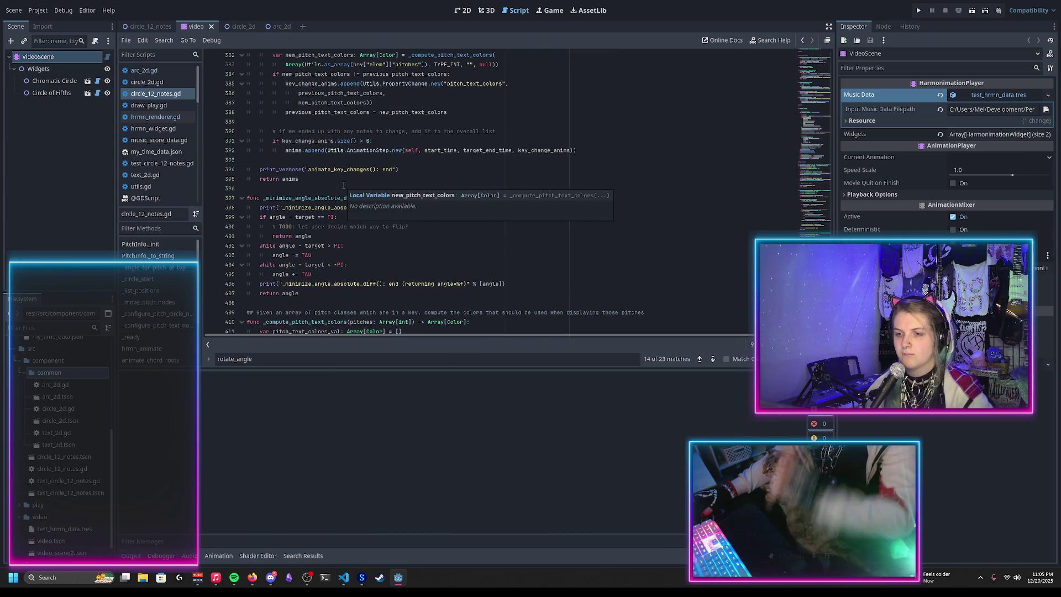
# Change the print calls on lines 398 and 406 to print_verbose.
pyautogui.click(278, 207)
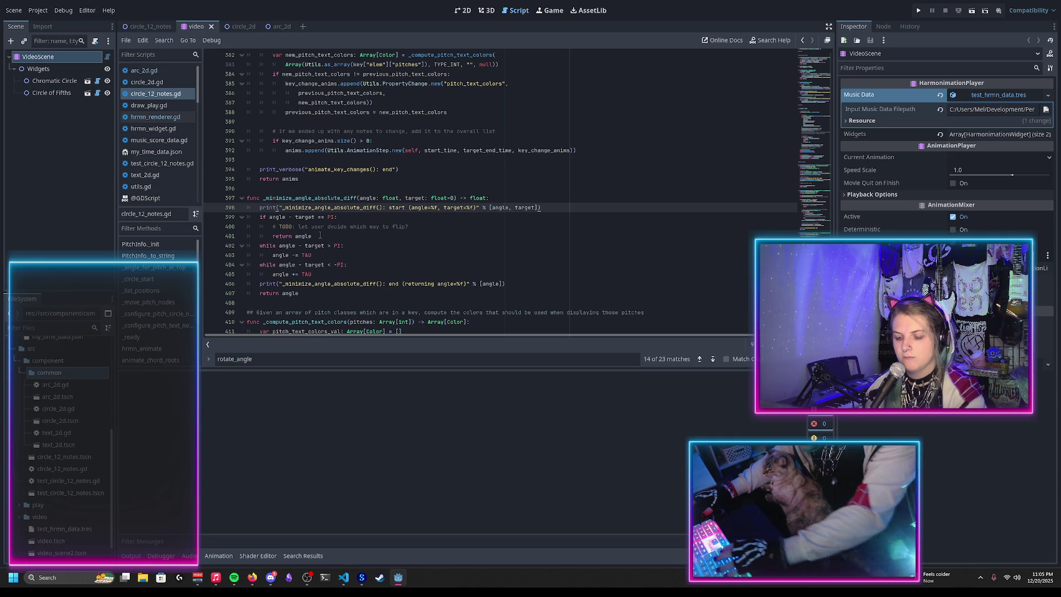
pyautogui.write('_v')
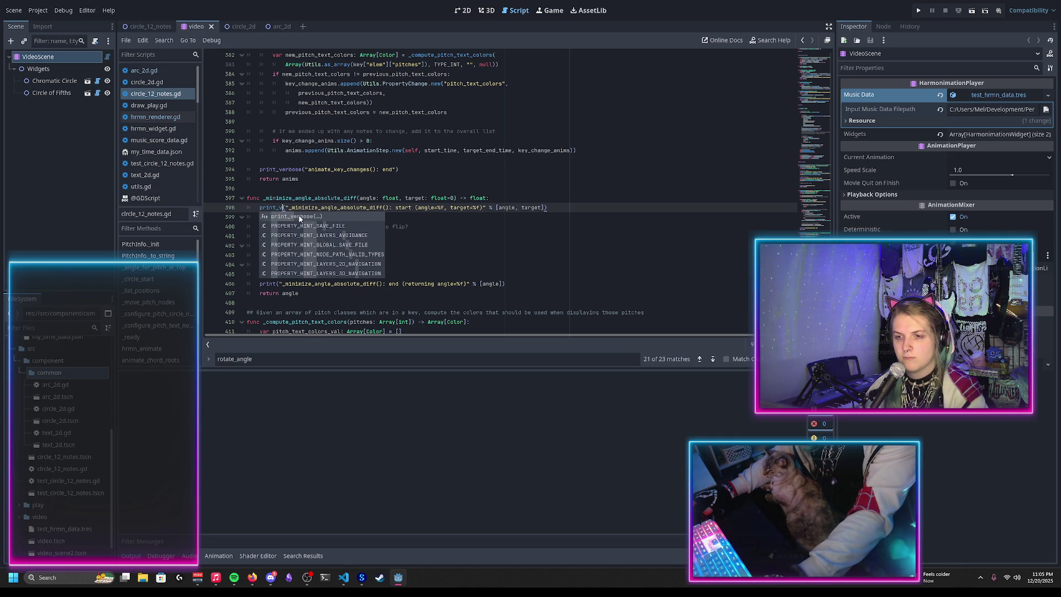
pyautogui.click(299, 218)
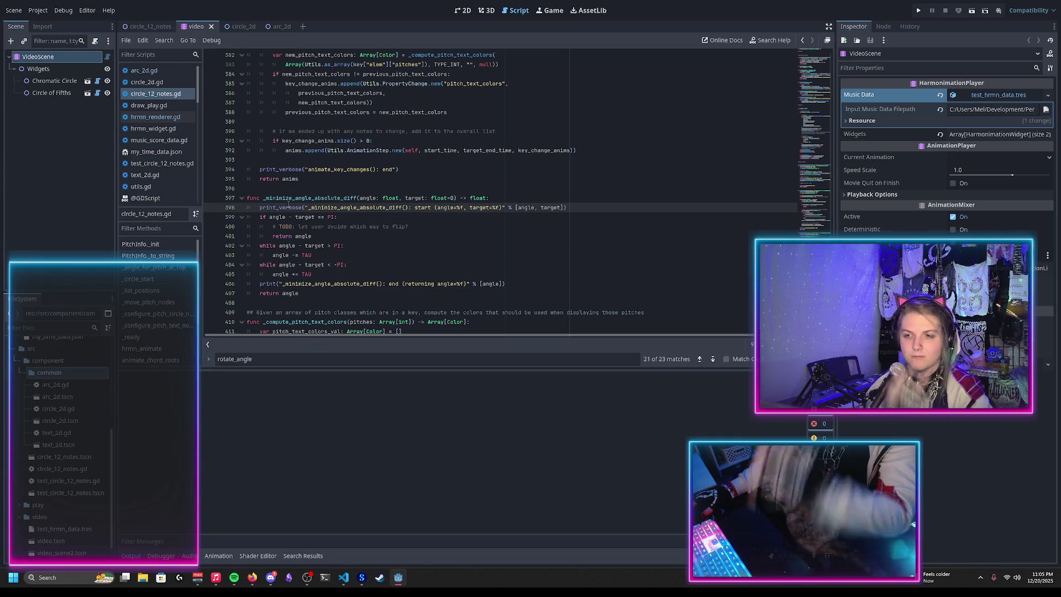
pyautogui.click(277, 284)
pyautogui.write('_verbose')
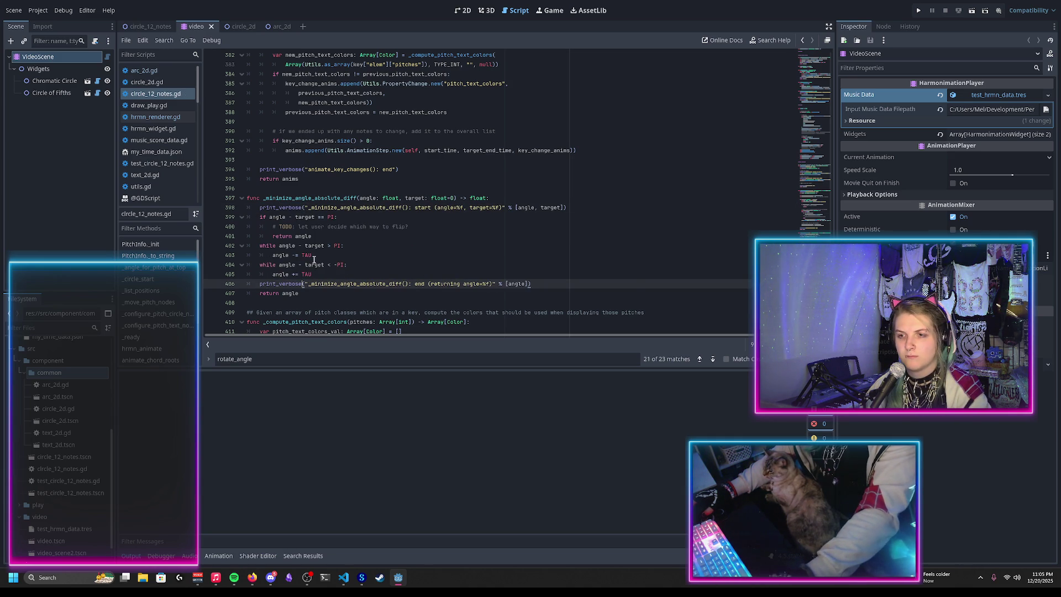
pyautogui.scroll(2, 364, 166)
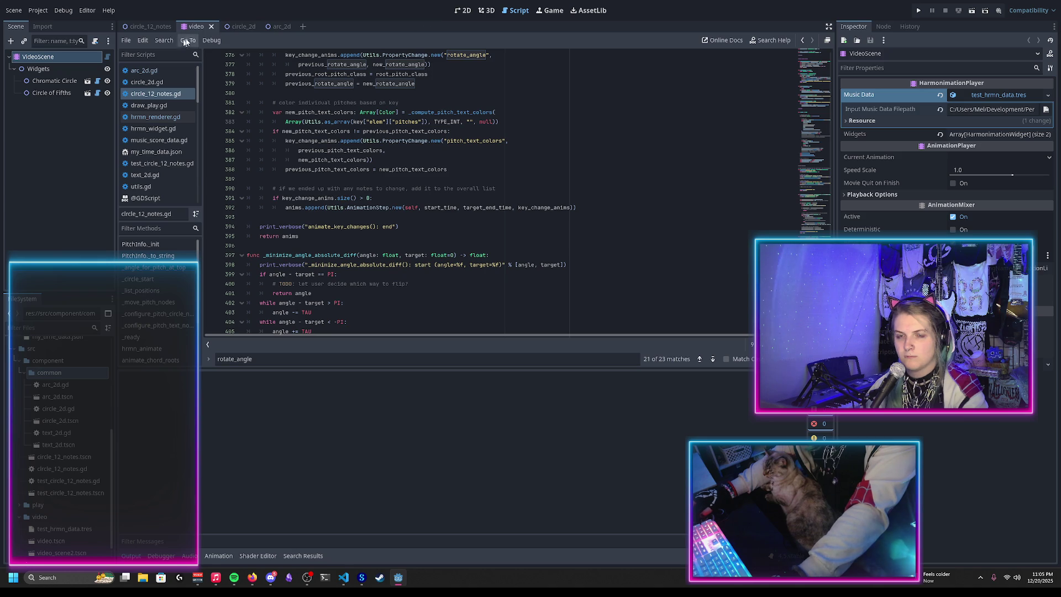
pyautogui.click(463, 10)
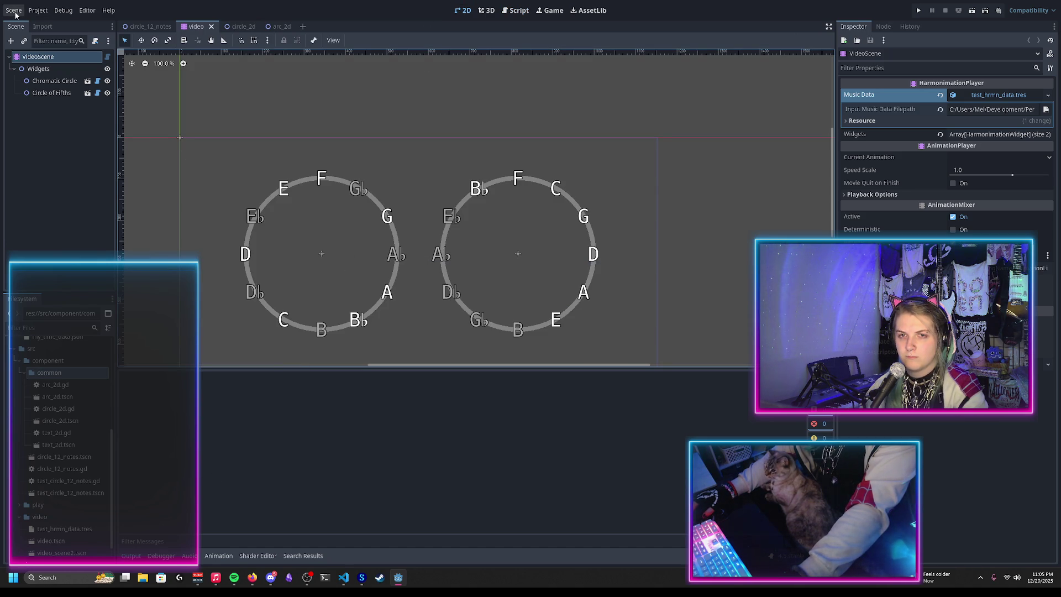
# Reload, then scrub from about 3.84 s toward 21.6 s to watch both circles rotate.
pyautogui.click(33, 11)
pyautogui.click(33, 220)
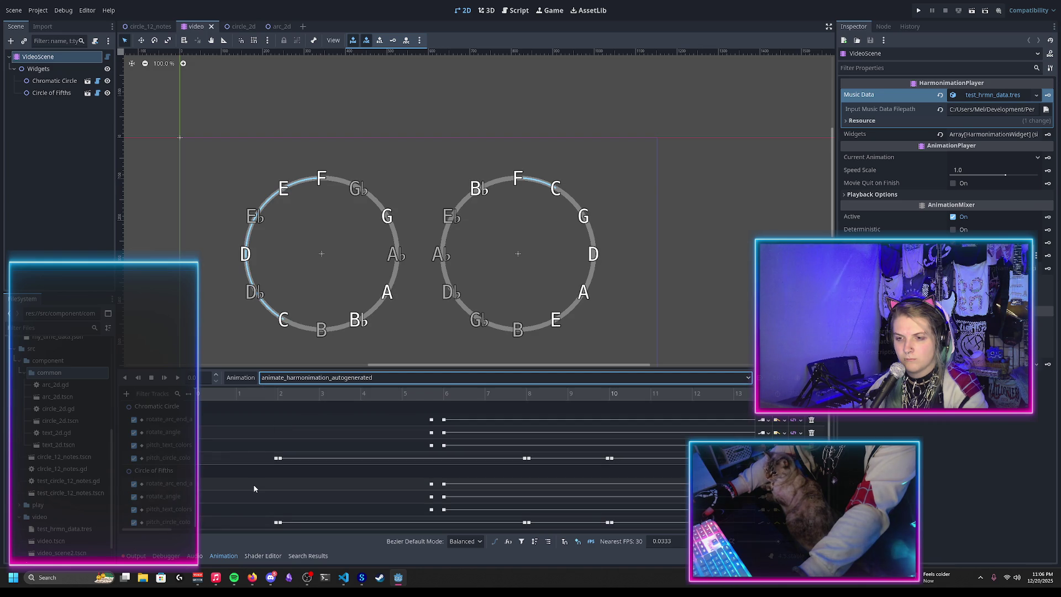
pyautogui.moveTo(222, 393)
pyautogui.mouseDown()
pyautogui.moveTo(441, 392)
pyautogui.moveTo(730, 426)
pyautogui.mouseUp()
pyautogui.scroll(-3, 552, 420)
pyautogui.moveTo(550, 396); pyautogui.dragTo(678, 398)
pyautogui.scroll(-3, 390, 422)
pyautogui.moveTo(540, 396)
pyautogui.mouseDown()
pyautogui.moveTo(566, 399)
pyautogui.moveTo(286, 399)
pyautogui.moveTo(338, 403)
pyautogui.moveTo(290, 401)
pyautogui.moveTo(305, 401)
pyautogui.mouseUp()
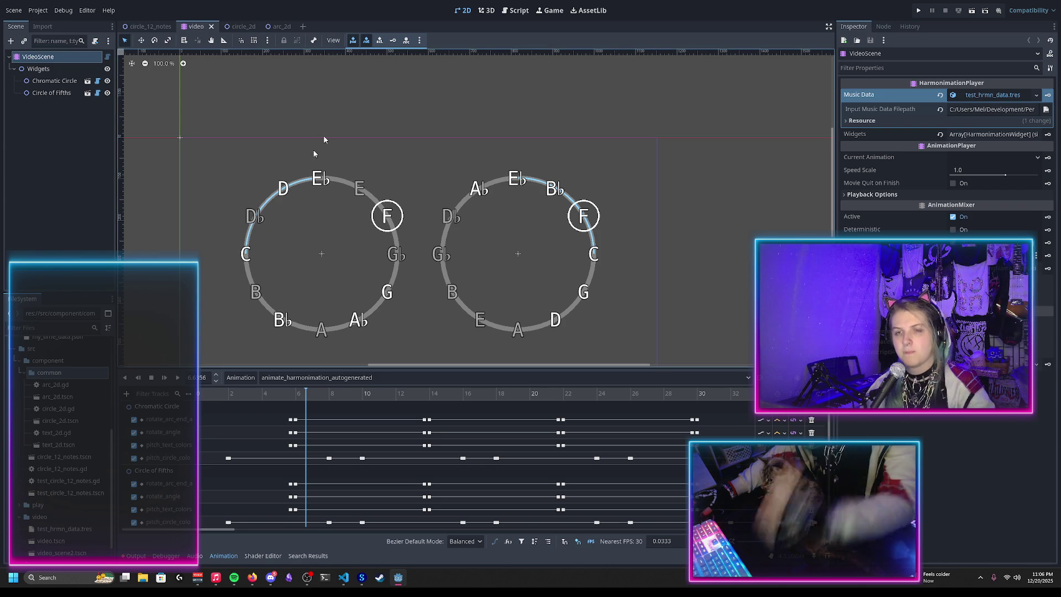
pyautogui.click(516, 12)
# Comment out line 373's direct arc change, uncomment lines 369–370 and 372, and save circle_12_notes.gd.
pyautogui.scroll(6, 333, 209)
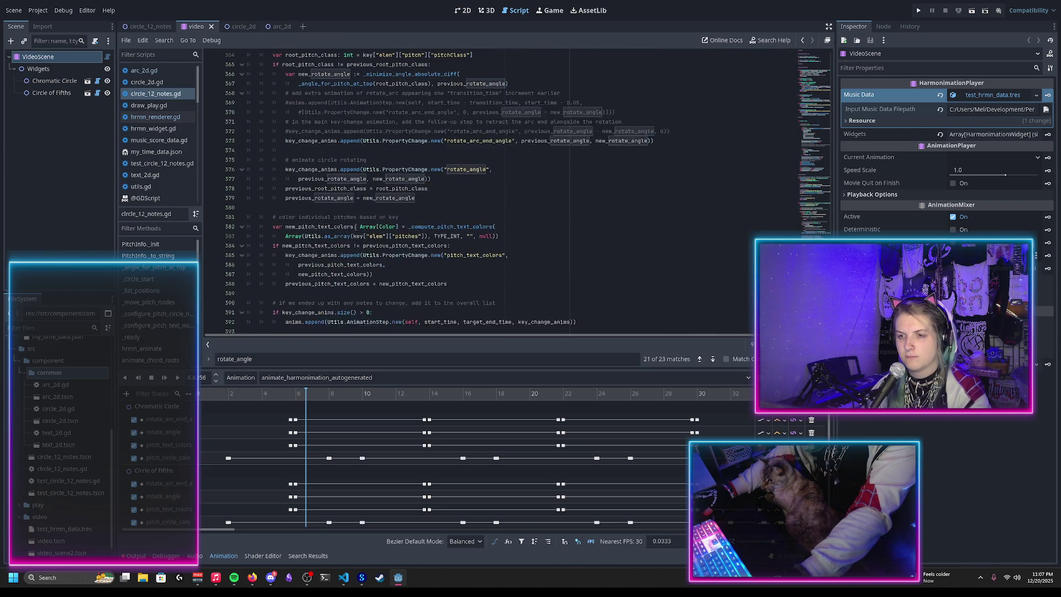
pyautogui.click(334, 198)
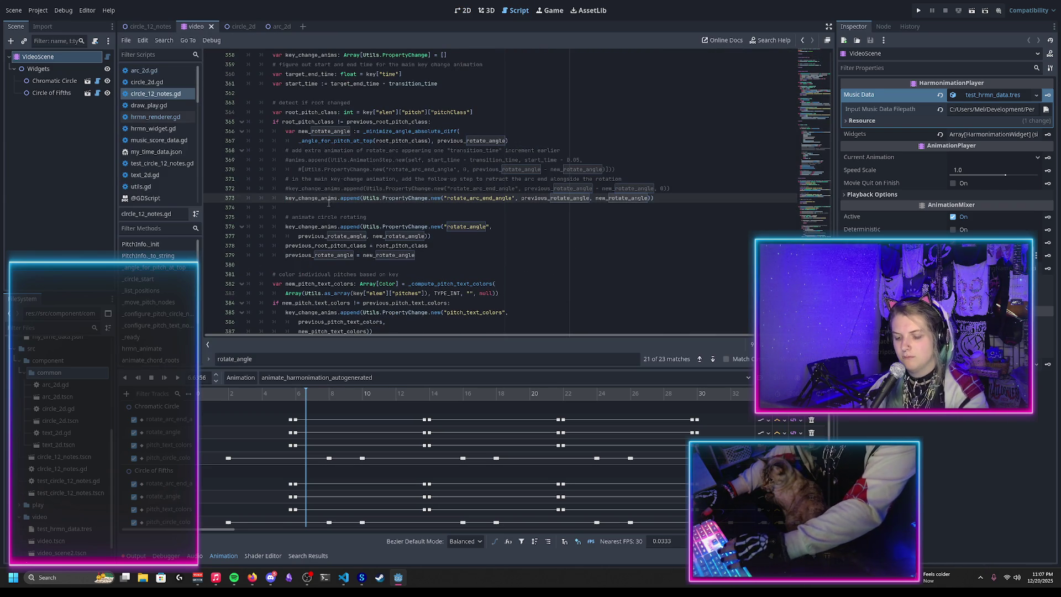
pyautogui.hotkey('ctrl', 'k')
pyautogui.click(315, 189)
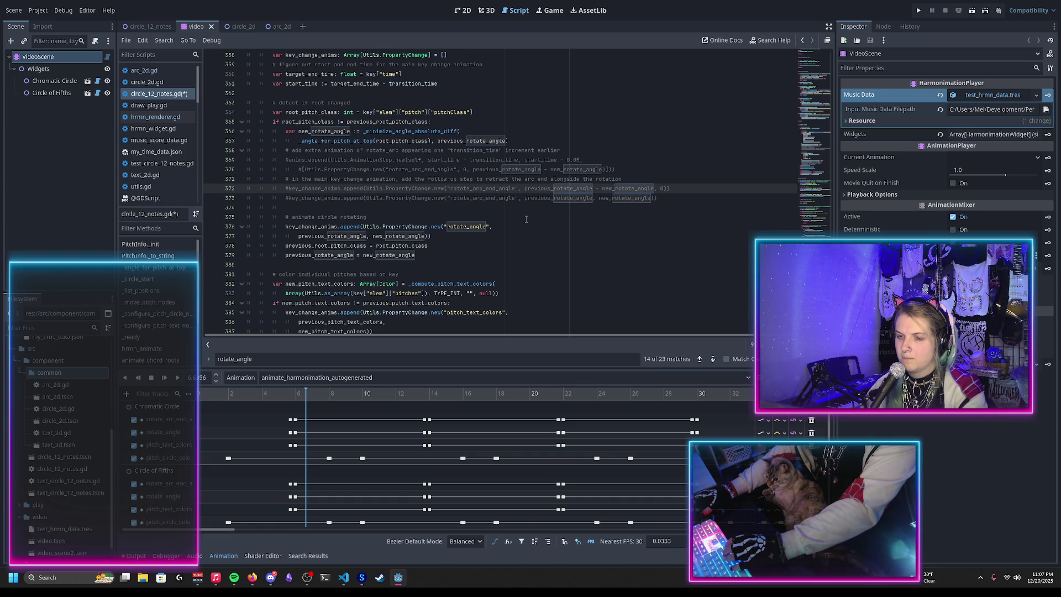
pyautogui.hotkey('ctrl', 'k')
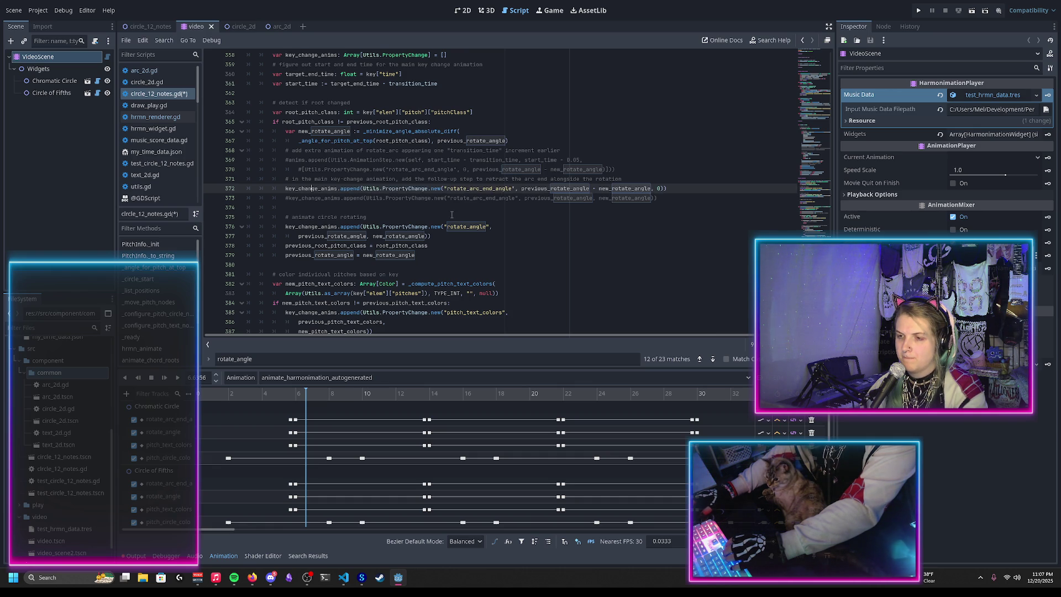
pyautogui.moveTo(341, 169); pyautogui.dragTo(341, 161)
pyautogui.hotkey('ctrl', 'k')
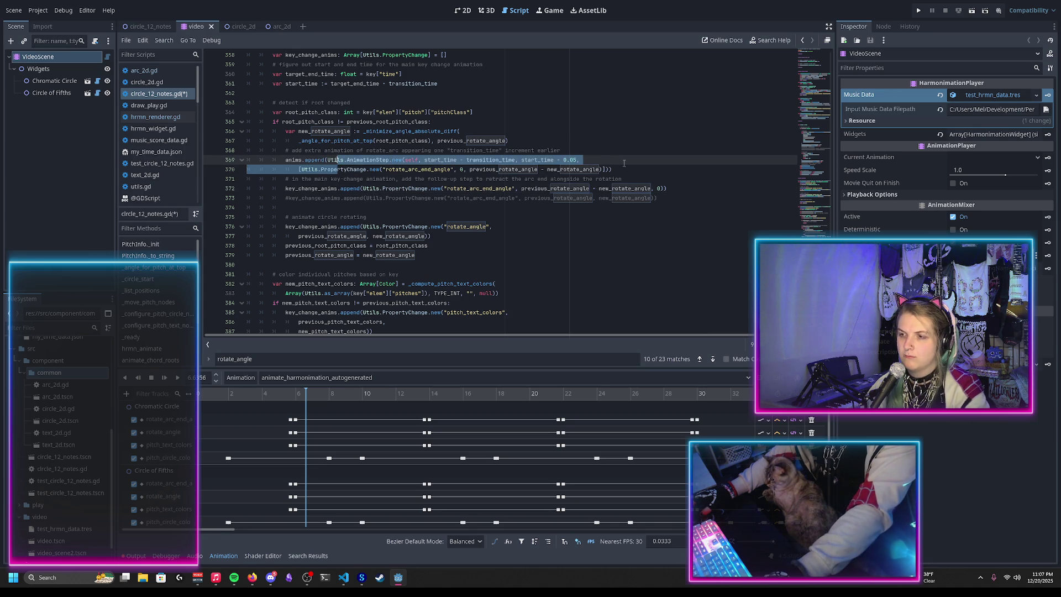
pyautogui.click(621, 169)
pyautogui.hotkey('ctrl', 's')
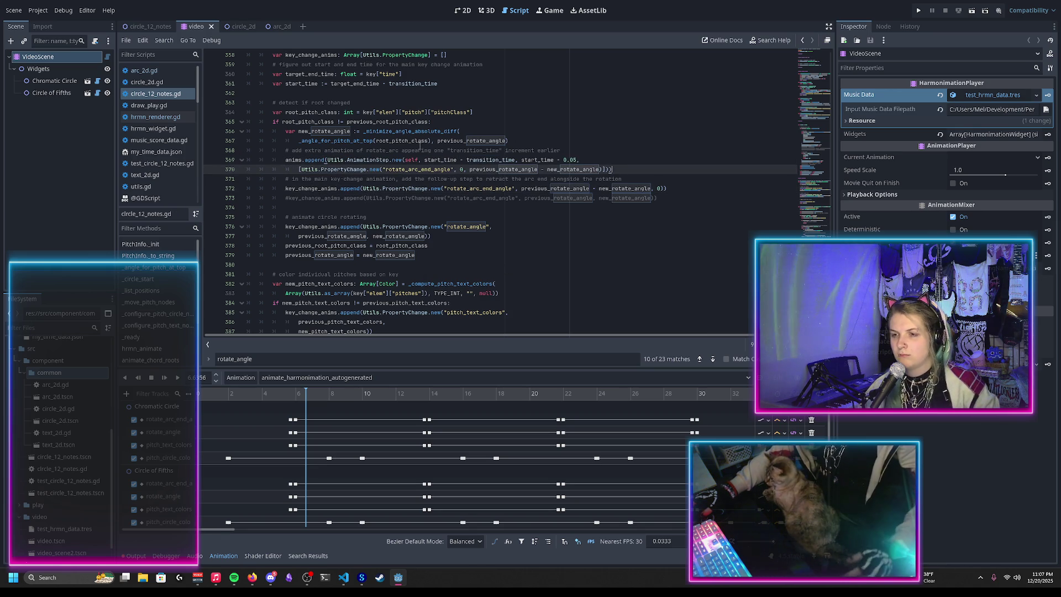
# Look over the edited script and inspect rotate_arc_end_angle on line 370.
pyautogui.scroll(-5, 439, 193)
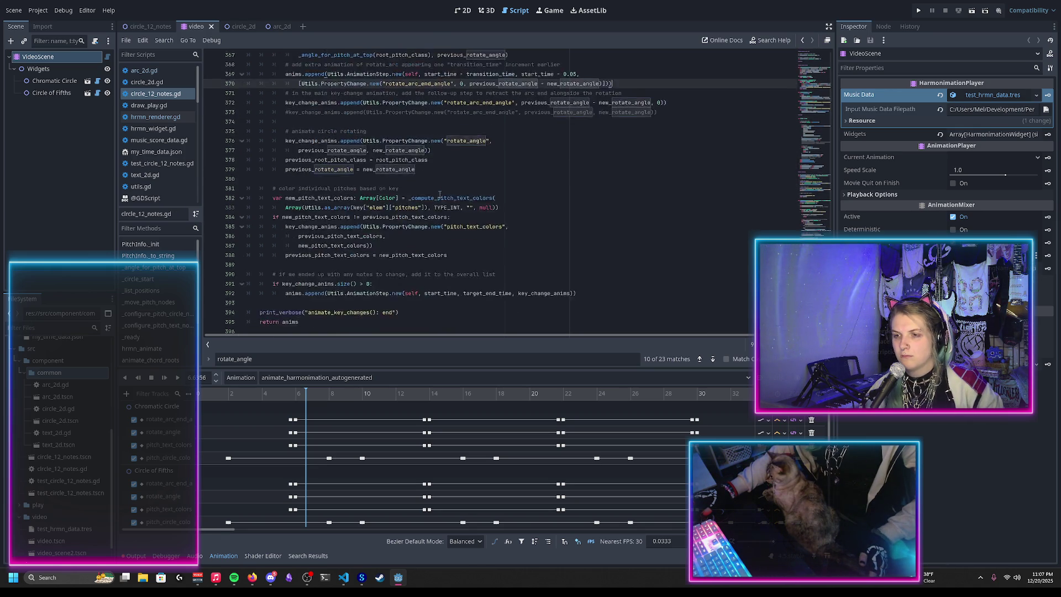
pyautogui.scroll(4, 440, 194)
pyautogui.scroll(-1, 455, 200)
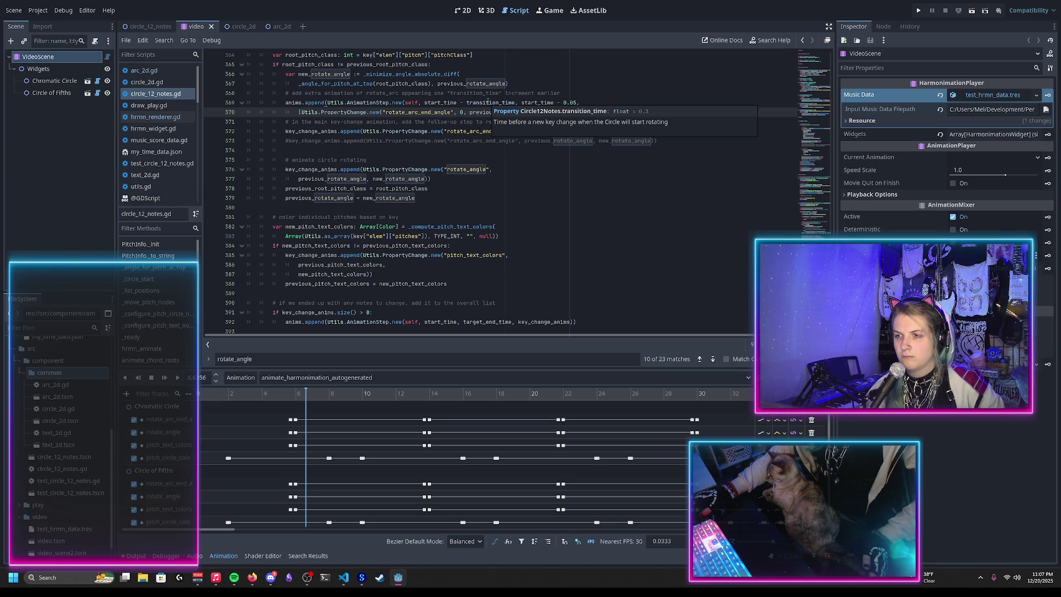
pyautogui.scroll(-1, 541, 169)
pyautogui.scroll(1, 541, 168)
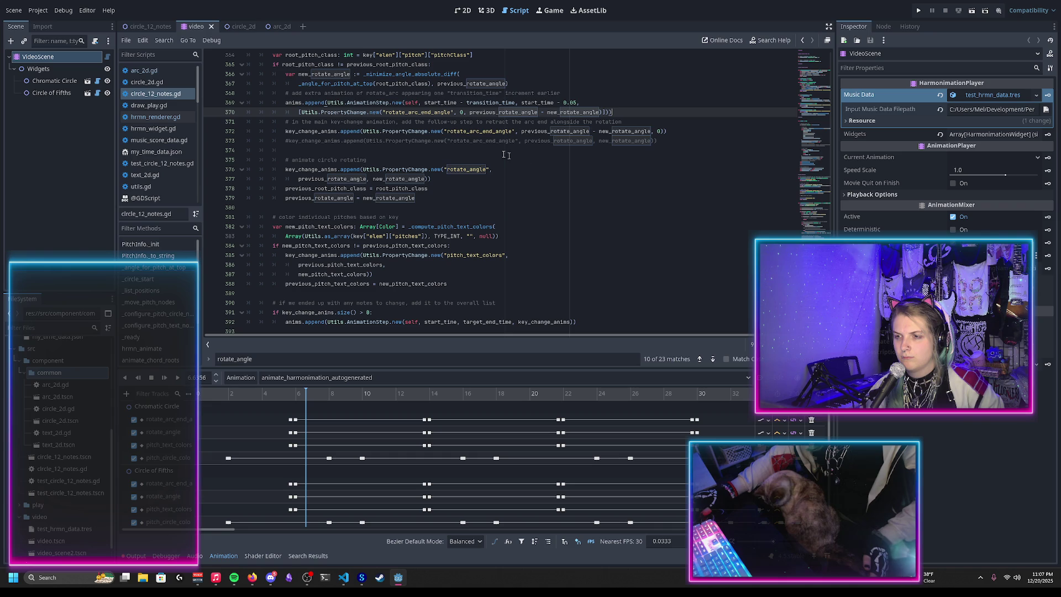
pyautogui.doubleClick(402, 113)
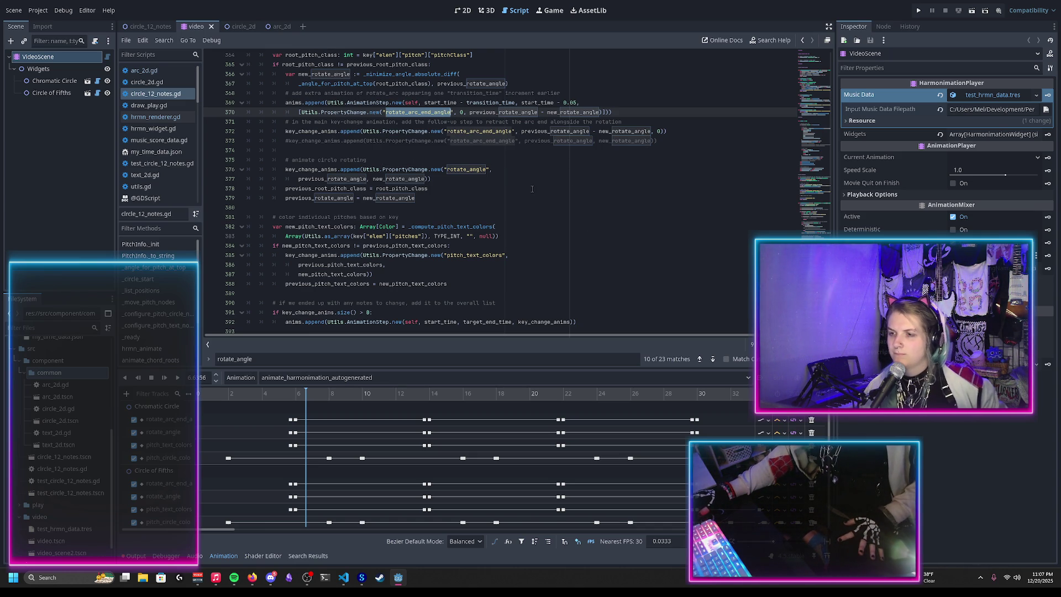
pyautogui.scroll(1, 527, 183)
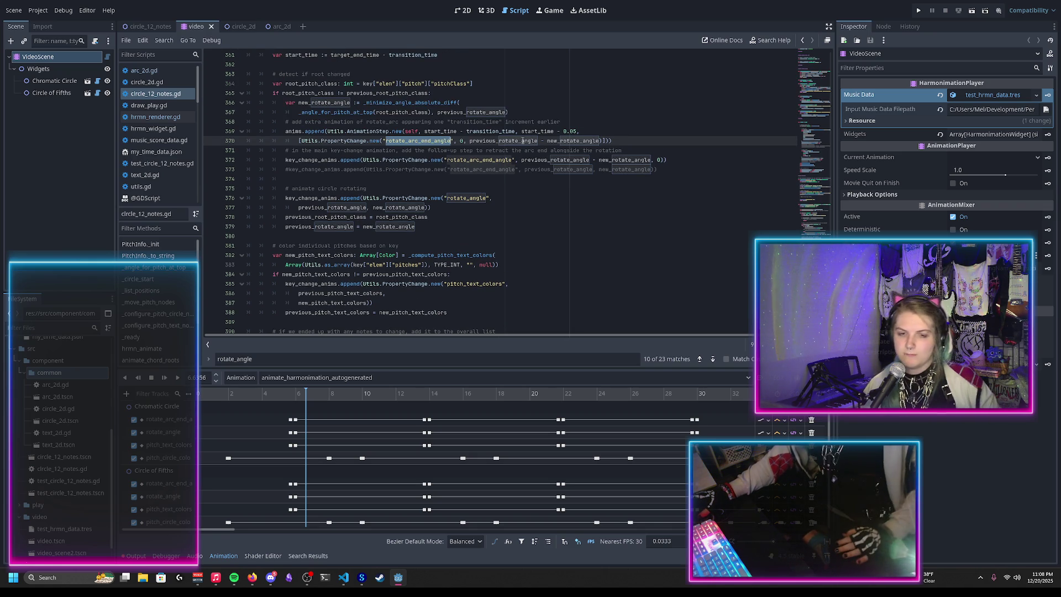
pyautogui.moveTo(522, 140)
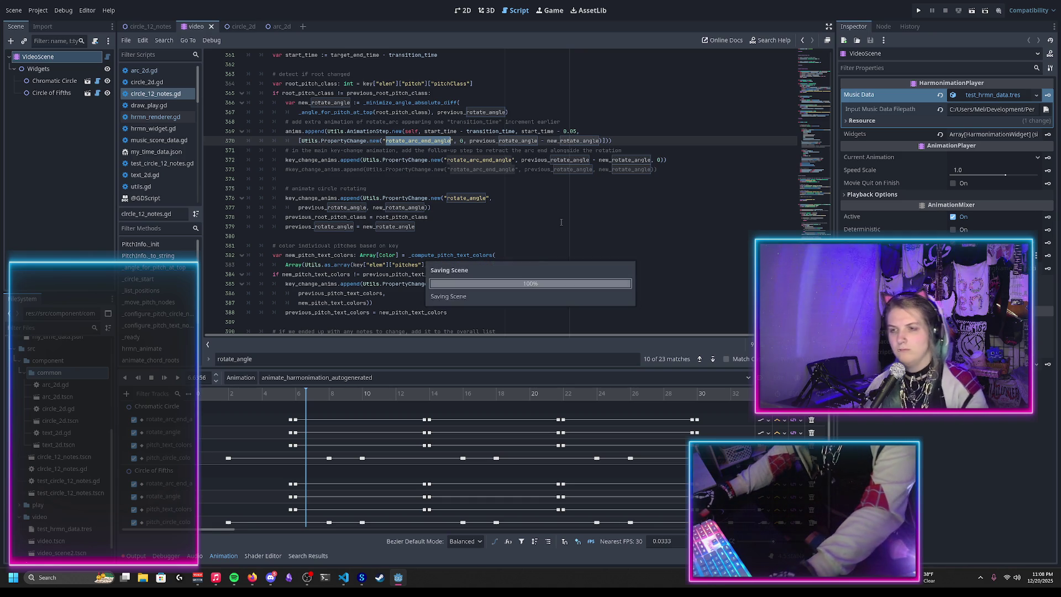
# In the 2D view, scrub the animation timeline from about 6.4 s to preview the key changes.
pyautogui.click(462, 10)
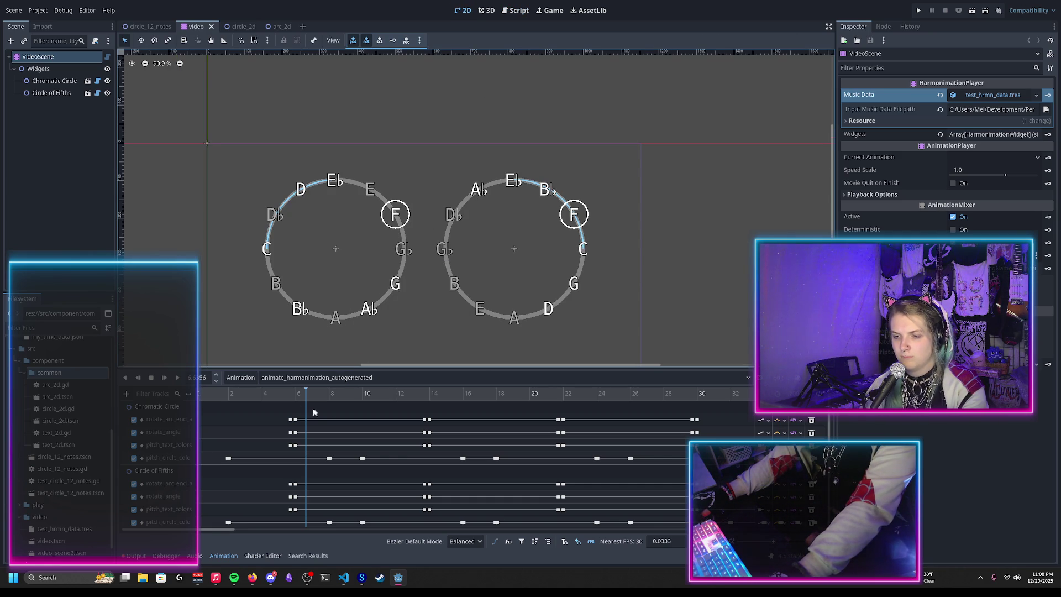
pyautogui.click(303, 395)
pyautogui.moveTo(303, 396)
pyautogui.mouseDown()
pyautogui.moveTo(289, 395)
pyautogui.moveTo(428, 406)
pyautogui.moveTo(419, 406)
pyautogui.mouseUp()
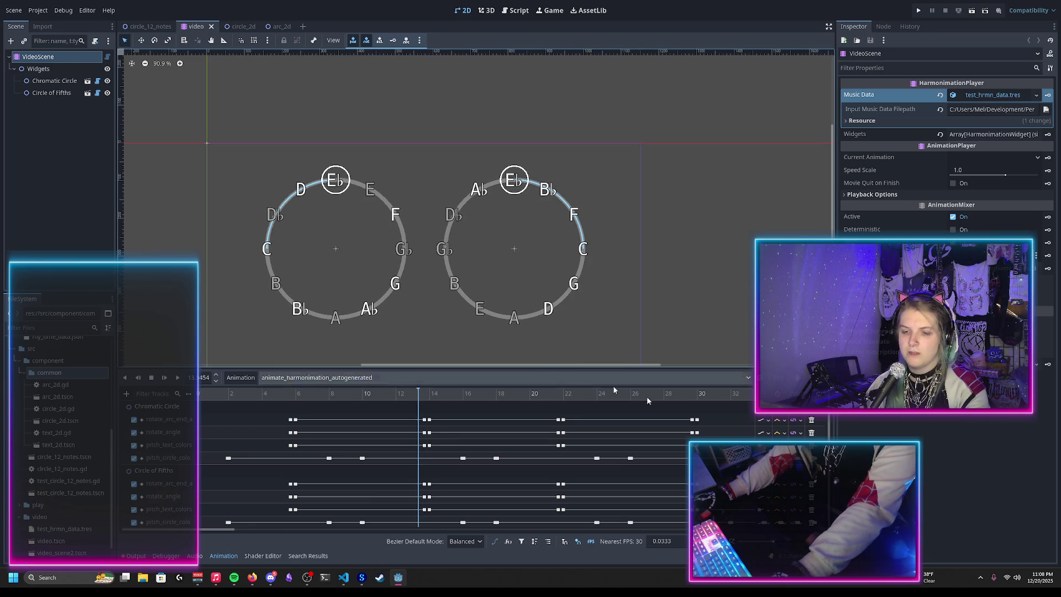
# Clear the Output log, reload the saved scene, and switch to the other virtual desktop.
pyautogui.click(136, 556)
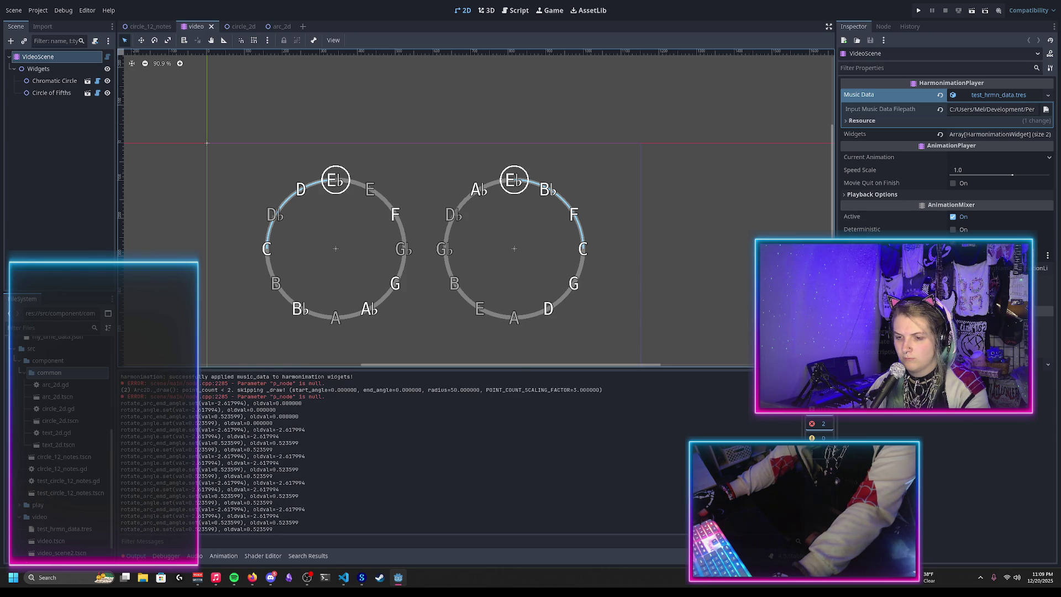
pyautogui.click(653, 400)
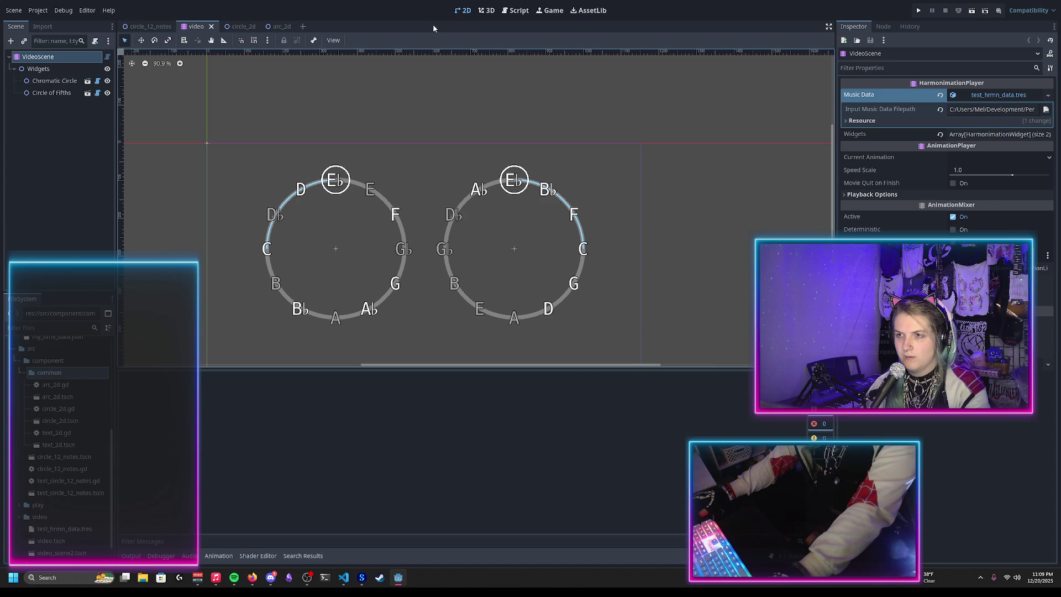
pyautogui.click(34, 10)
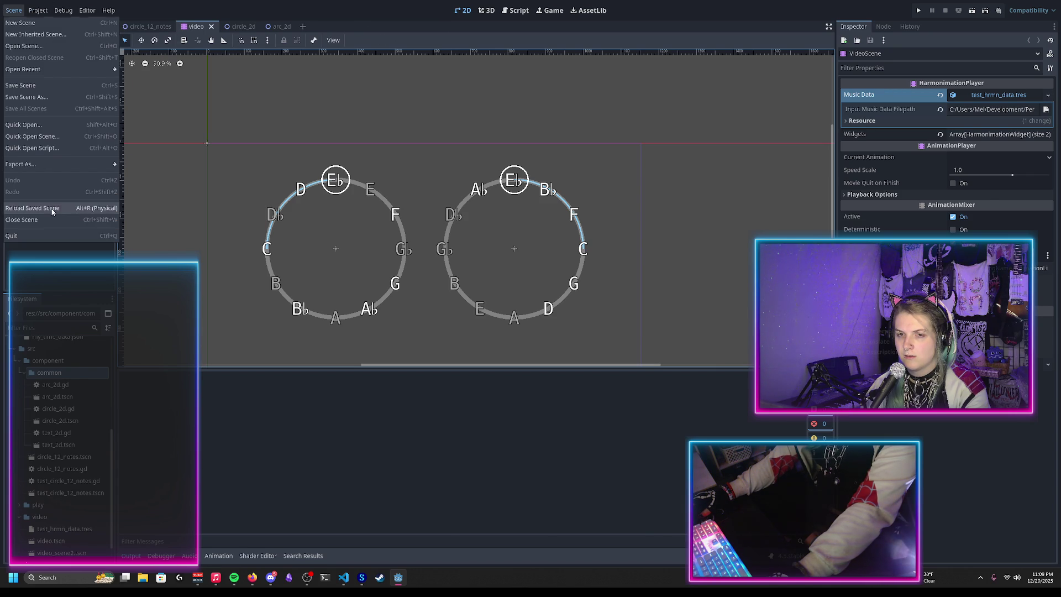
pyautogui.click(56, 209)
pyautogui.press('super+d')
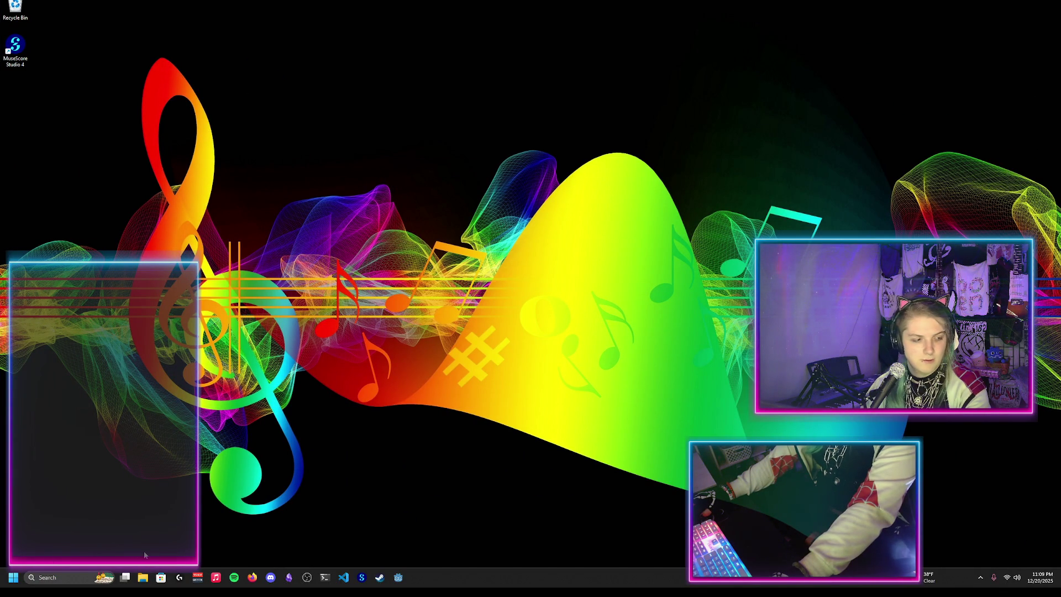
# Switch back to Desktop 1 through Task View to return to the Godot editor.
pyautogui.moveTo(126, 580)
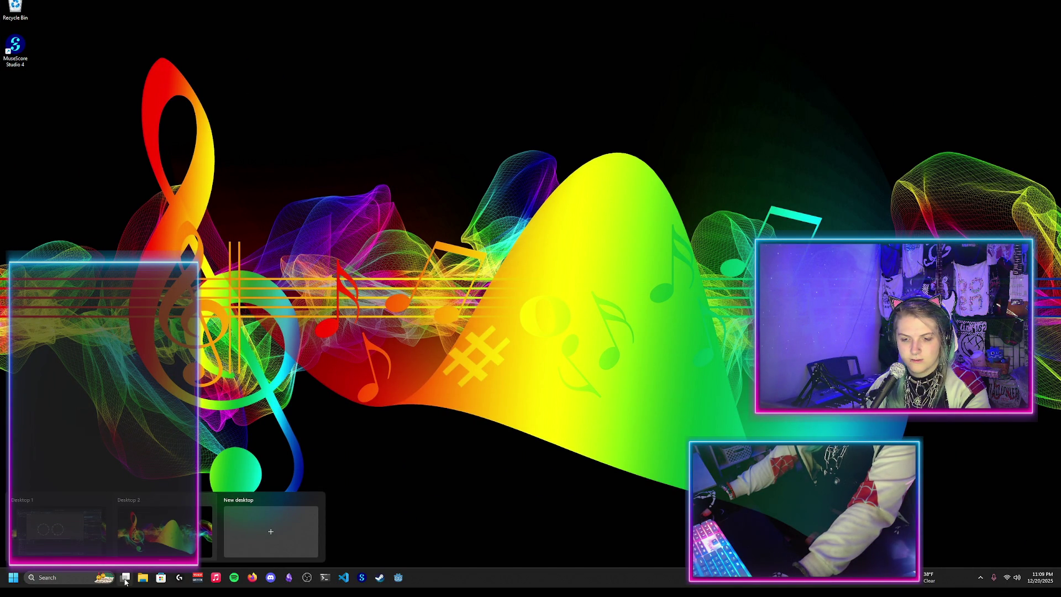
pyautogui.click(78, 532)
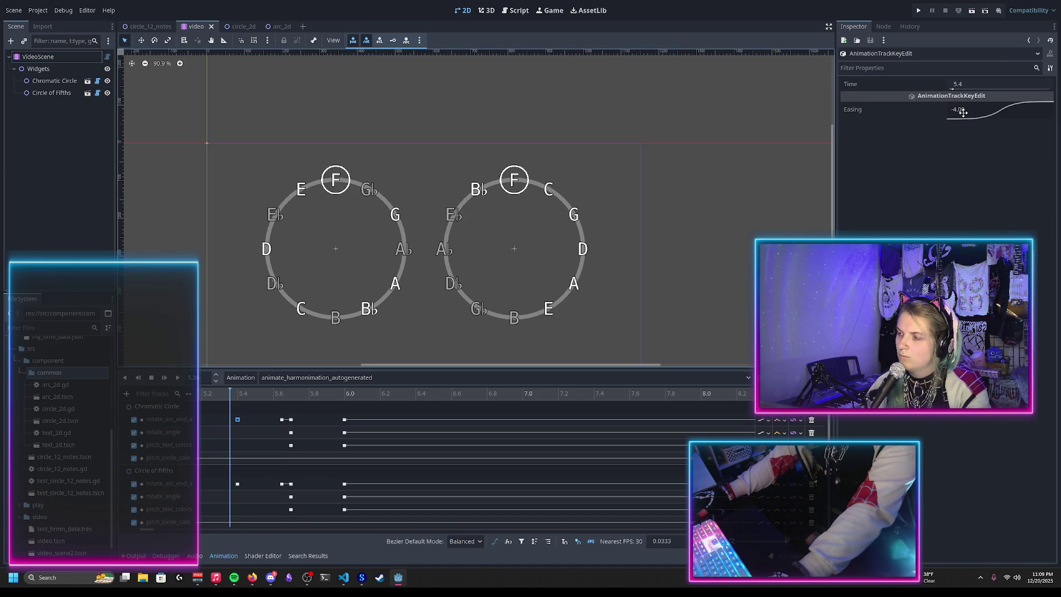
# Focus the 5.4 s arc keyframe's easing value, then switch to Firefox with a new tab.
pyautogui.click(894, 111)
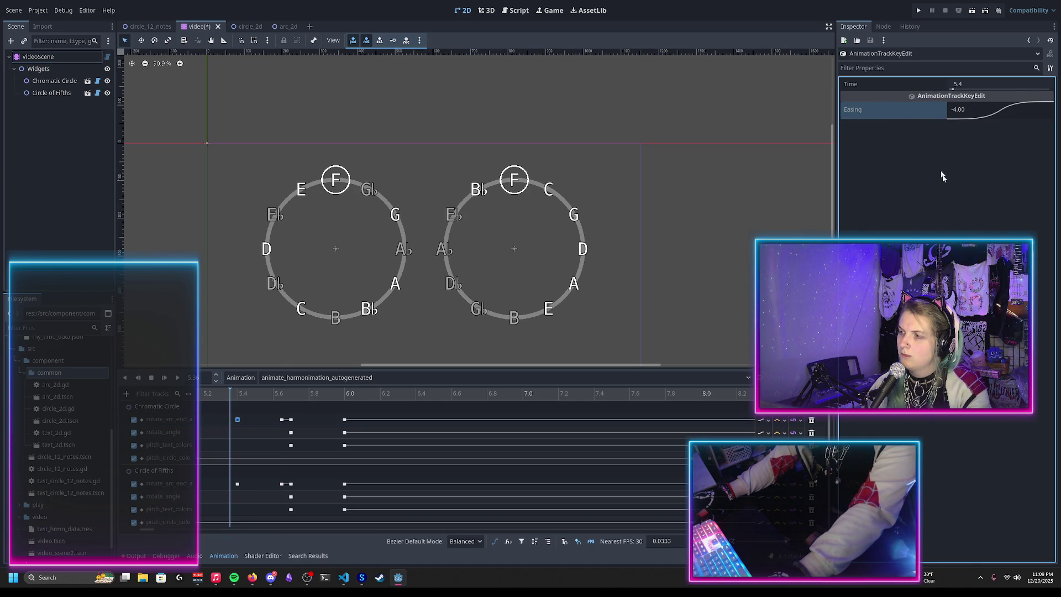
pyautogui.hotkey('alt', 'Tab')
pyautogui.hotkey('alt', 'Tab')
pyautogui.hotkey('ctrl', 't')
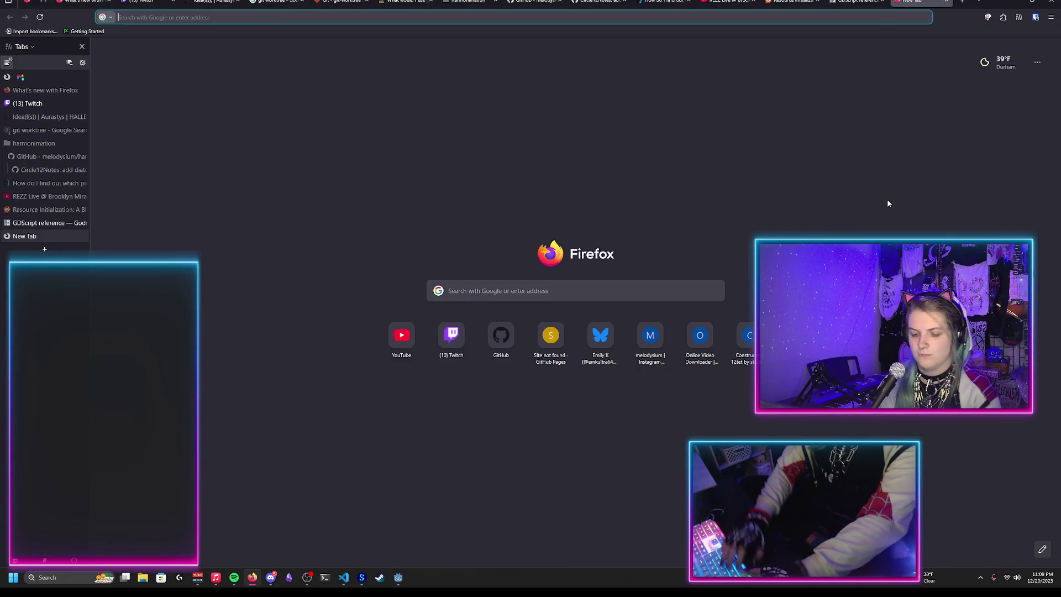
# Search the web for 'godot animation track easing'.
pyautogui.write('godot animation trac')
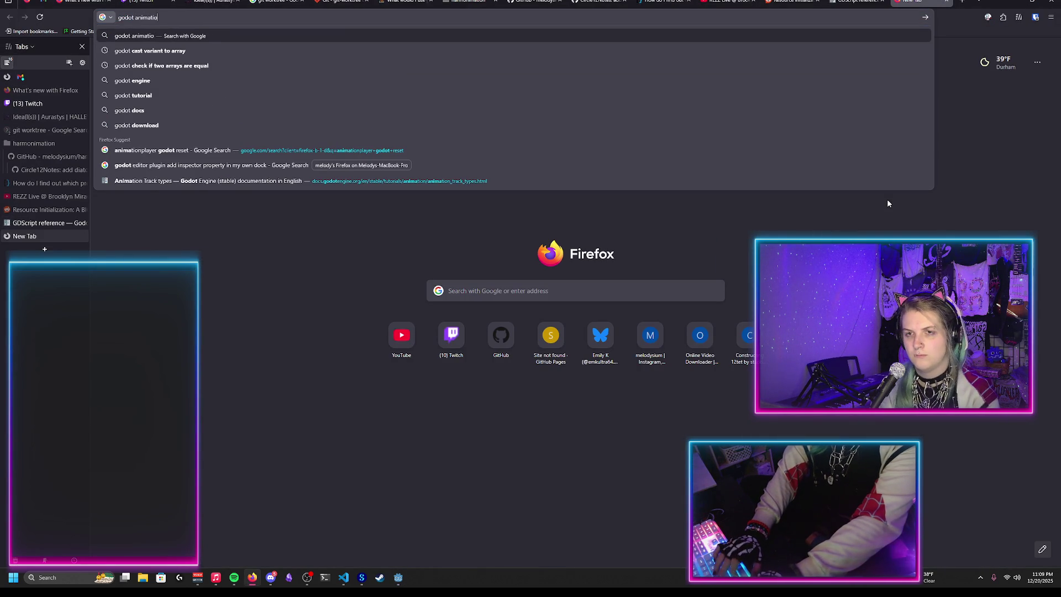
pyautogui.write('k easing')
pyautogui.press('Return')
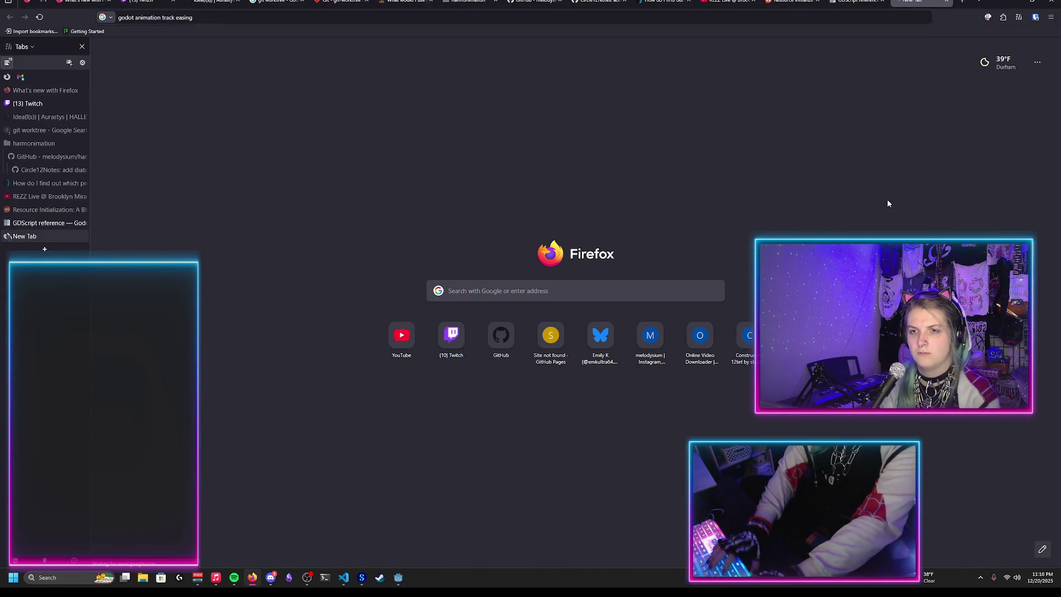